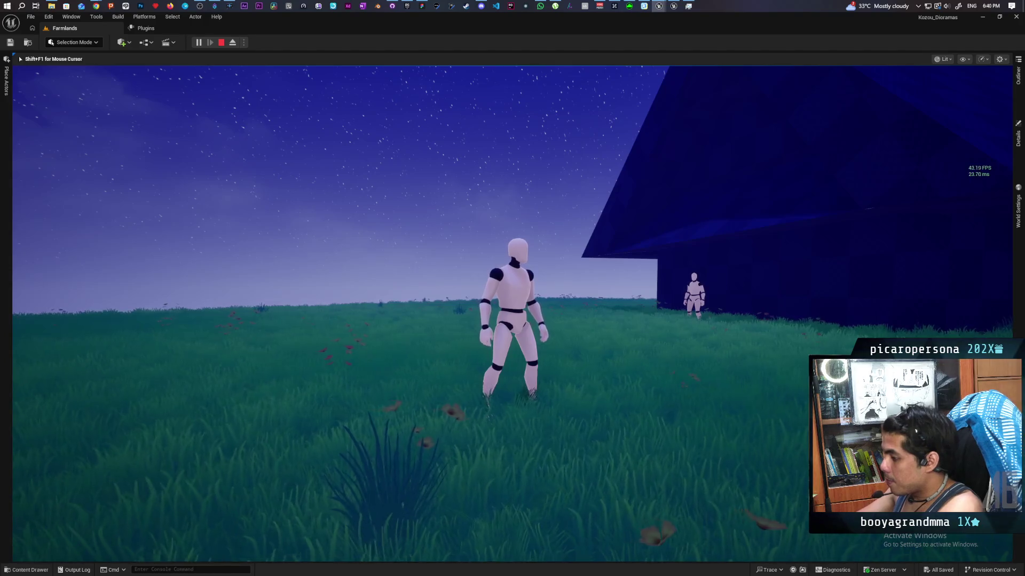
Free the mouse from the game and run 'stat gpu0' in the console to show GPU timings.
key("shift+F1")
key("grave")
type("stat")
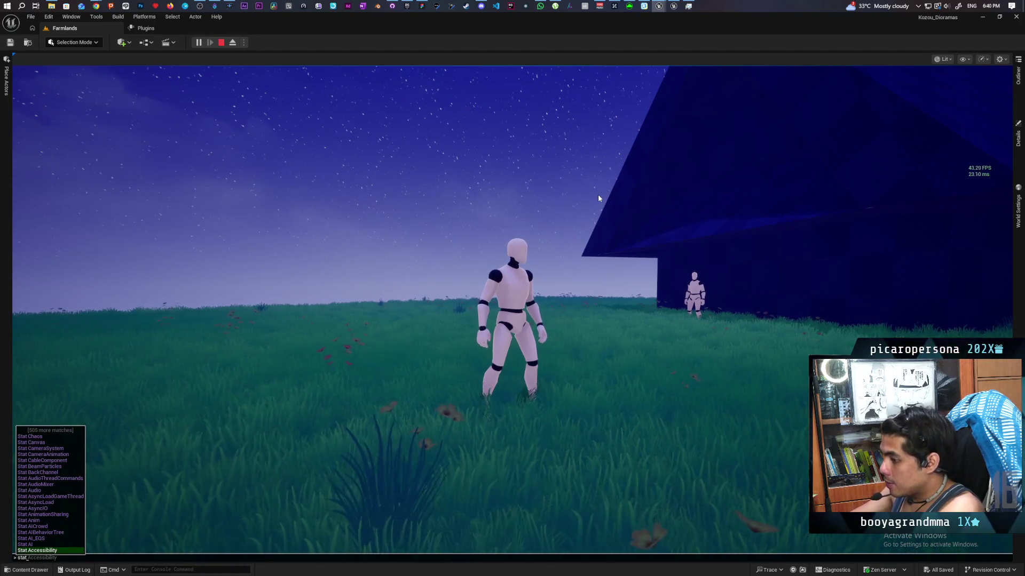
type("it")
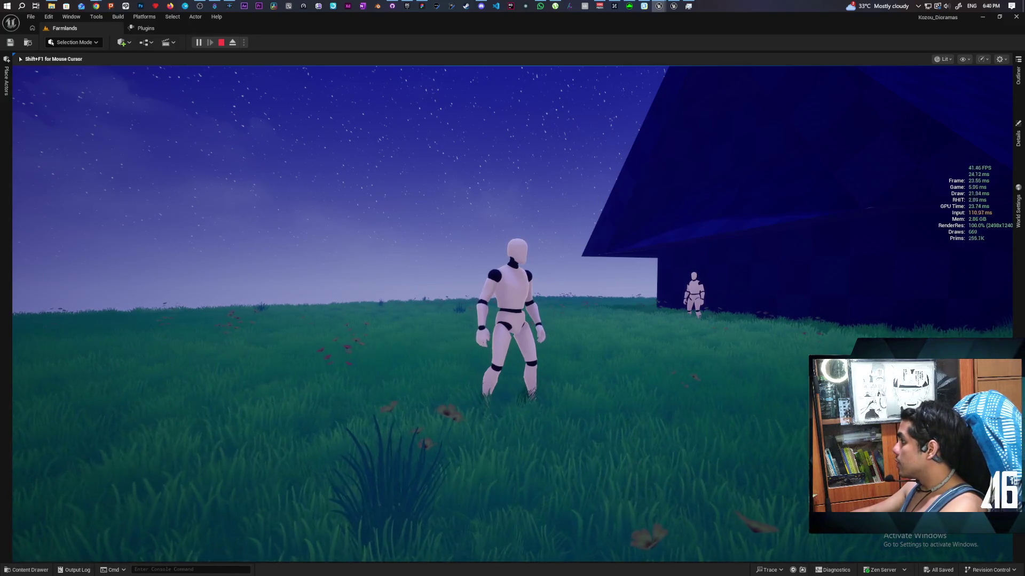
type("s")
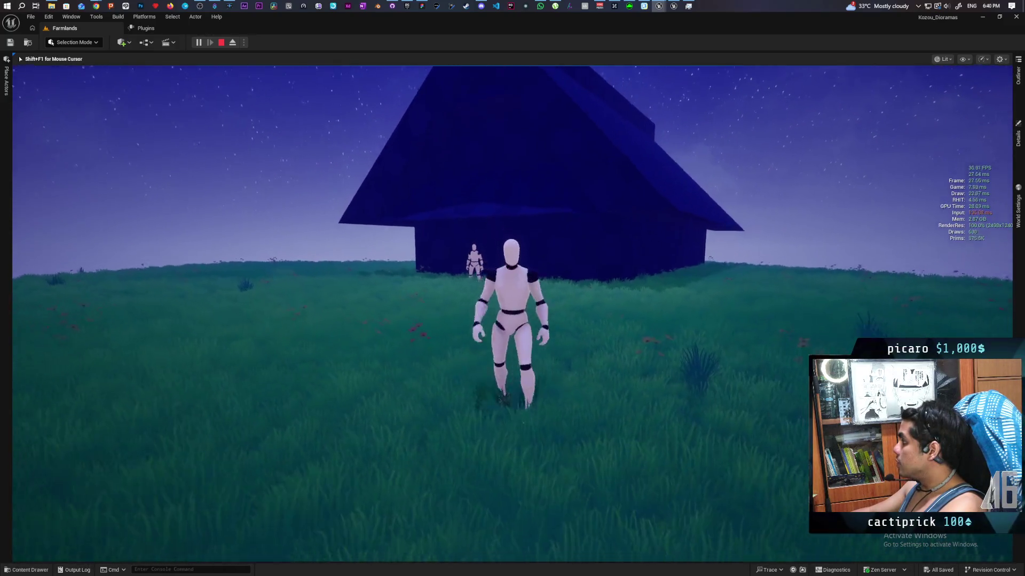
type("a")
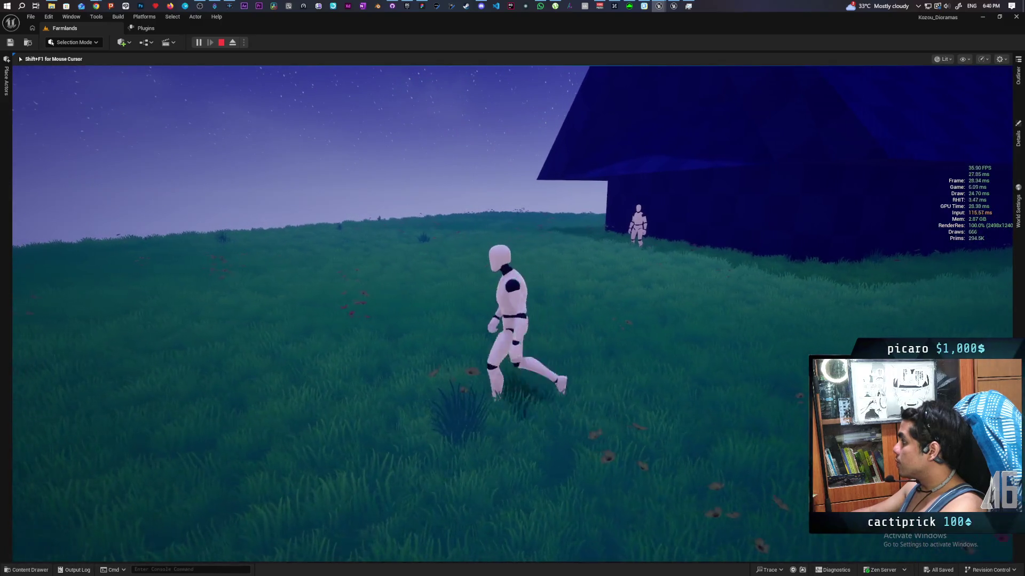
type("s")
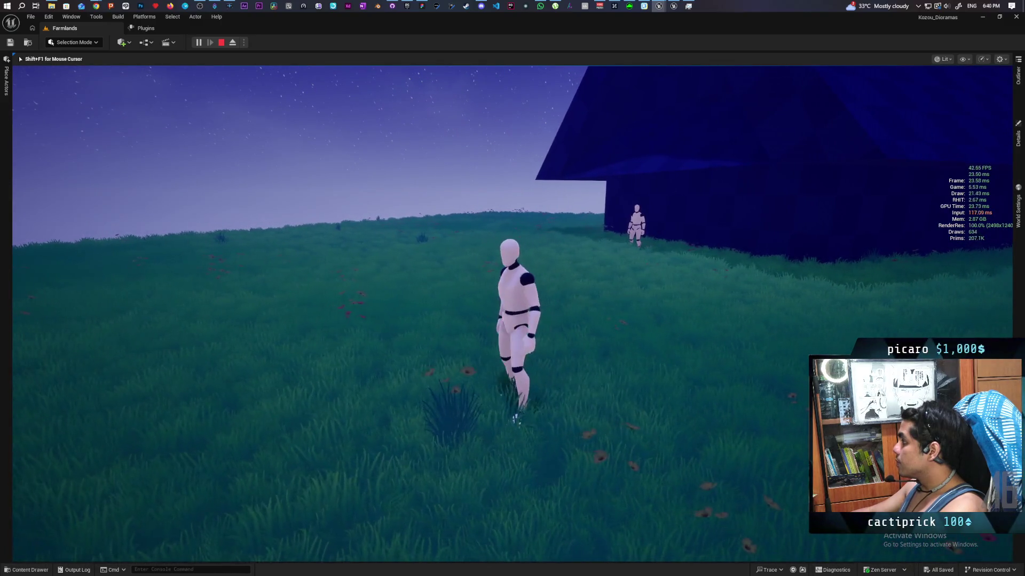
type("wsw")
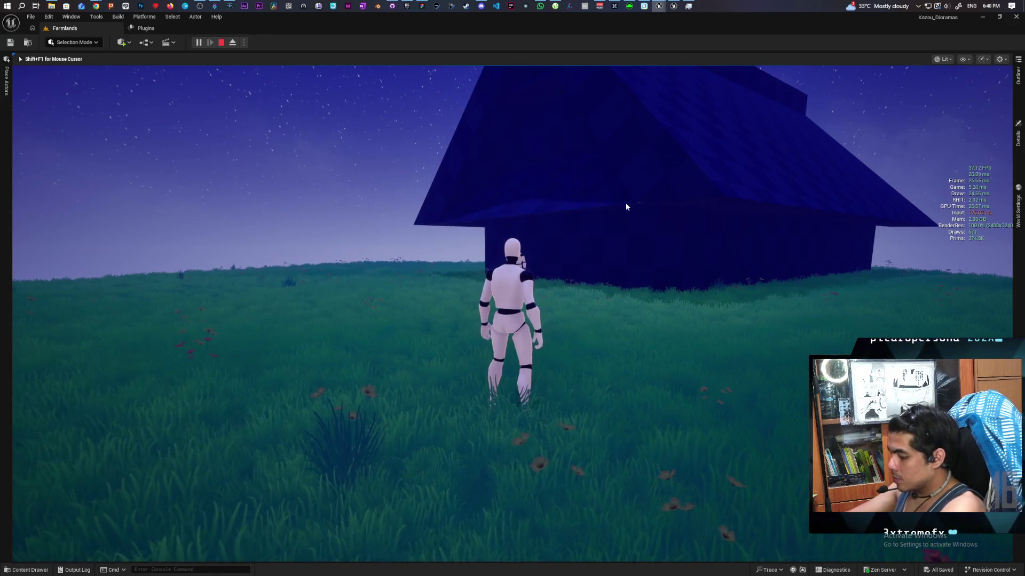
key("grave")
type("stat gpu0")
key("Tab")
key("Return")
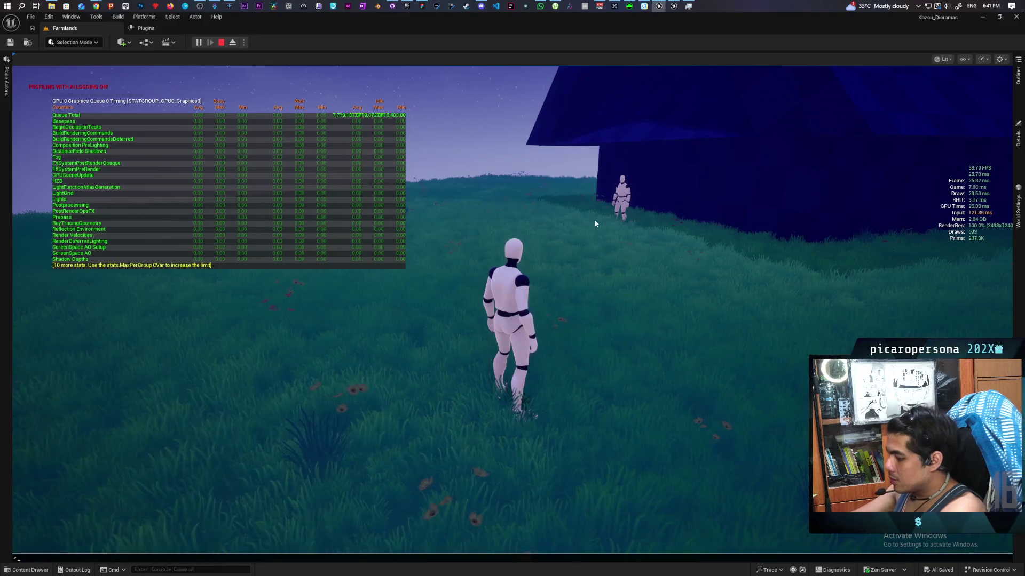
key("grave")
type("t.ma")
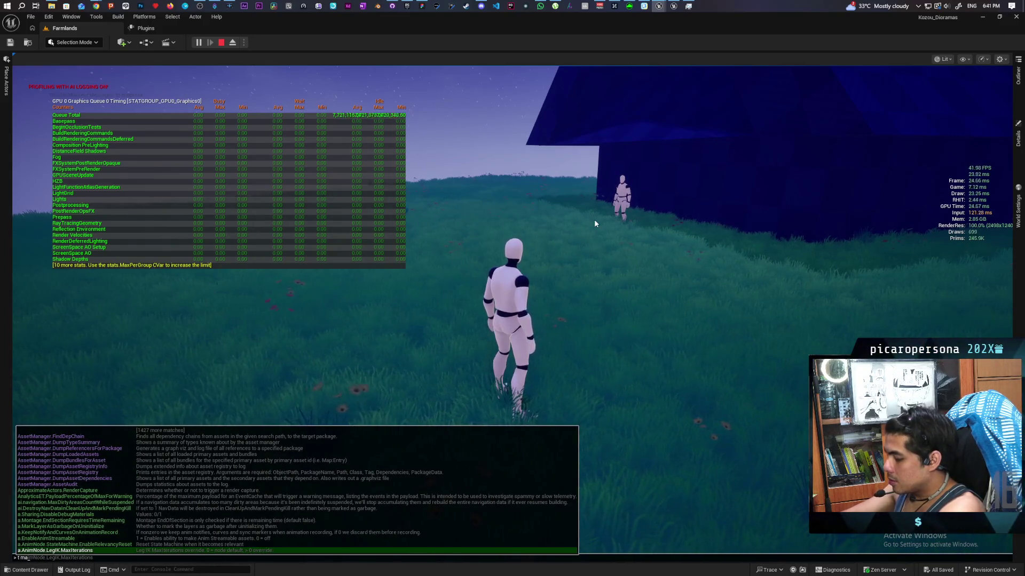
type("x fps")
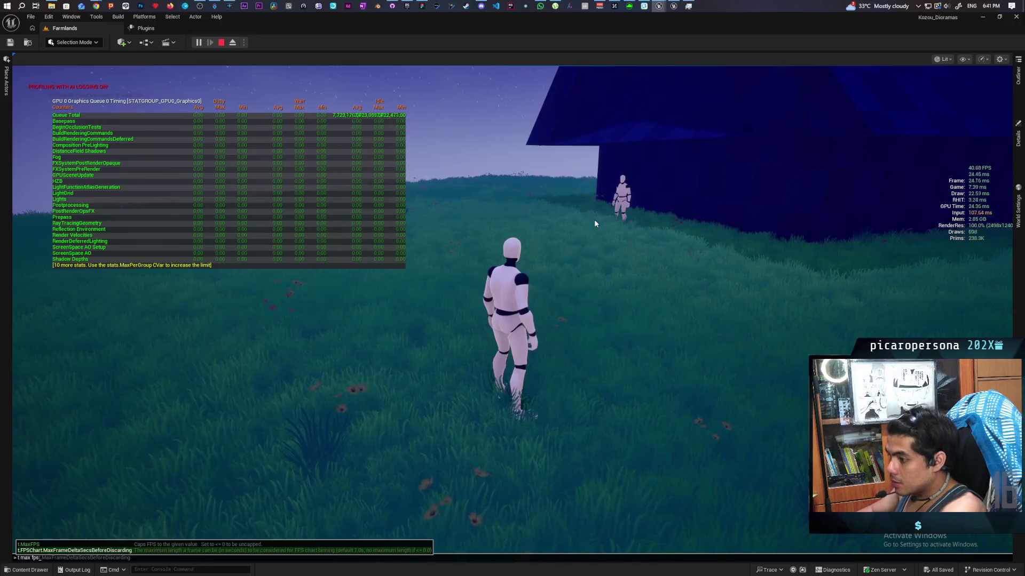
Cap the game's frame rate at 12 fps with t.MaxFPS and resume play.
key("Tab")
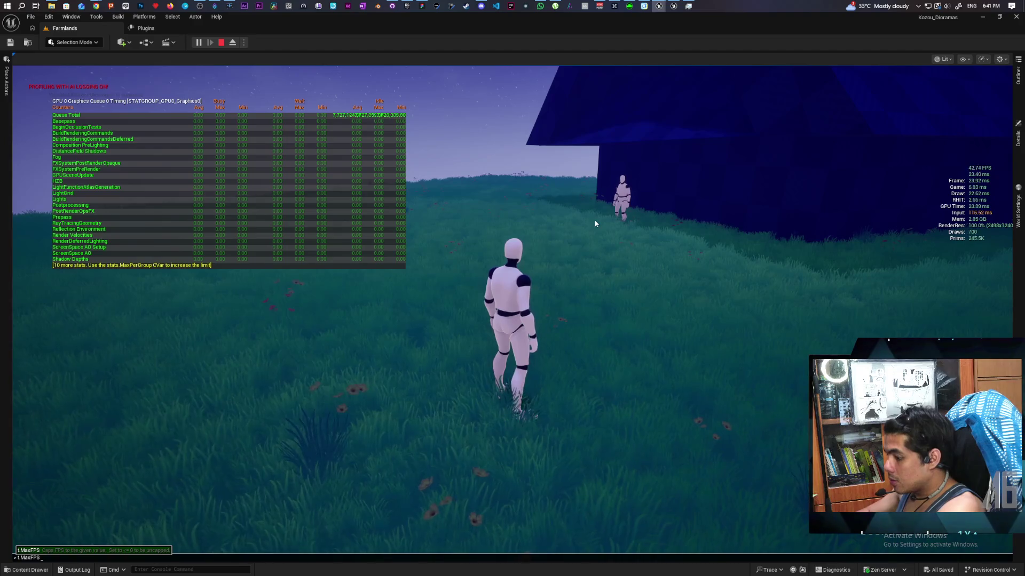
key("Return")
left_click(594, 220)
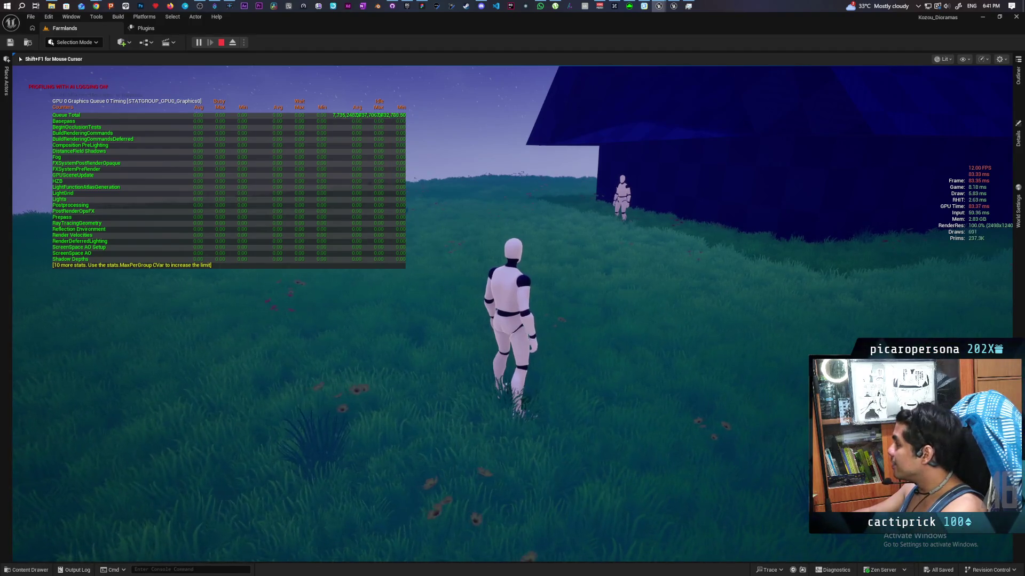
Walk the mannequin around toward the house with WASD.
key("d")
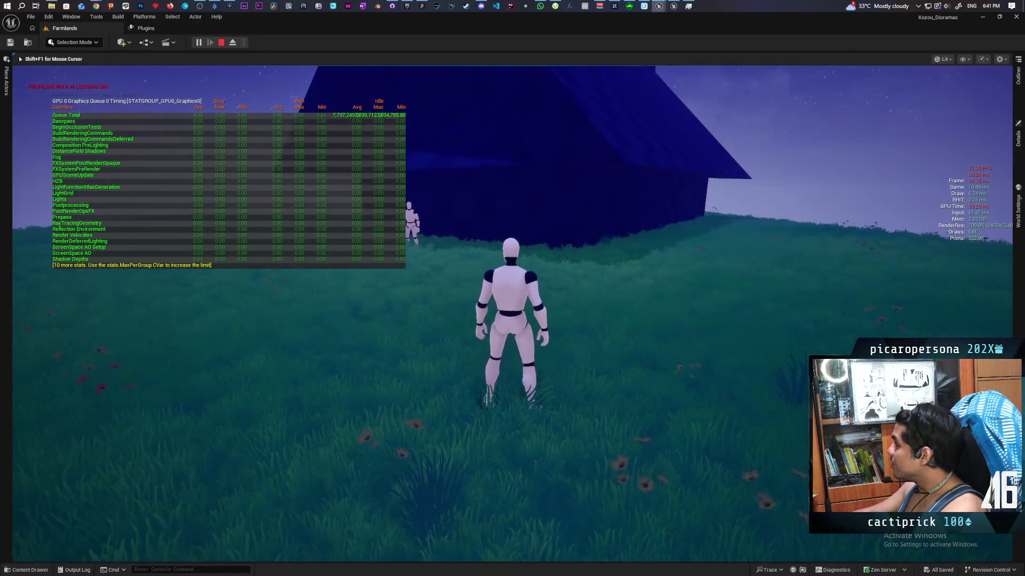
key("a")
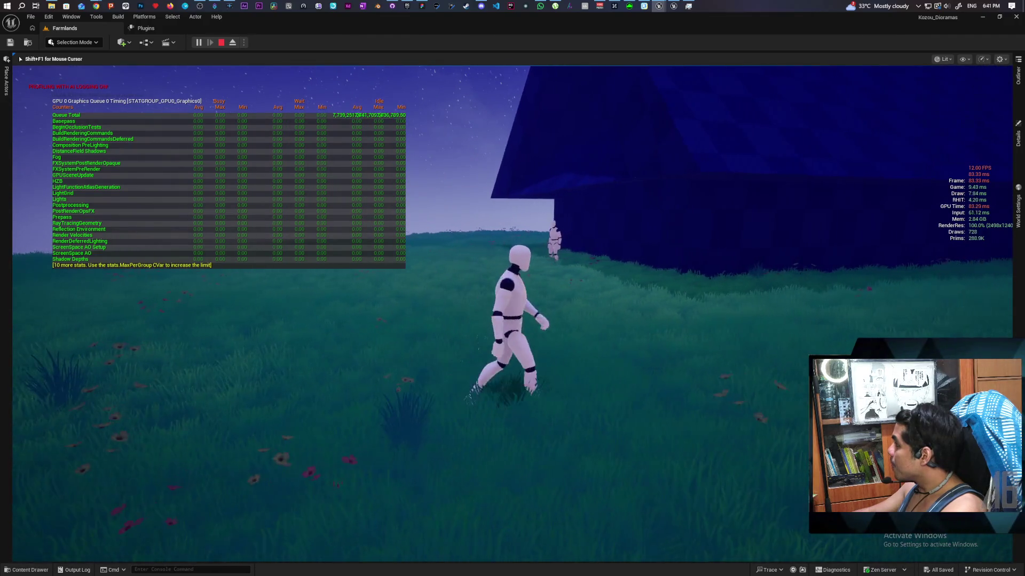
key("w")
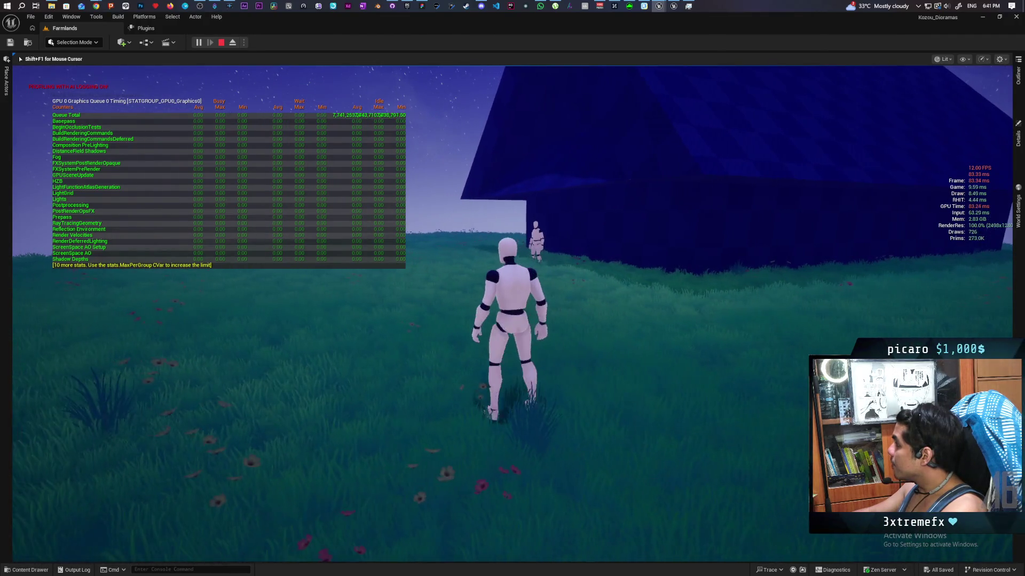
key("a")
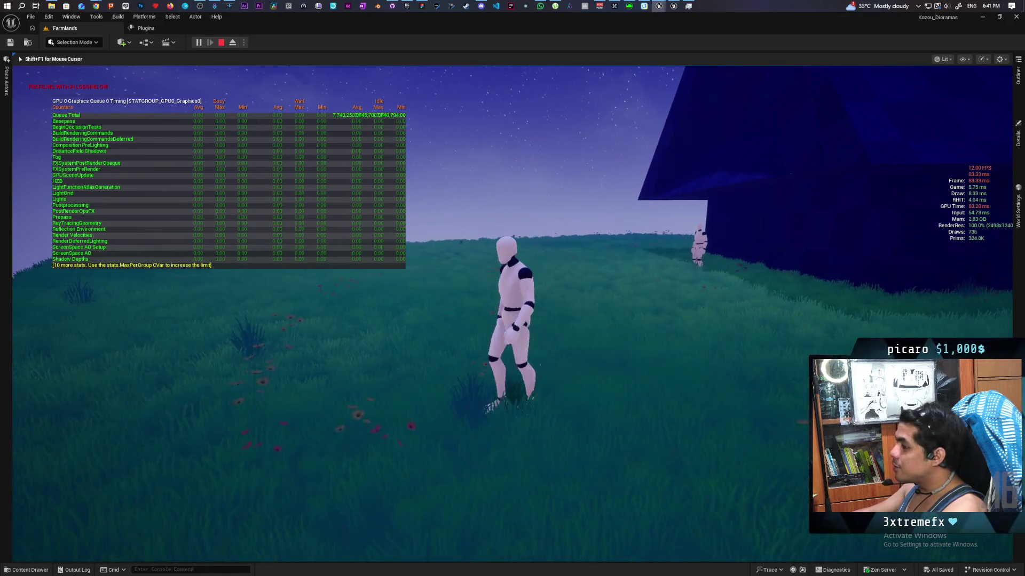
key("w")
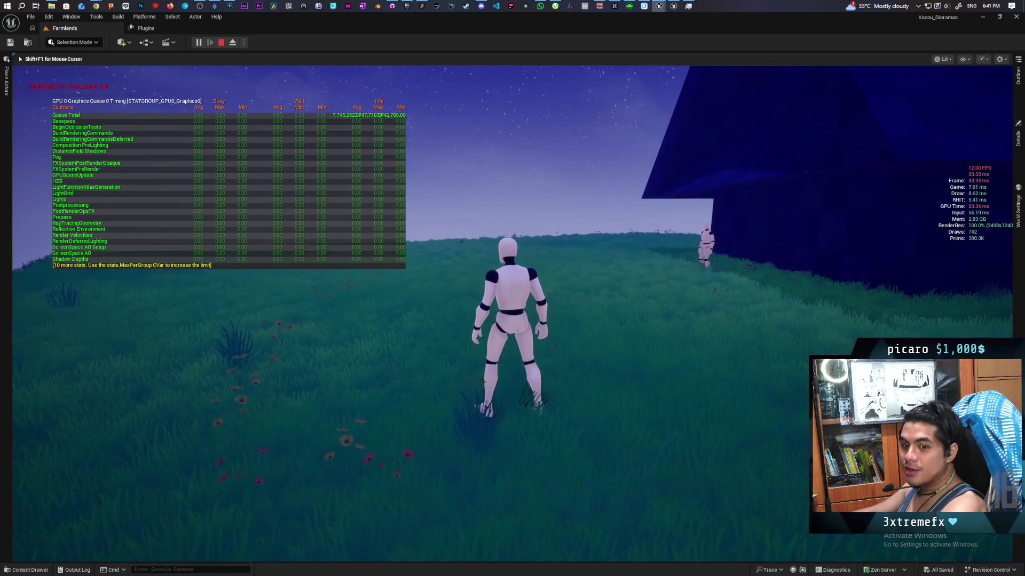
key("d")
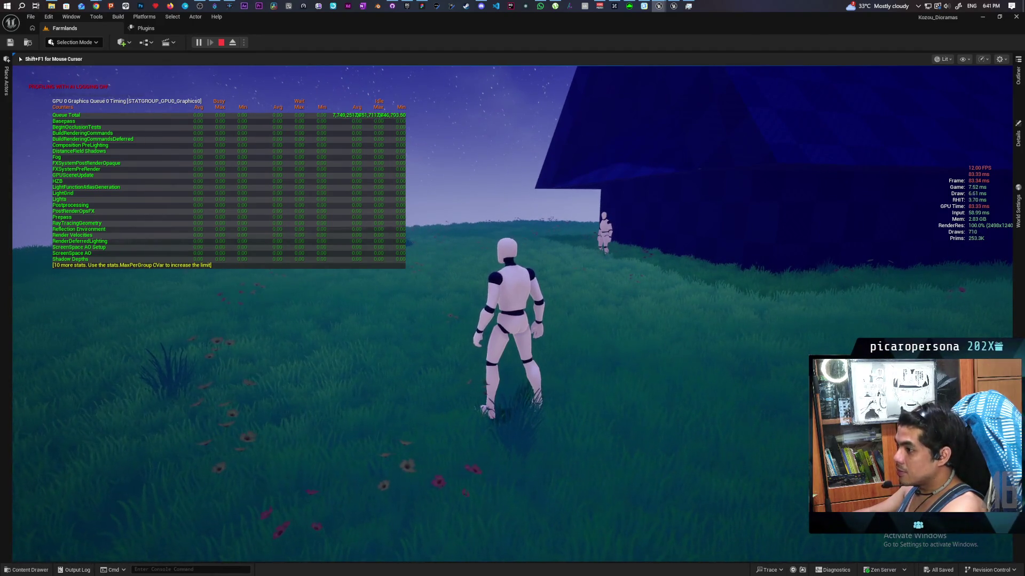
Add RHI memory stats with 'stat rhi', then stop the play session.
key("grave")
type("stat rhi")
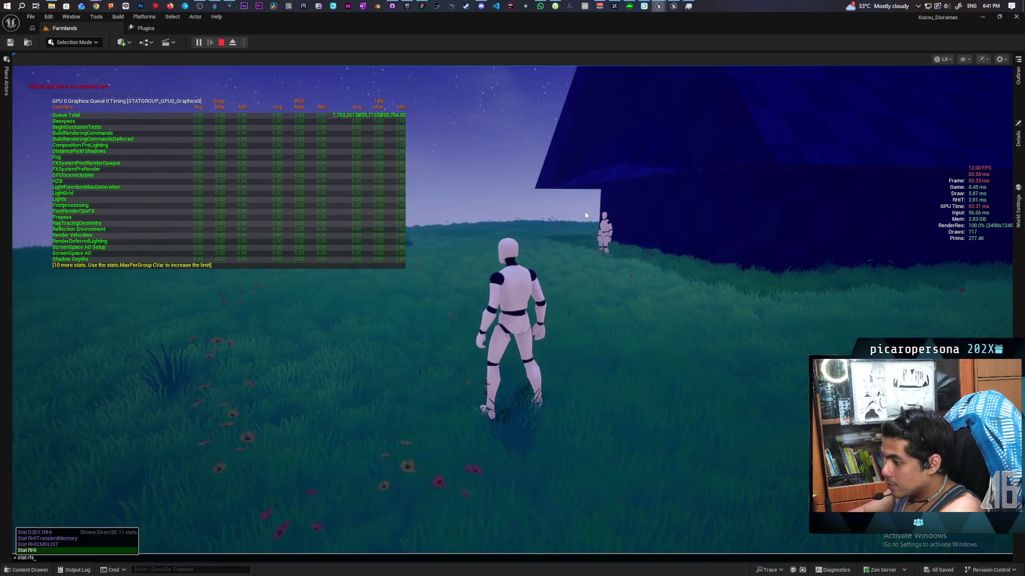
key("Return")
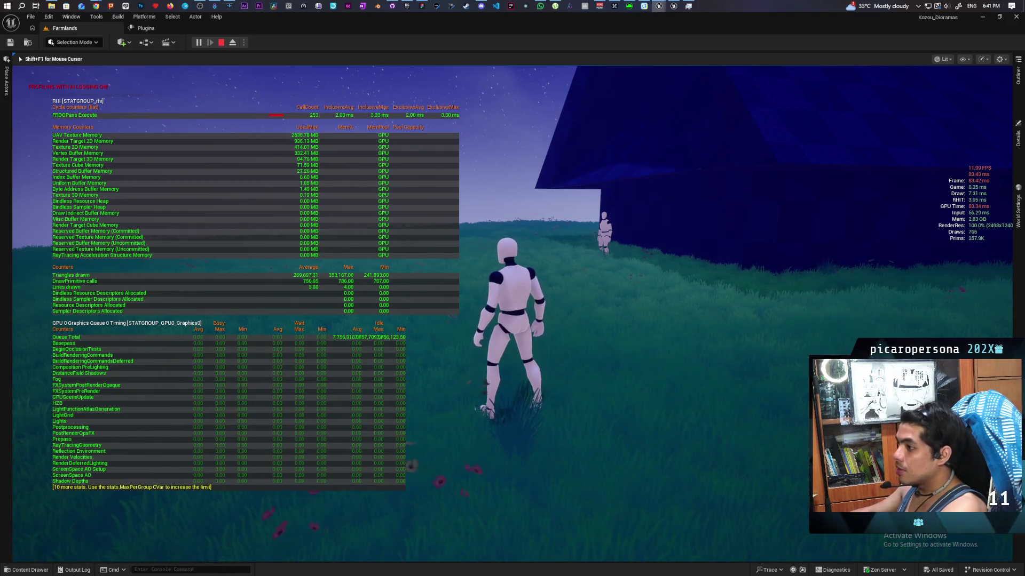
key("Escape")
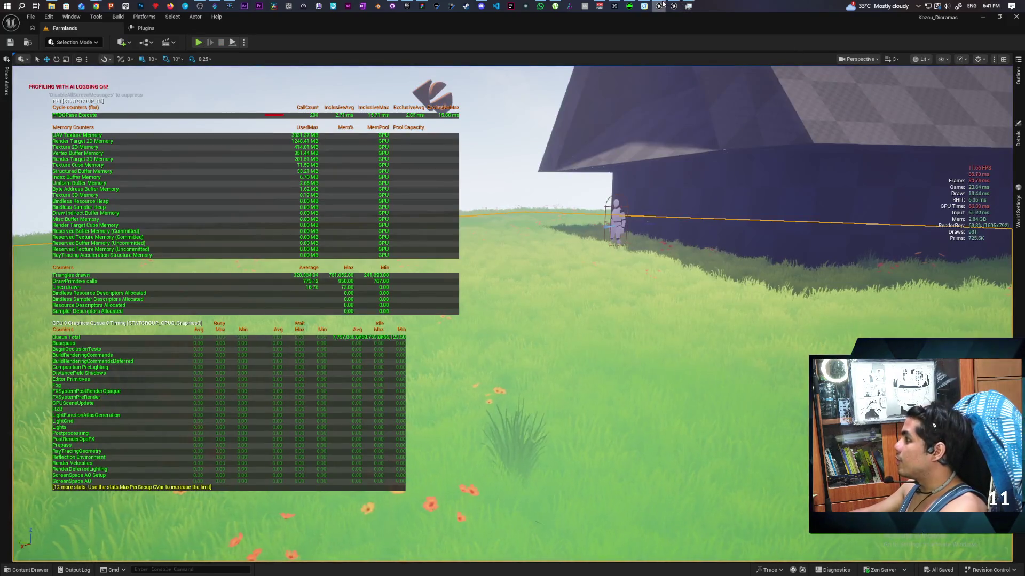
Close the MF_Stylized material editor window without saving.
mouse_move(659, 7)
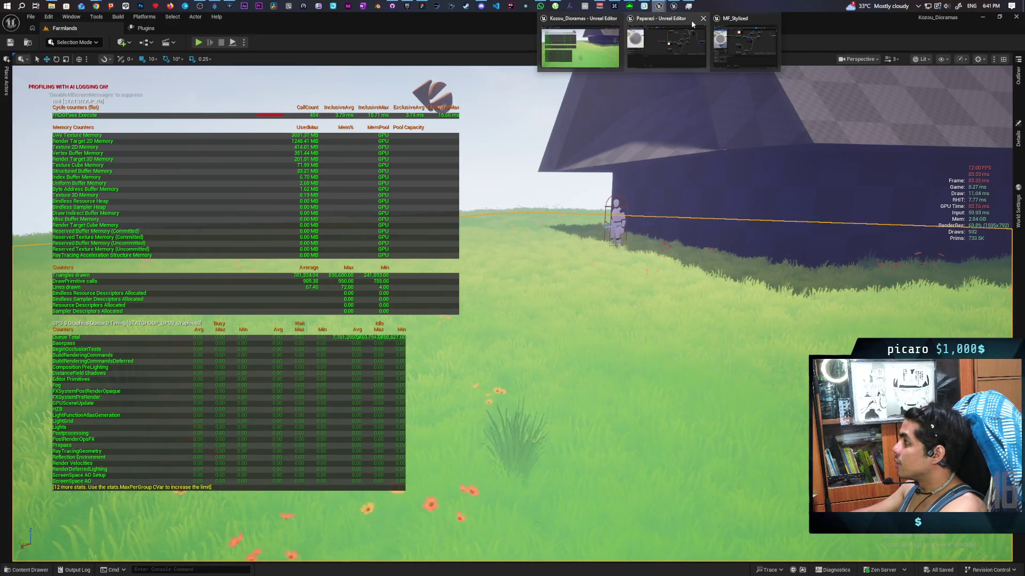
left_click(703, 18)
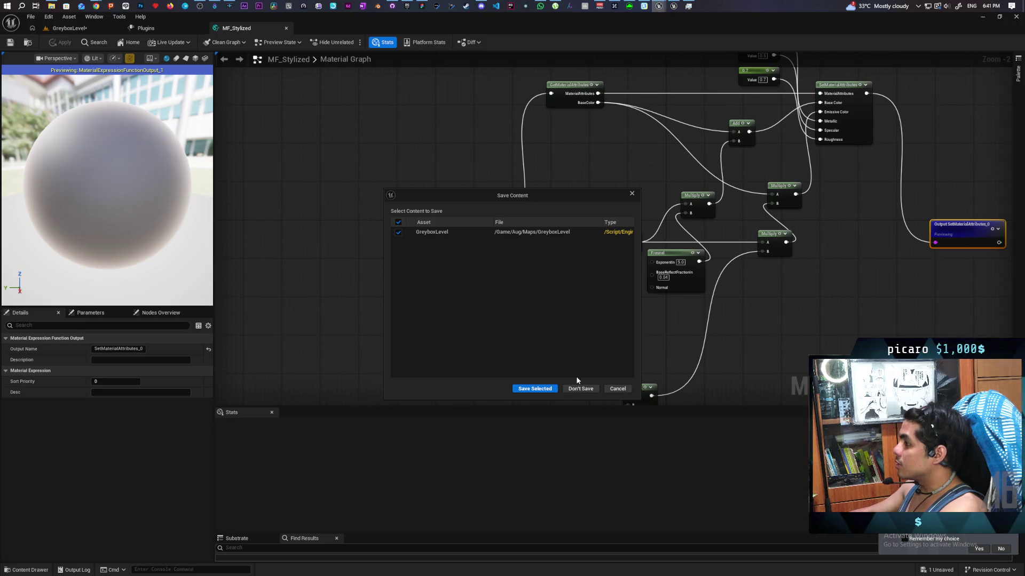
left_click(582, 389)
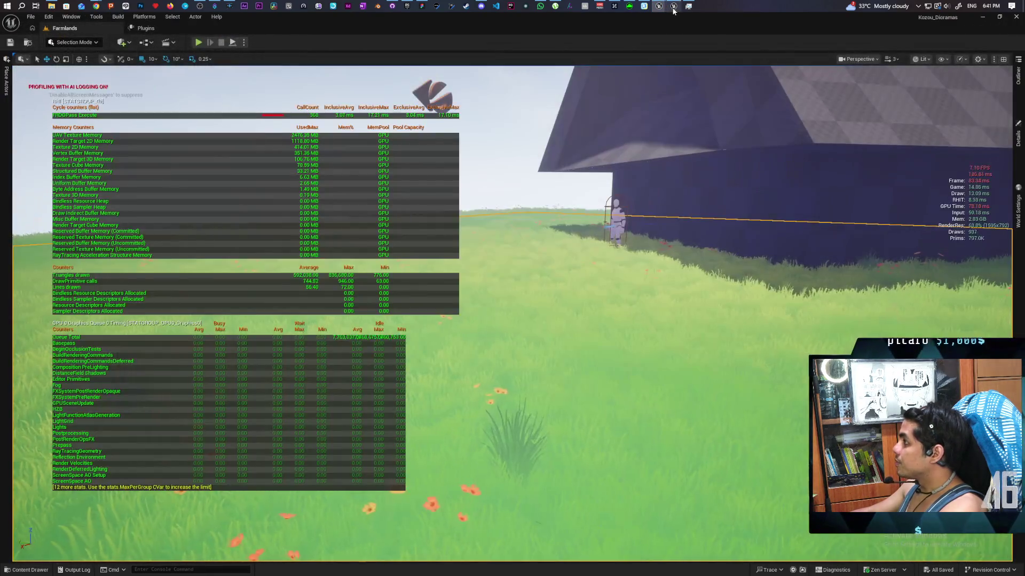
Close the Imports5_6 editor window without saving and play the Farmlands level again.
mouse_move(674, 11)
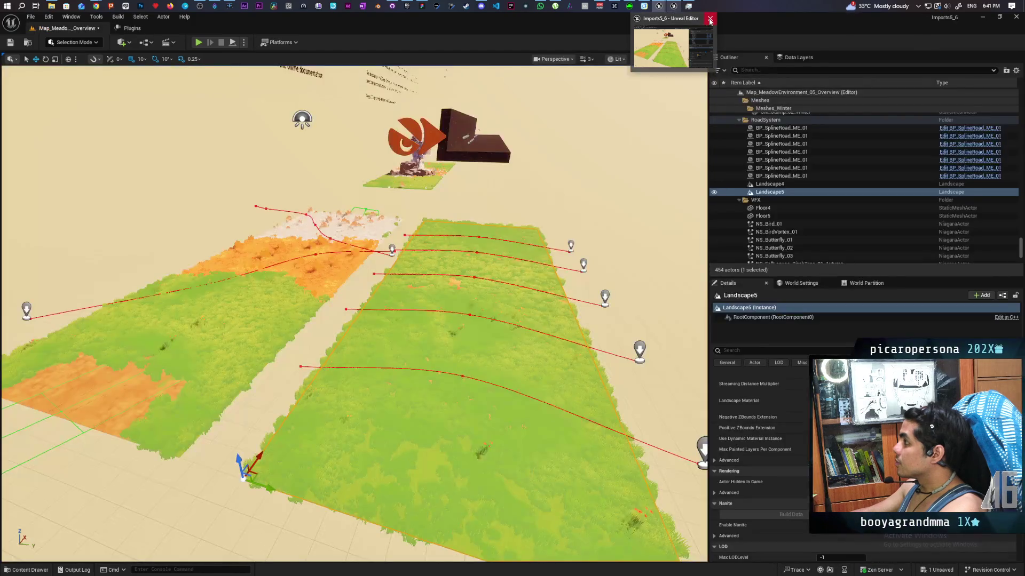
left_click(706, 20)
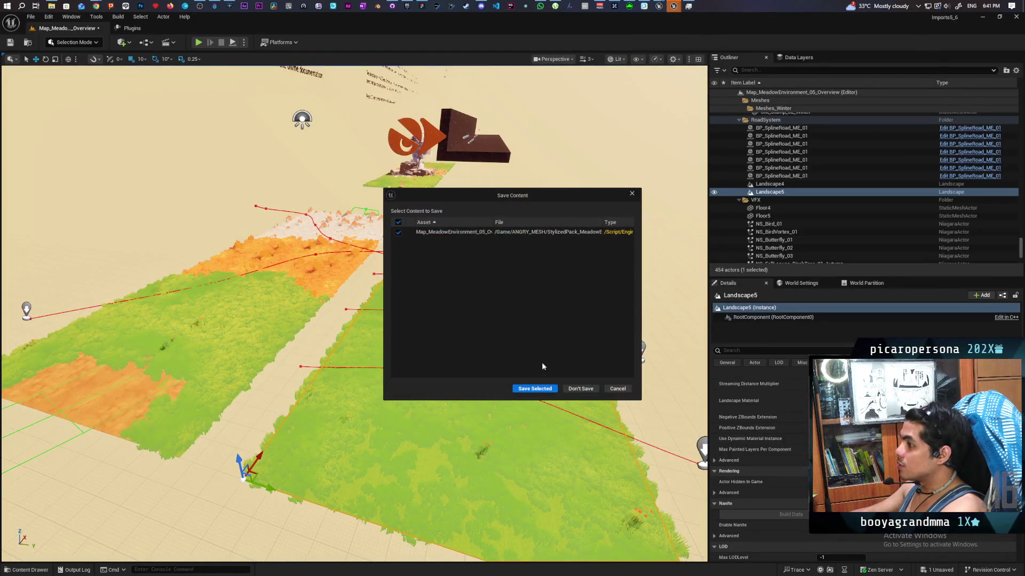
left_click(580, 389)
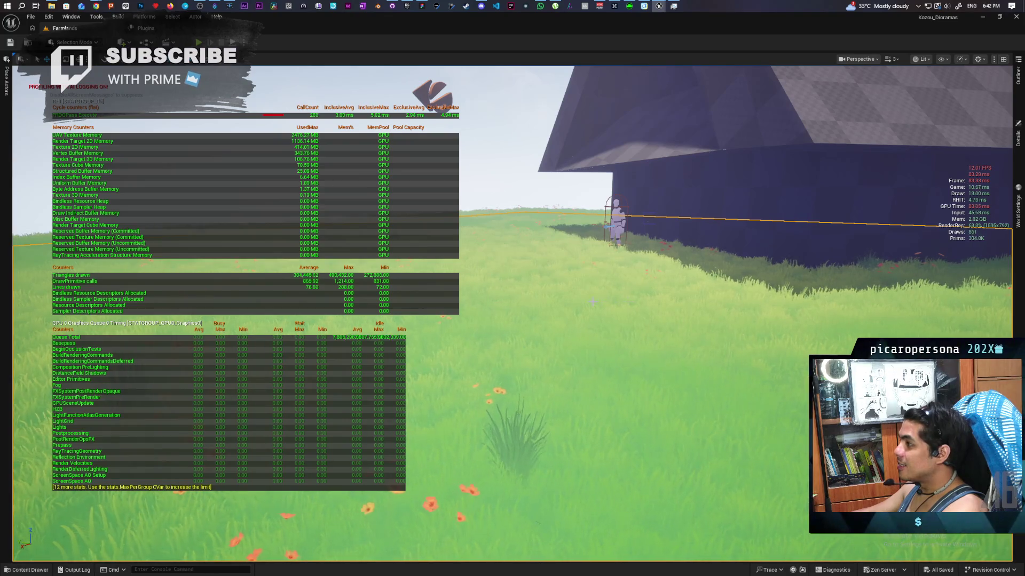
left_click(198, 42)
Run the mannequin back and forth through the grass around the house.
left_click(475, 240)
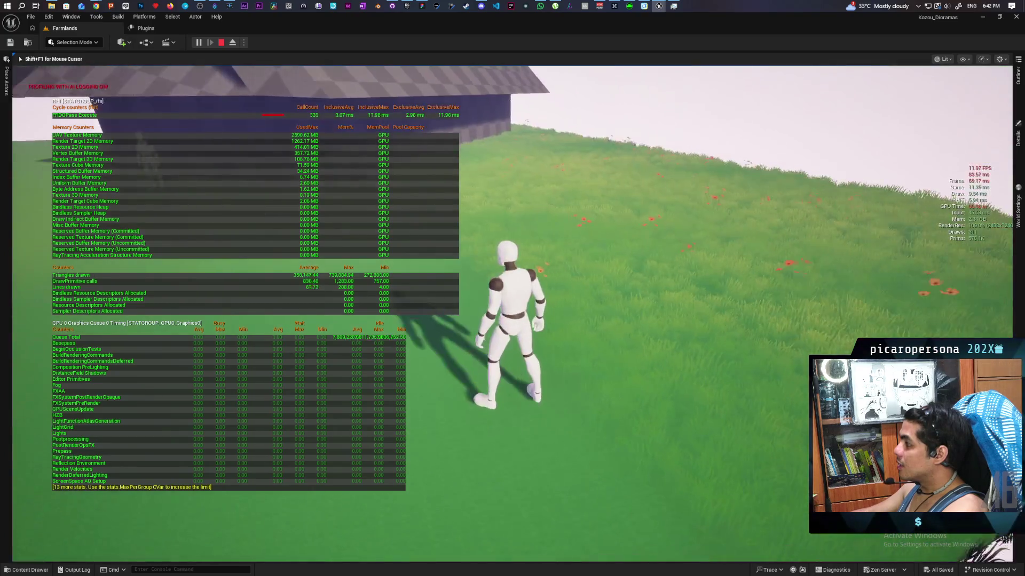
key("w")
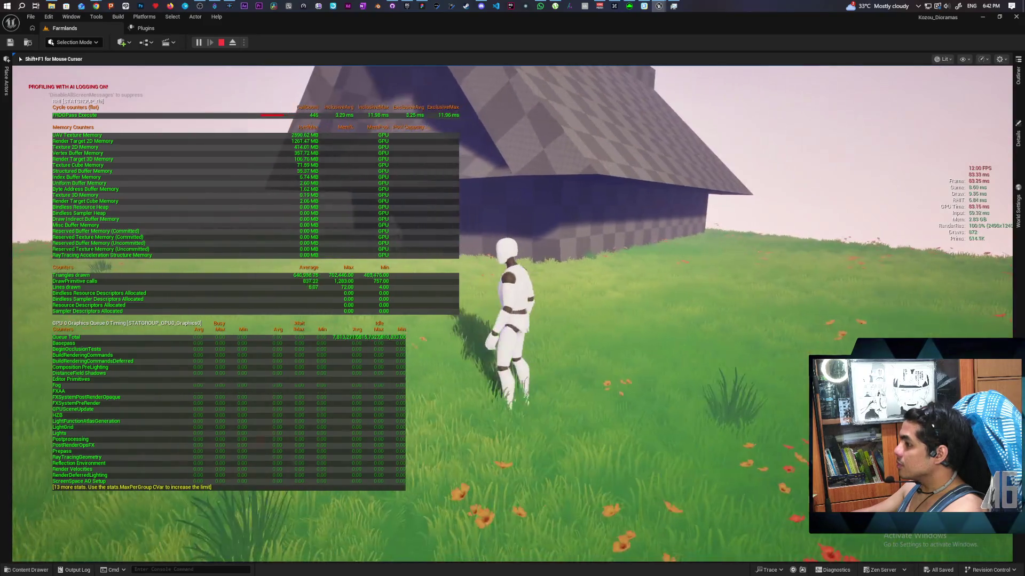
key("s")
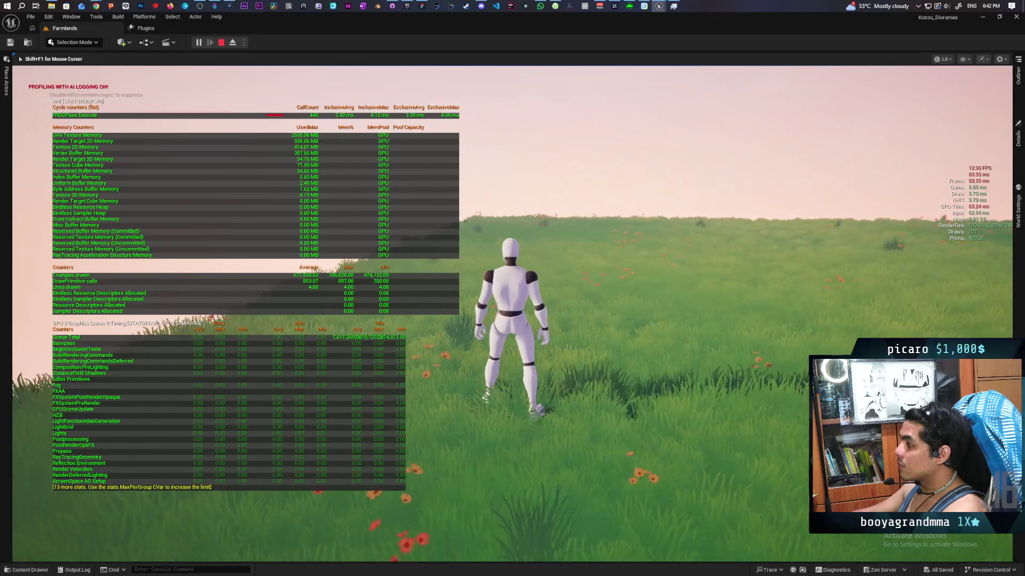
key("w")
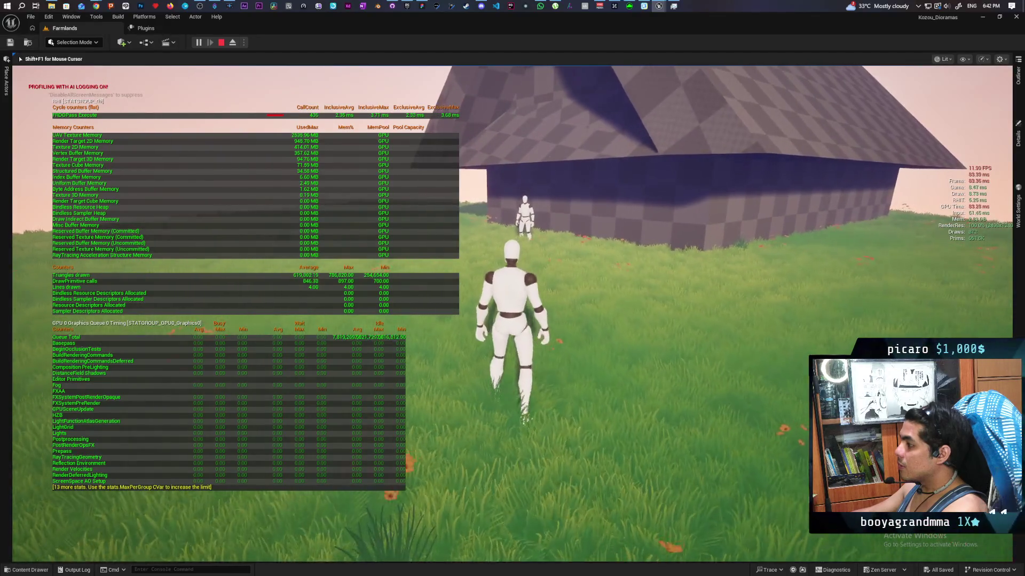
key("s")
key("w")
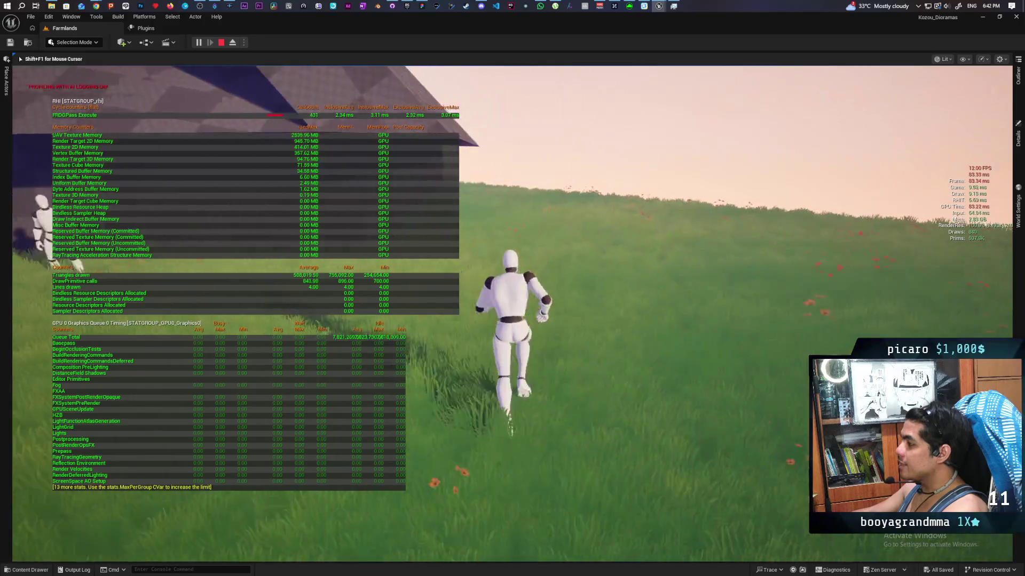
key("a")
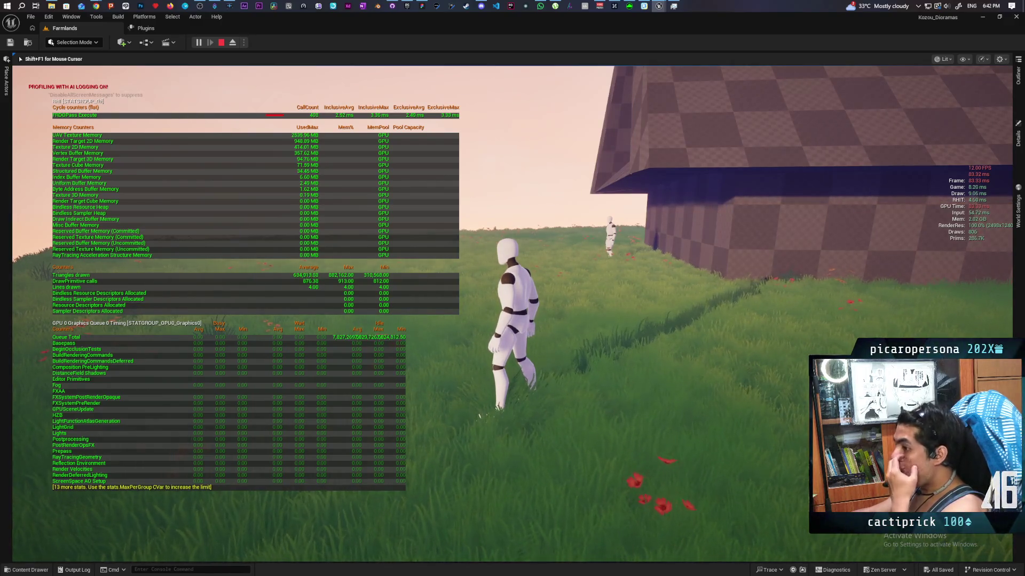
key("w")
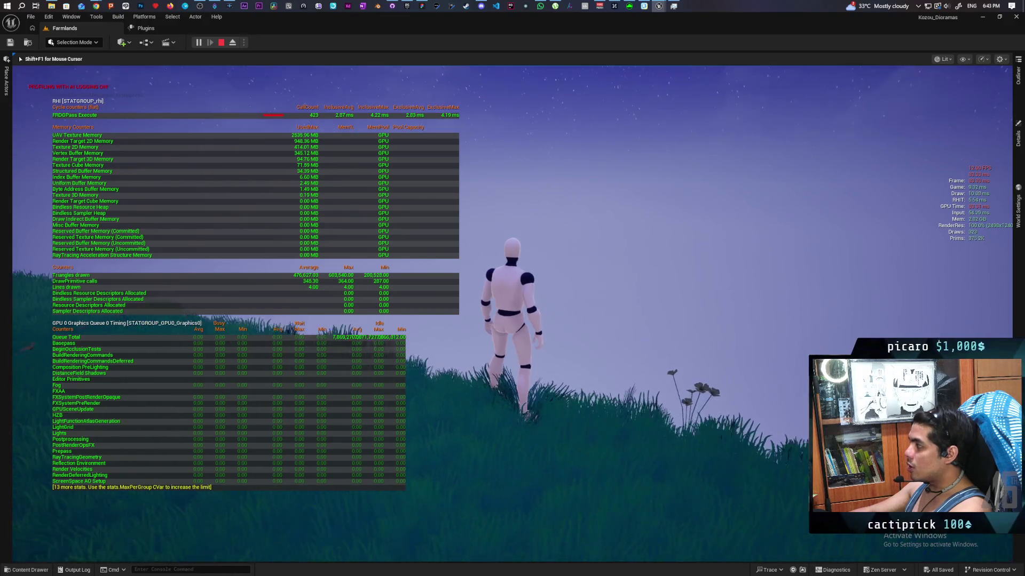
Stop the play session and orbit the editor camera around the house and grass.
mouse_move(512, 289)
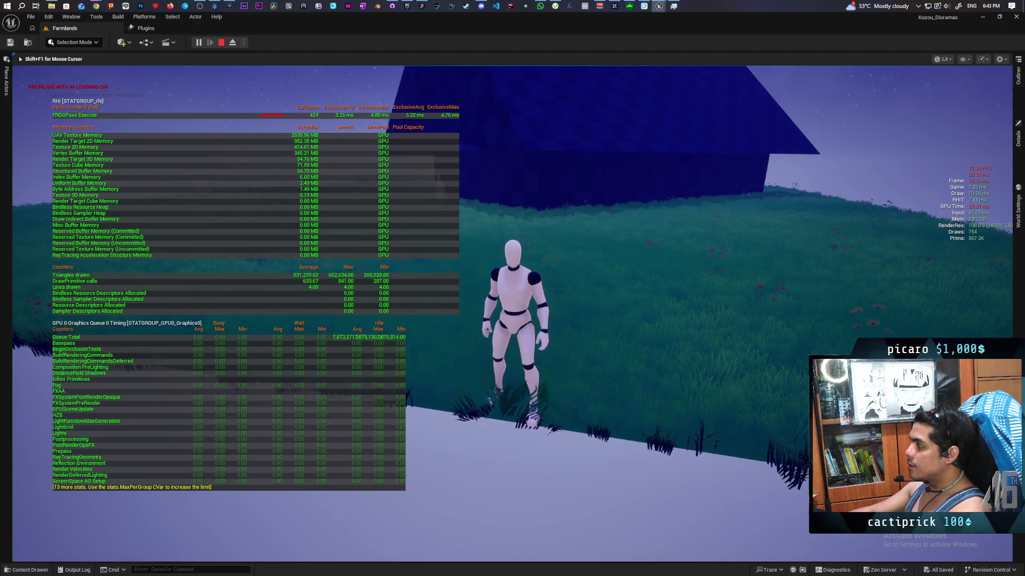
key("Escape")
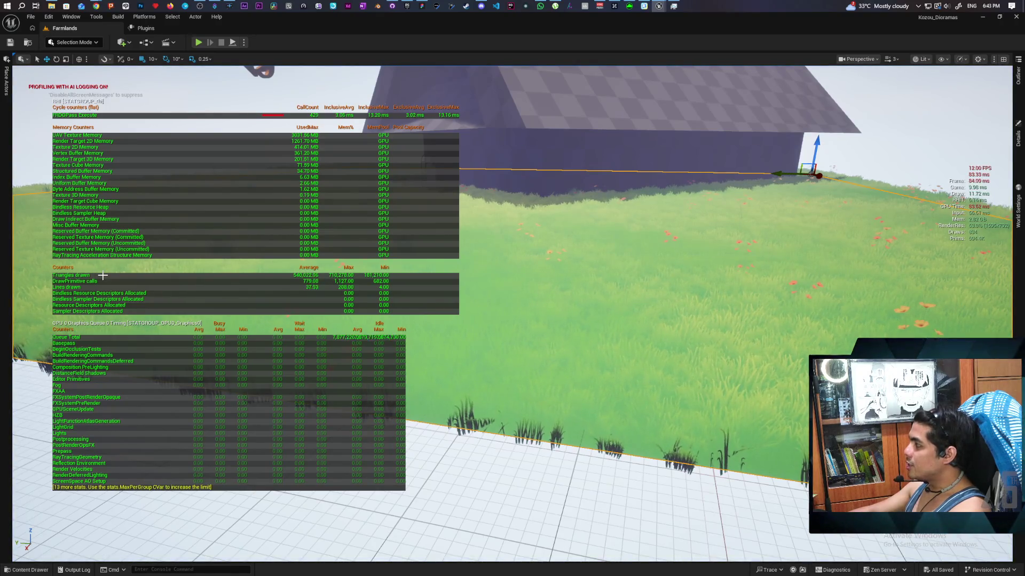
mouse_move(103, 272)
left_mouse_down()
mouse_move(359, 124)
mouse_move(578, 251)
left_mouse_up()
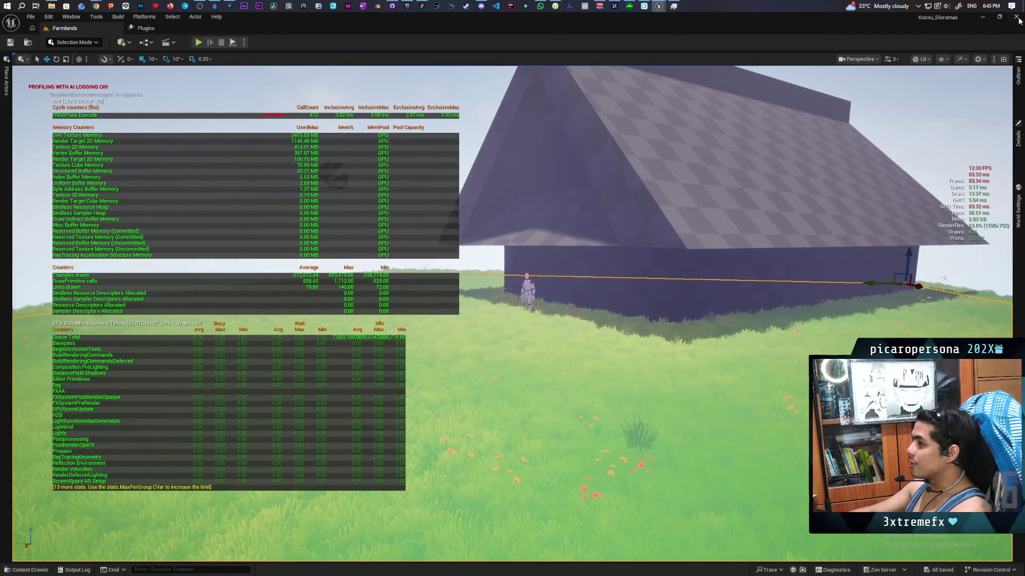
Relaunch Kozou_Dioramas from the top of the Epic Games Launcher Library.
key("alt+Tab")
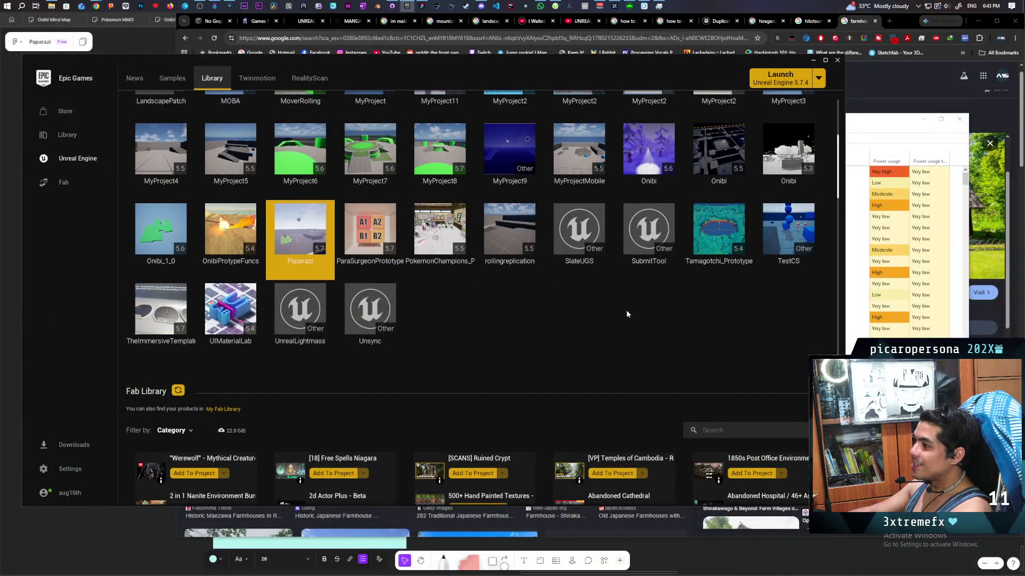
scroll(633, 277, "up", 2)
scroll(635, 277, "up", 1)
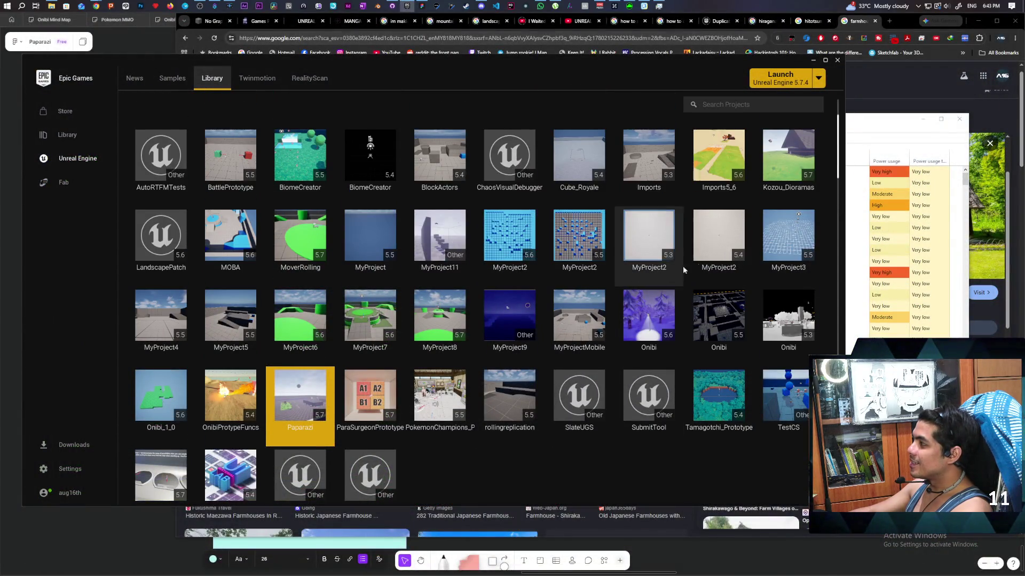
double_click(789, 160)
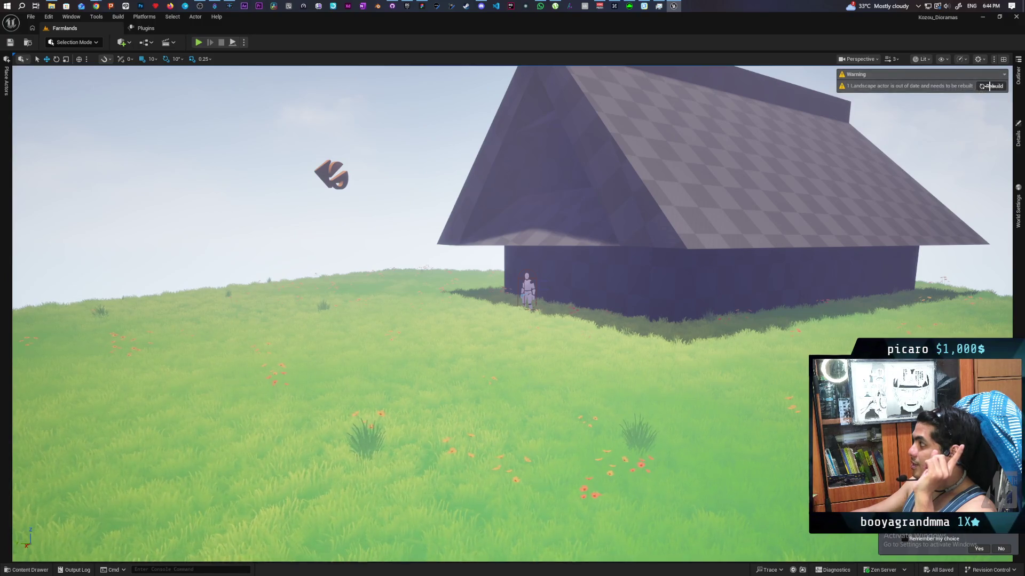
Rebuild the landscape, use Play From Here, and show the FPS counter with 'stat fps'.
left_click(989, 86)
right_click(264, 369)
left_click(325, 362)
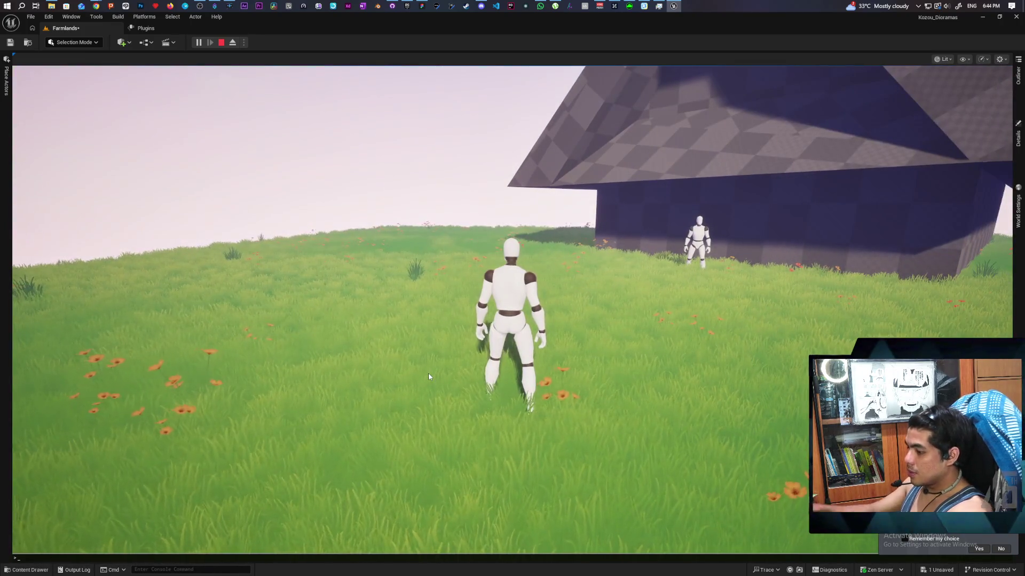
type("stat fps")
key("Return")
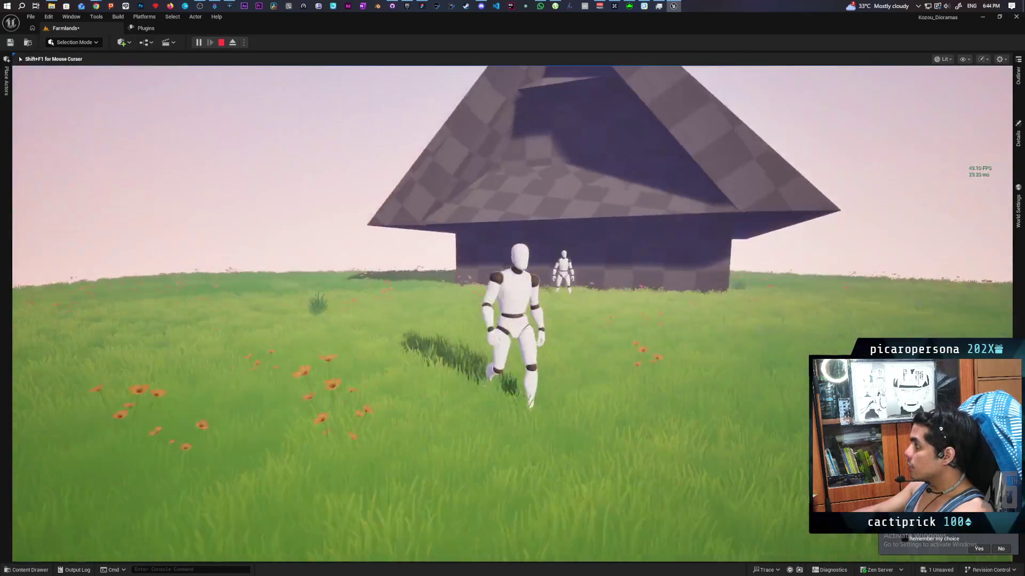
Walk the mannequin, add frame timings with 'stat unit', and stop playing.
key("s")
key("w")
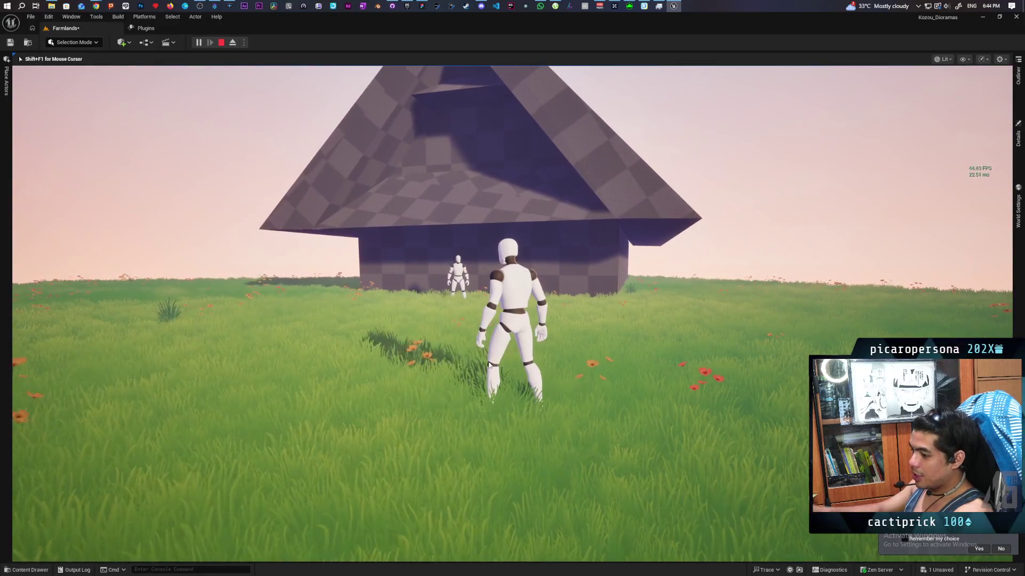
key("grave")
type("stat")
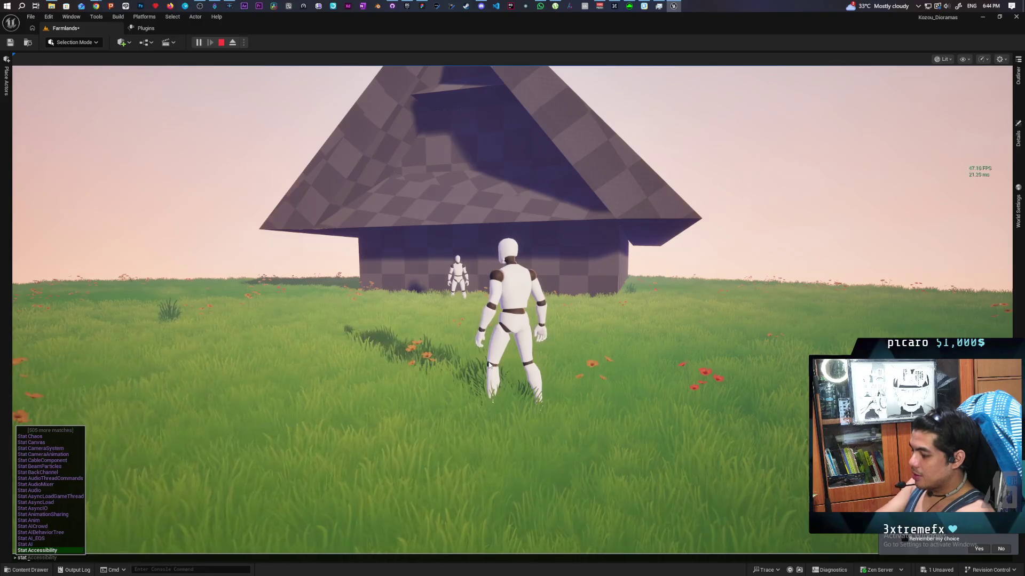
type(" unitw")
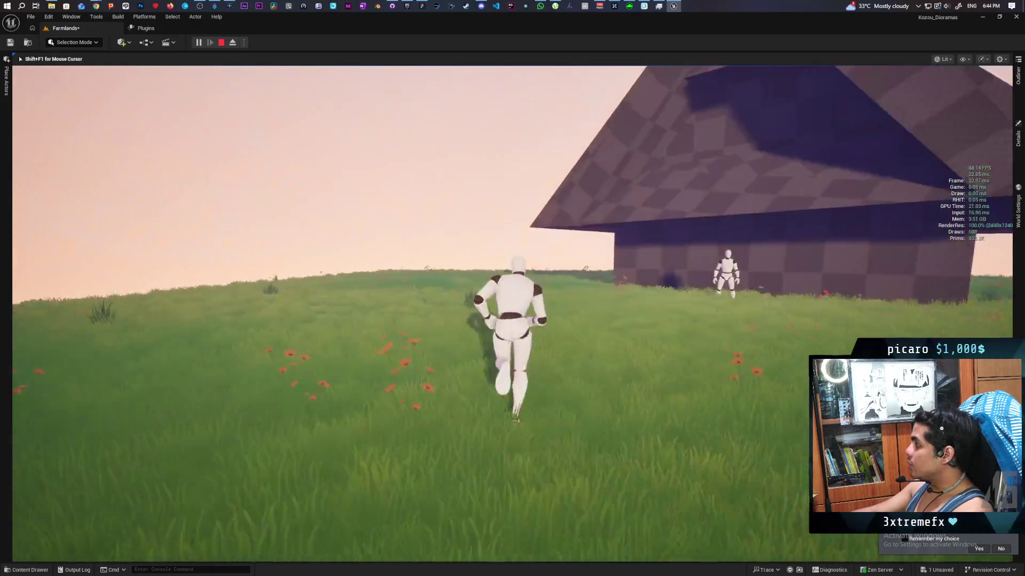
type("dd")
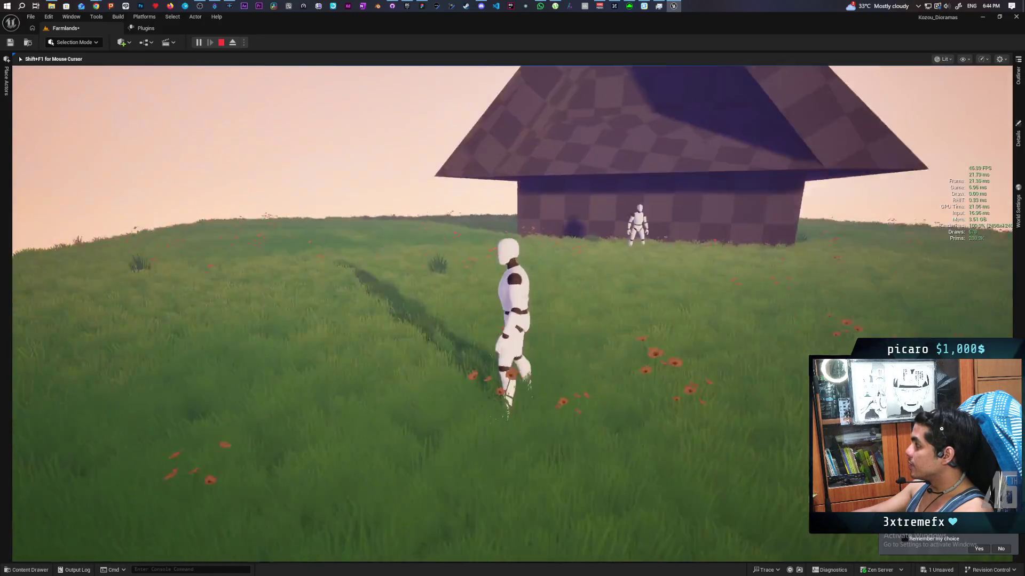
type("w")
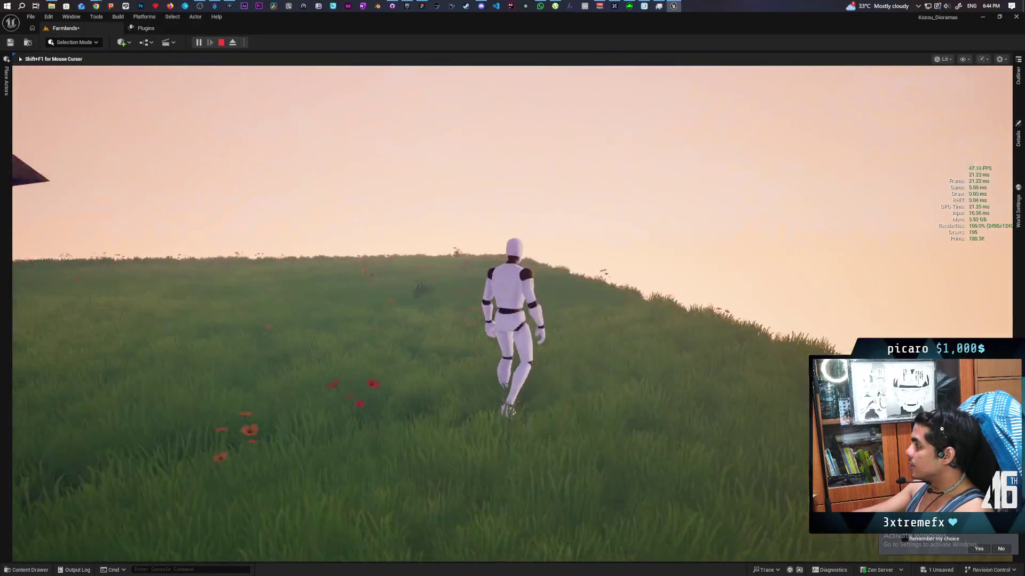
type("s")
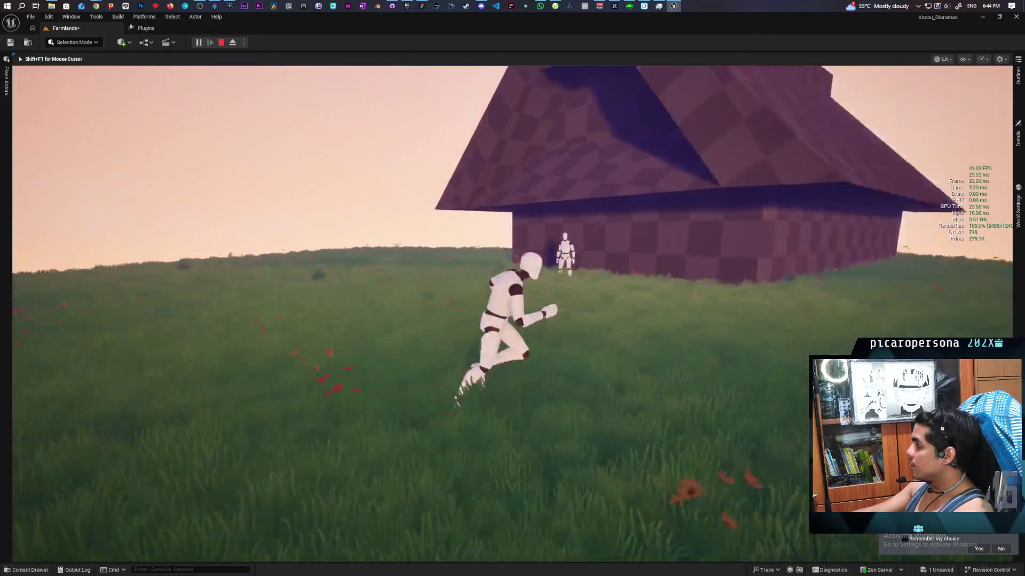
type("w")
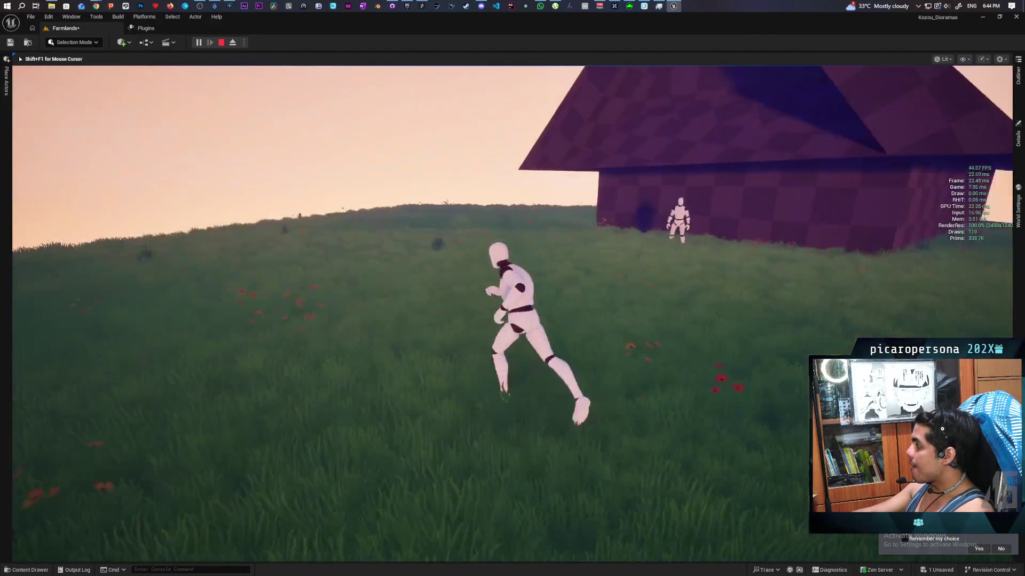
type("w")
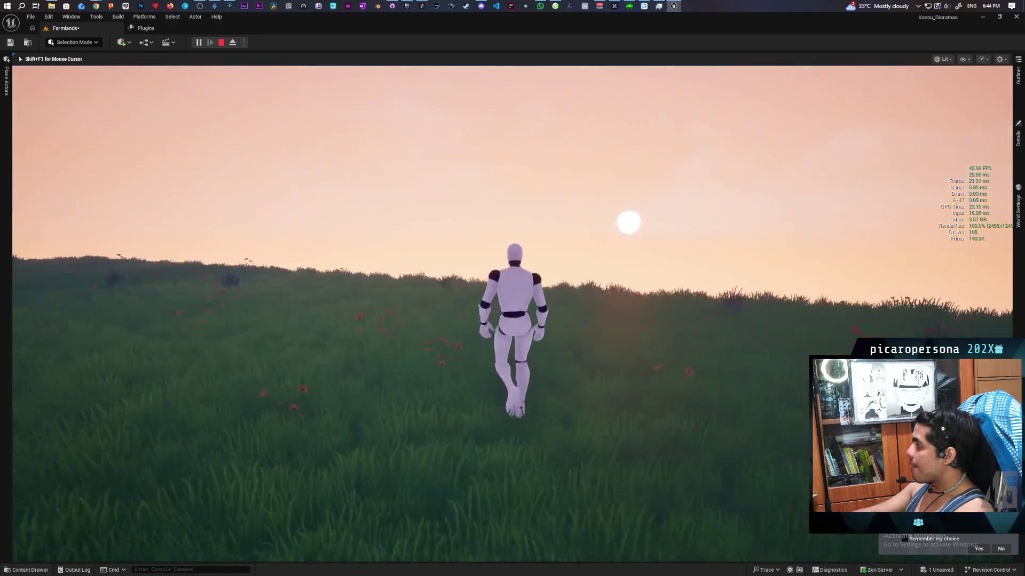
type("a")
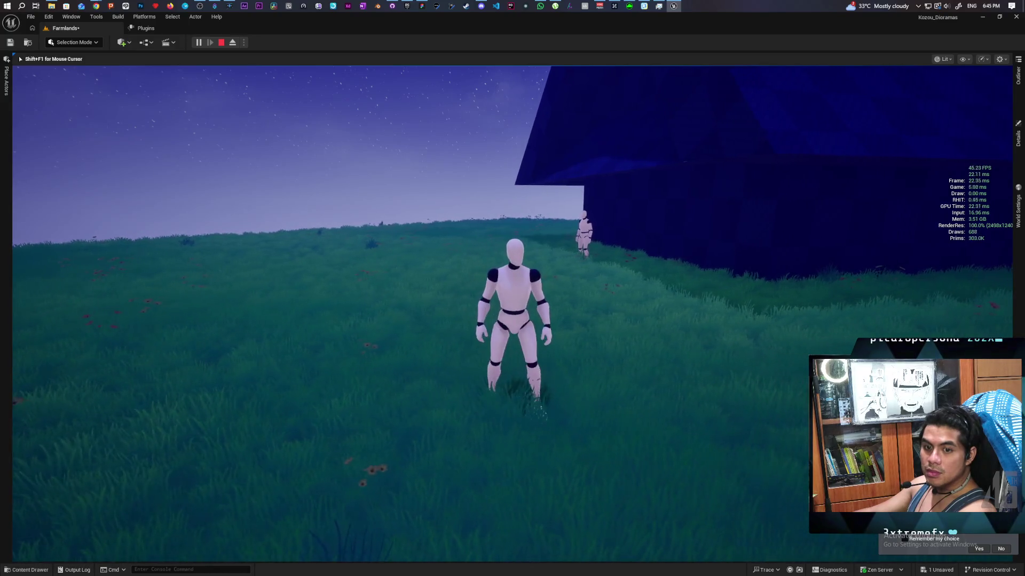
key("Escape")
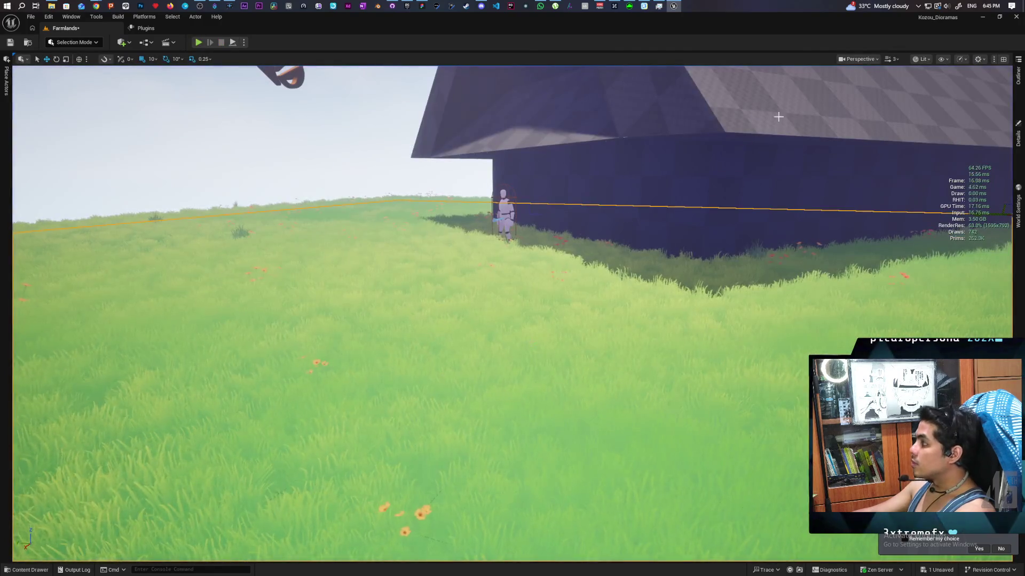
Switch the viewport to the Light Complexity view mode (Alt+7).
left_click(942, 59)
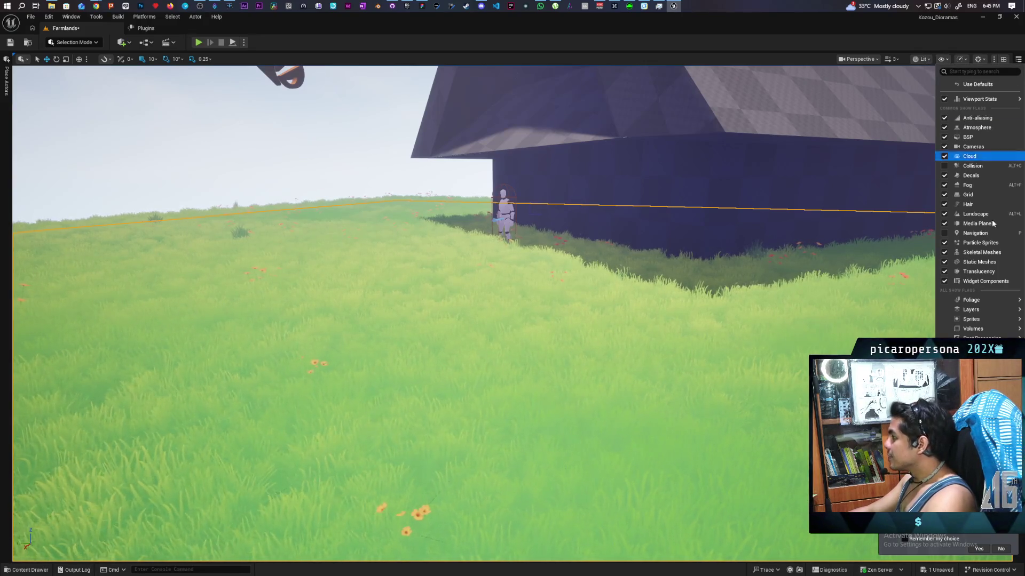
left_click(925, 59)
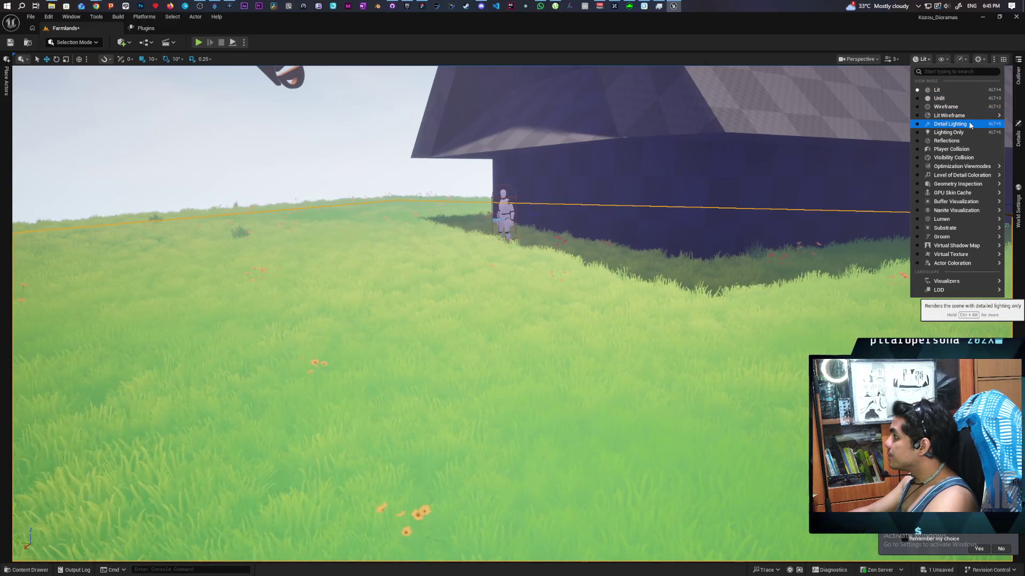
mouse_move(971, 169)
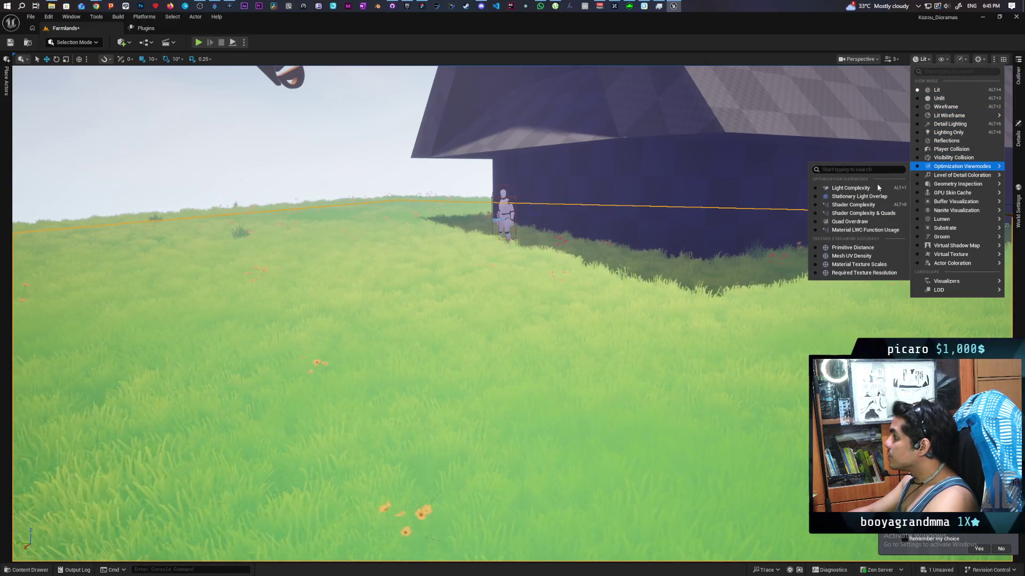
key("Escape")
key("alt+7")
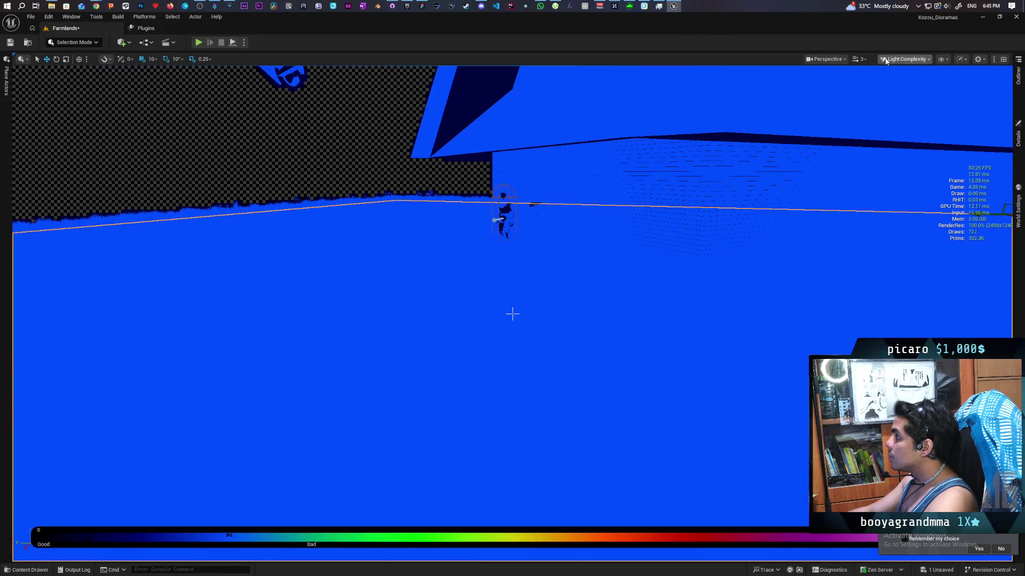
Switch the viewport to the Shader Complexity optimization view mode.
left_click(921, 60)
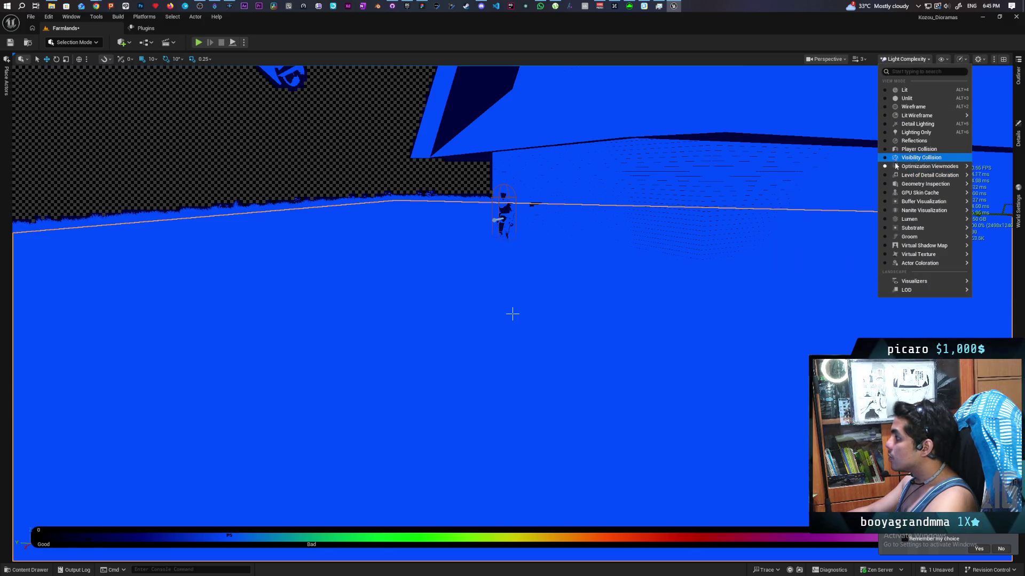
mouse_move(896, 168)
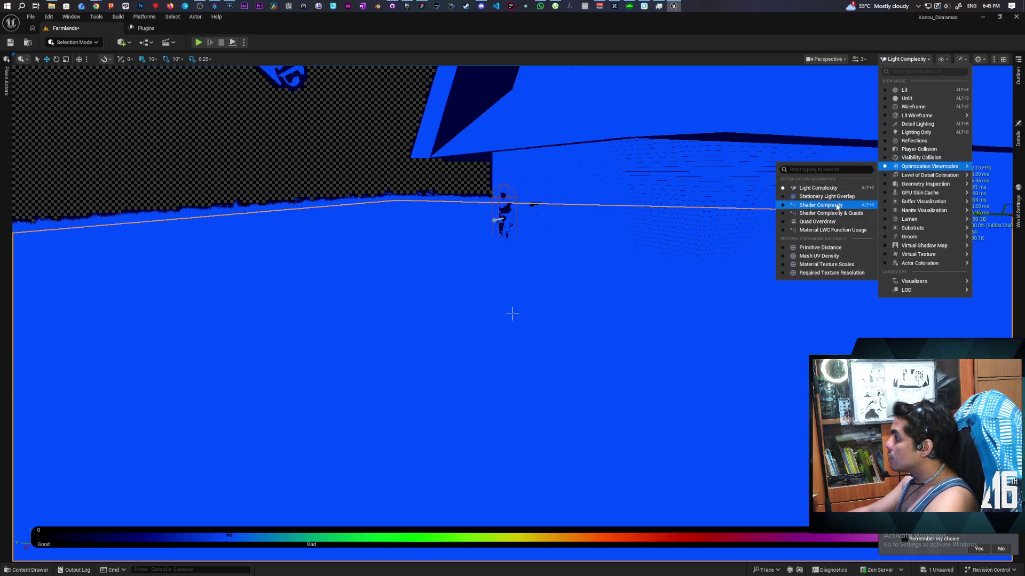
left_click(827, 205)
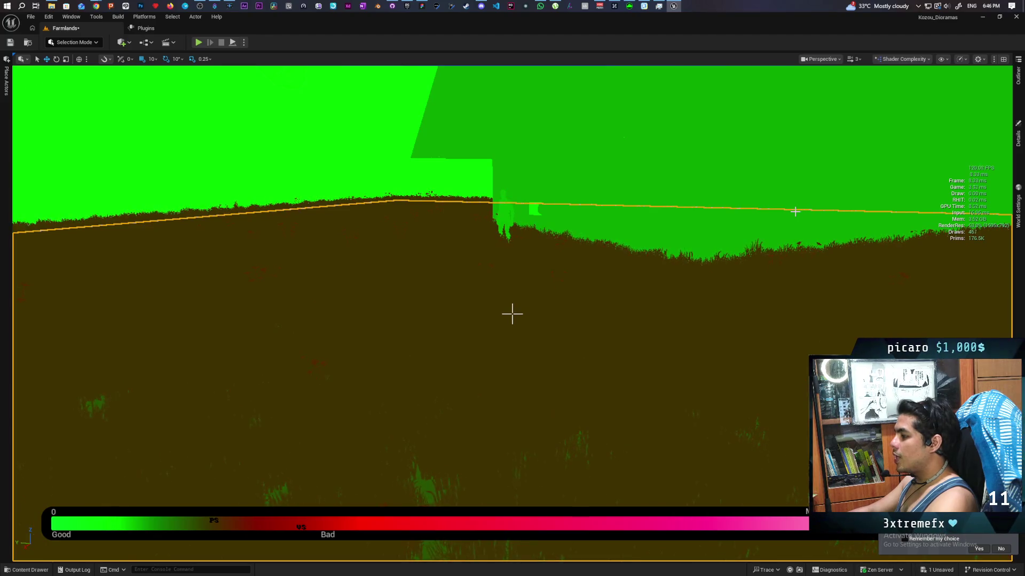
Pull the camera back over the landscape and set the viewport from Shader Complexity to Lit.
left_click_drag(741, 322, 741, 416)
left_click_drag(512, 314, 511, 314)
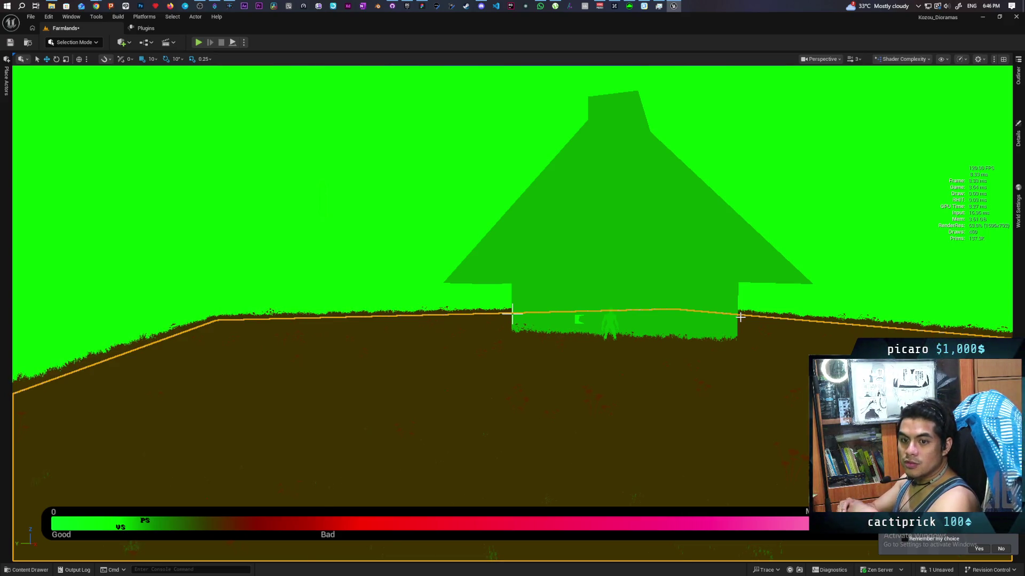
key("Escape")
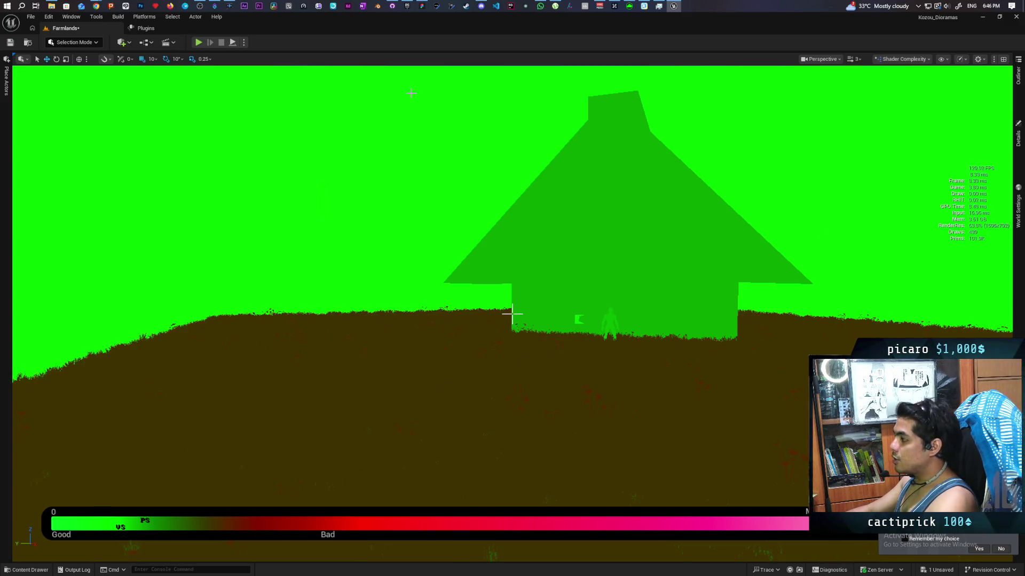
left_click(902, 59)
left_click(897, 90)
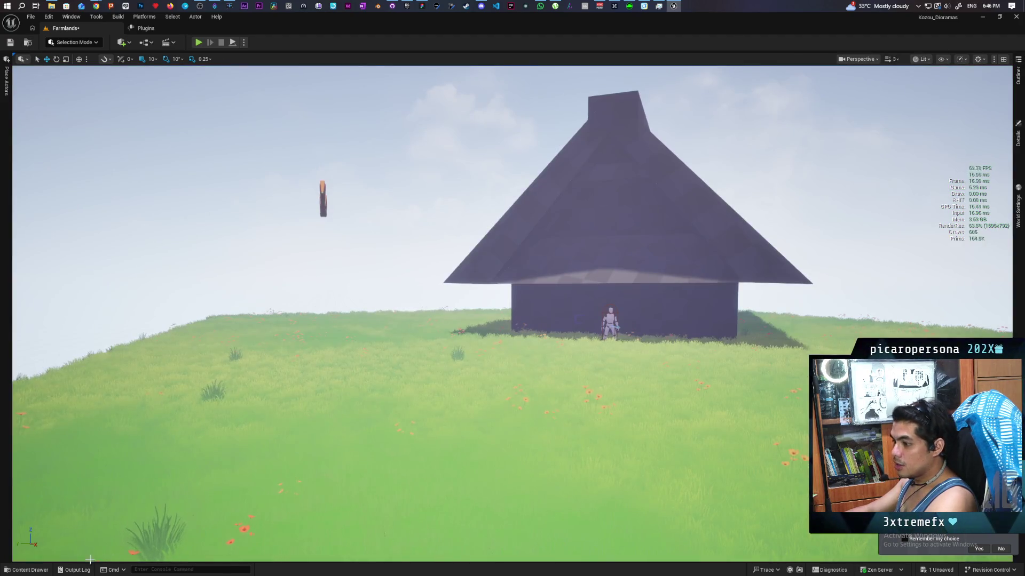
Save Farmlands, then open M_Landscape_MeadowEnvironment_01 from the selected Landscape's Details panel.
left_click(30, 570)
key("ctrl+s")
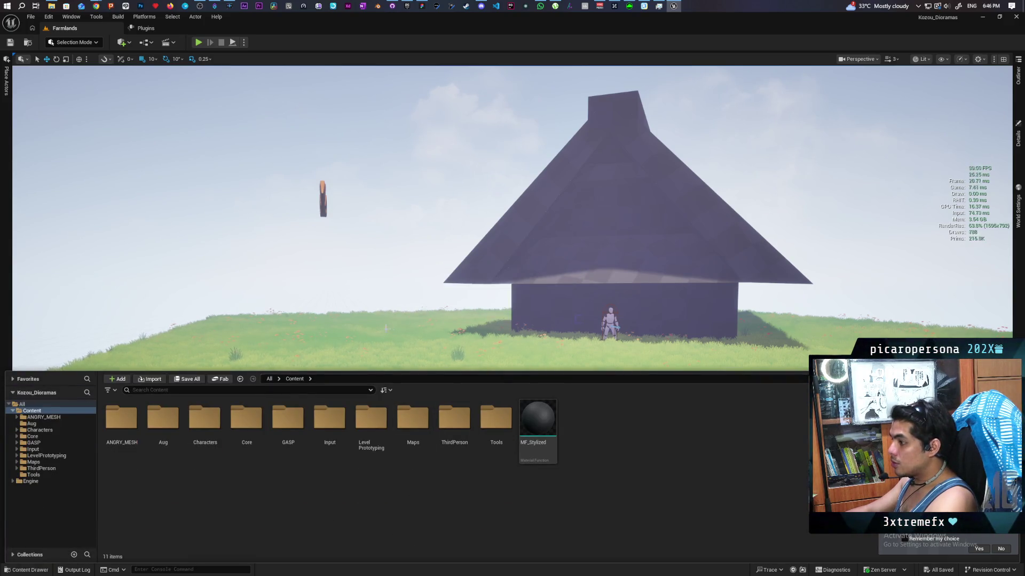
left_click(1017, 136)
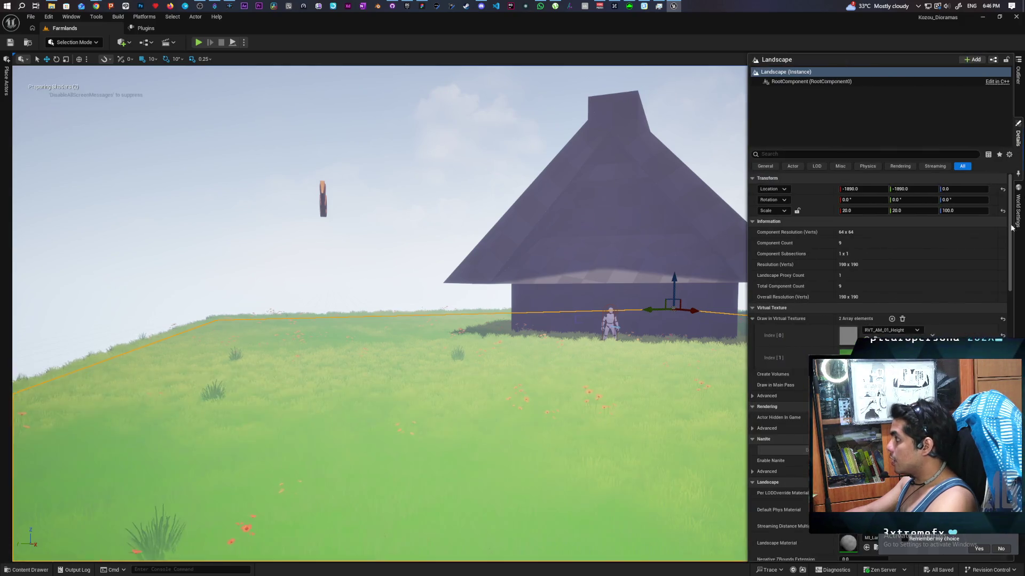
scroll(880, 321, "down", 4)
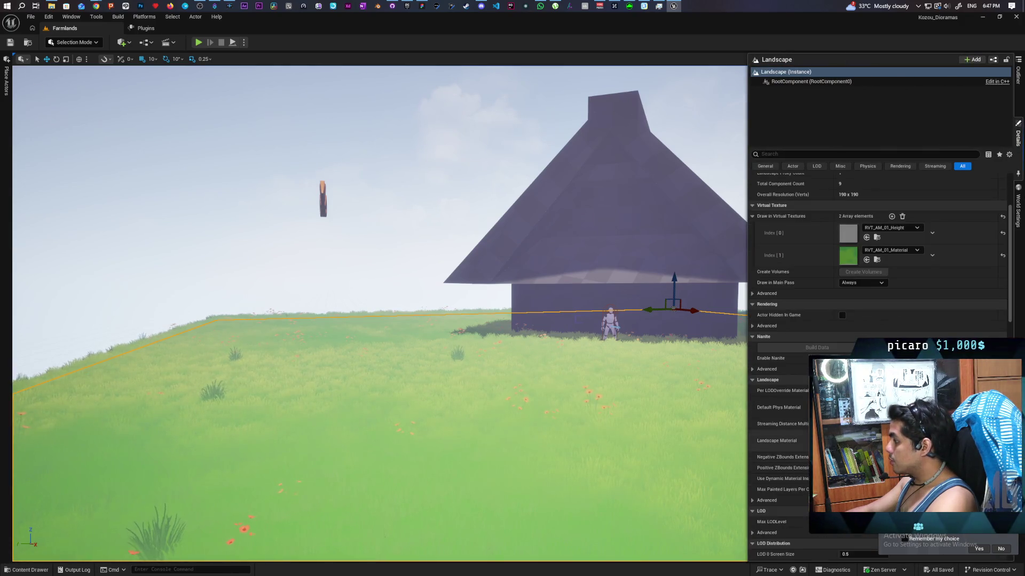
double_click(848, 441)
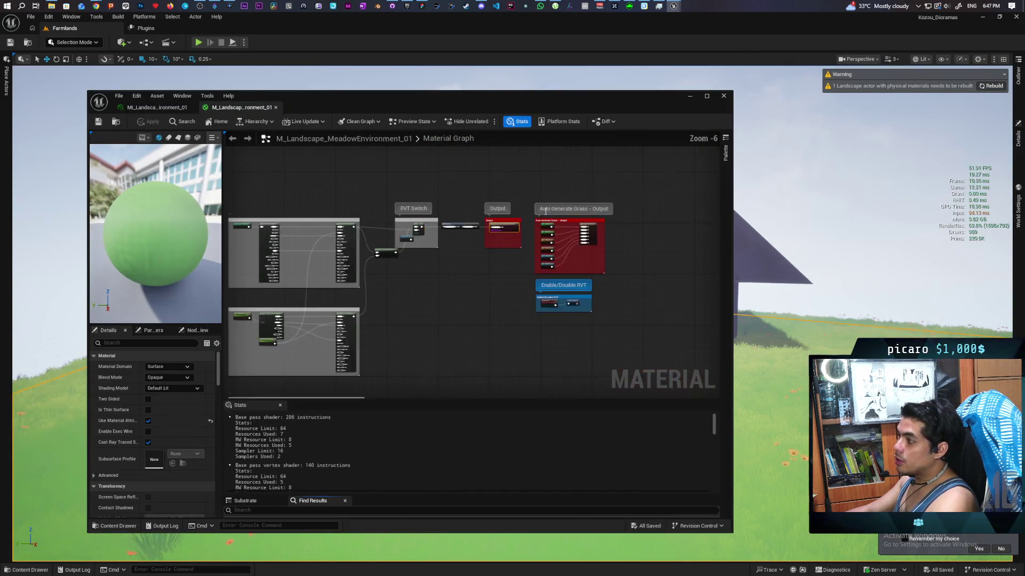
Select the Landscape Grass Output node and open its LG_M01_Grass_Summer grass type asset.
left_click(592, 232)
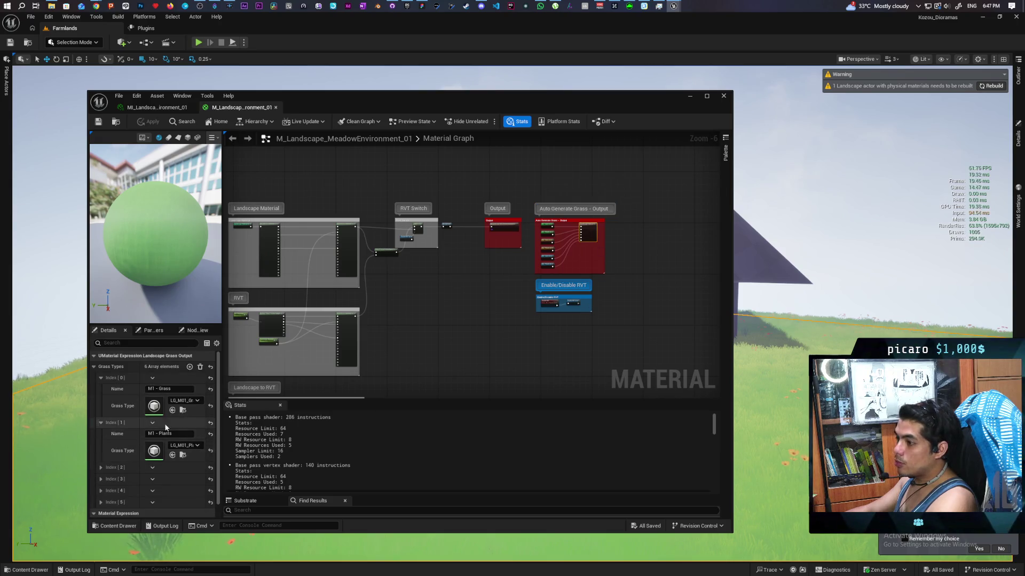
double_click(154, 406)
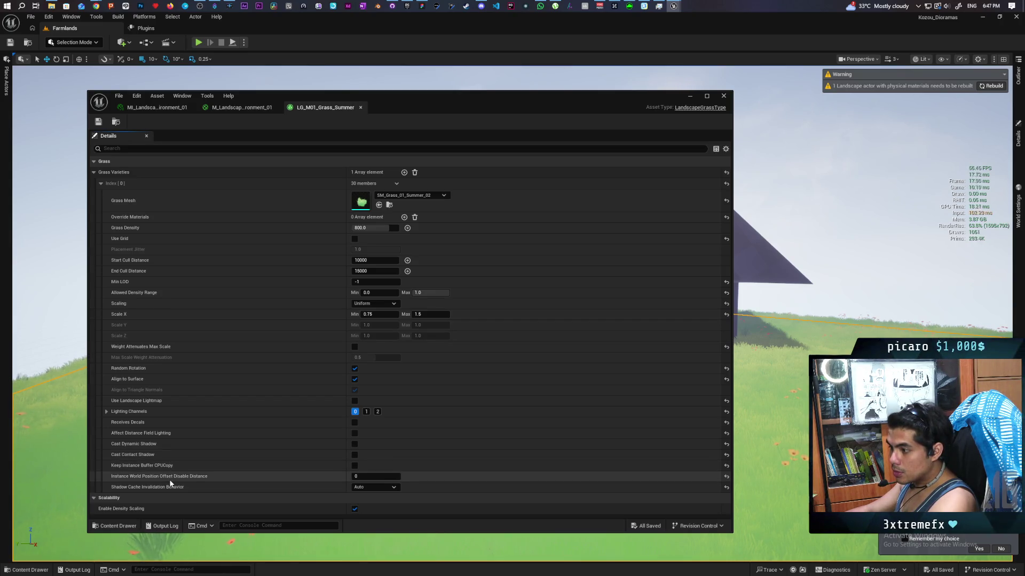
Set Grass Summer's Instance World Position Offset Disable Distance to 3000.
left_click(380, 477)
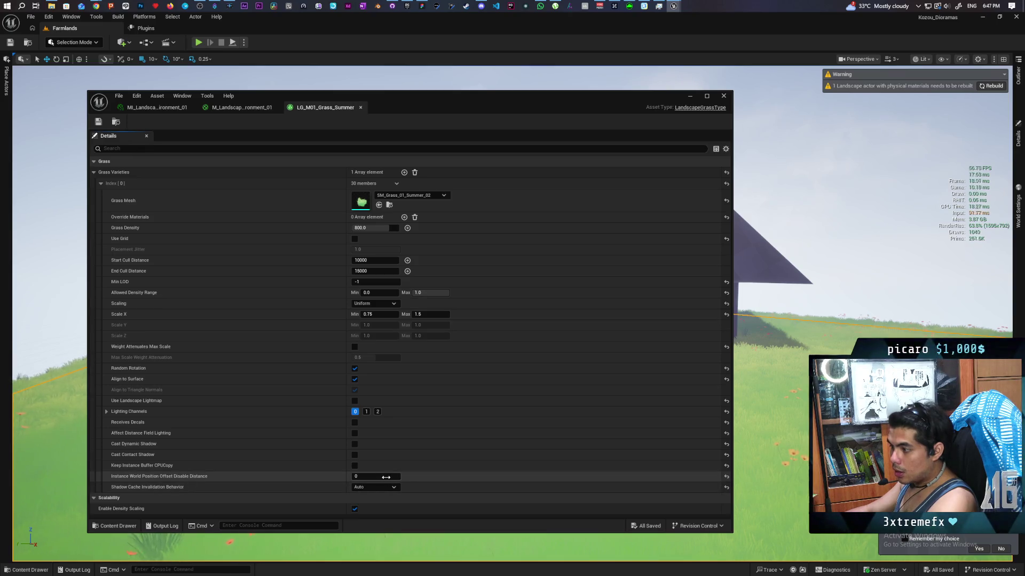
type("7000")
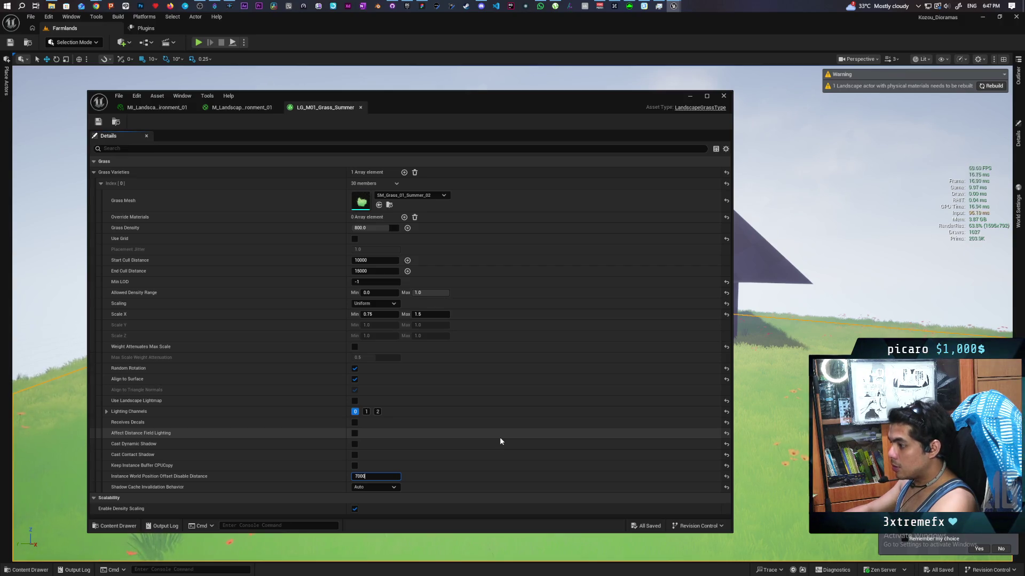
key("Return")
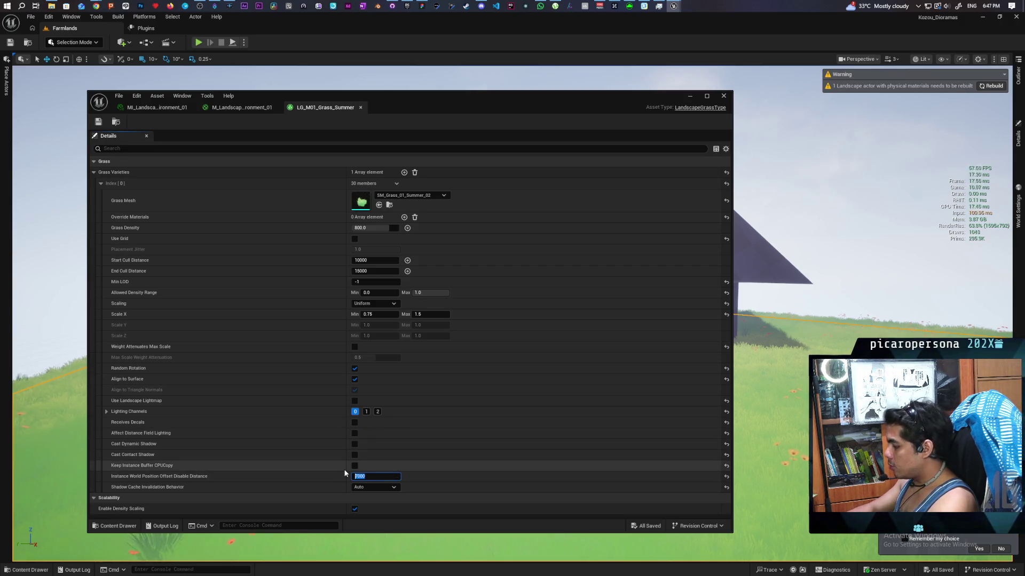
type("3000")
key("Return")
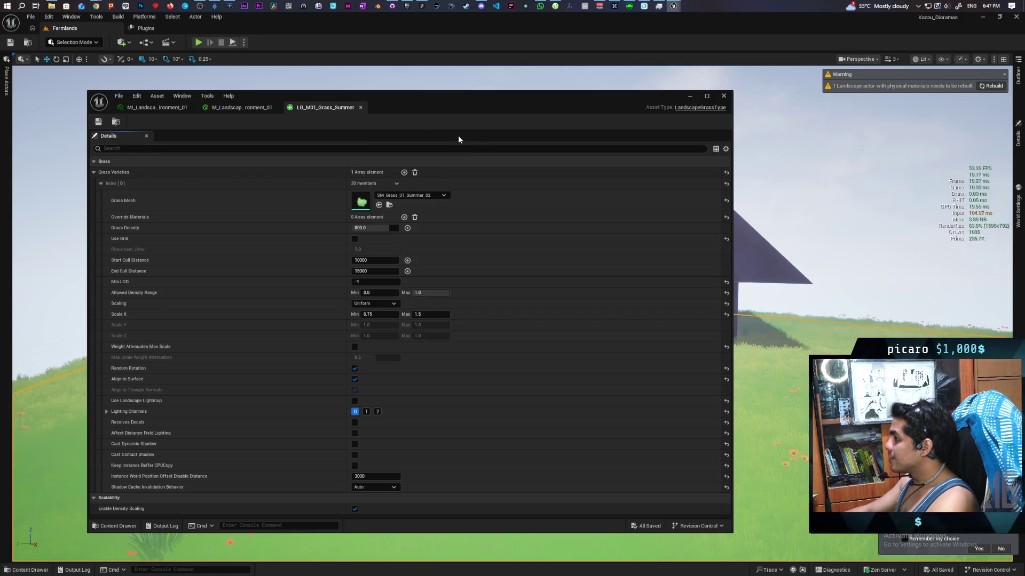
Open the LG_M01_Plants_Summer grass type from the Content Drawer.
left_click(116, 122)
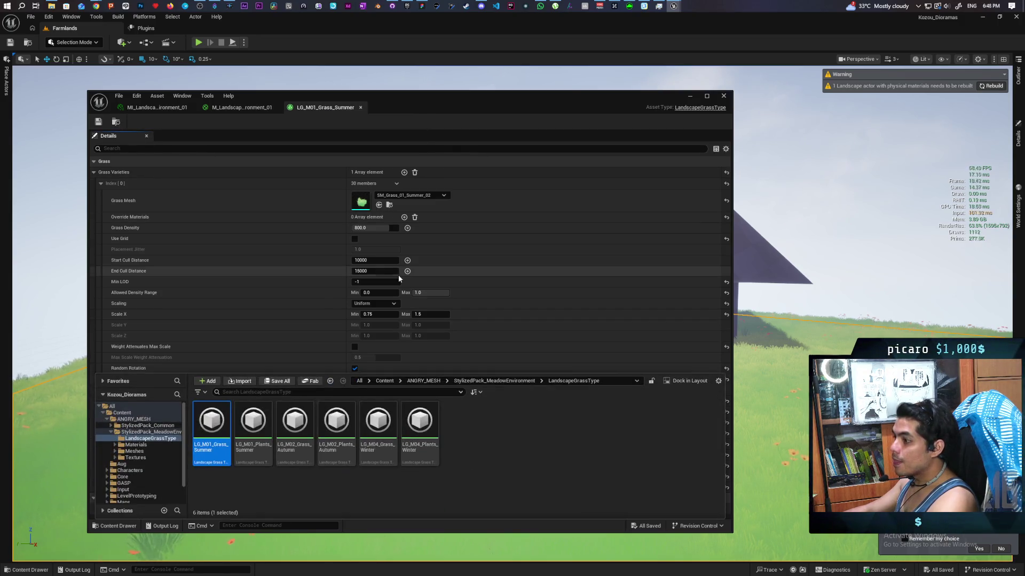
mouse_move(220, 463)
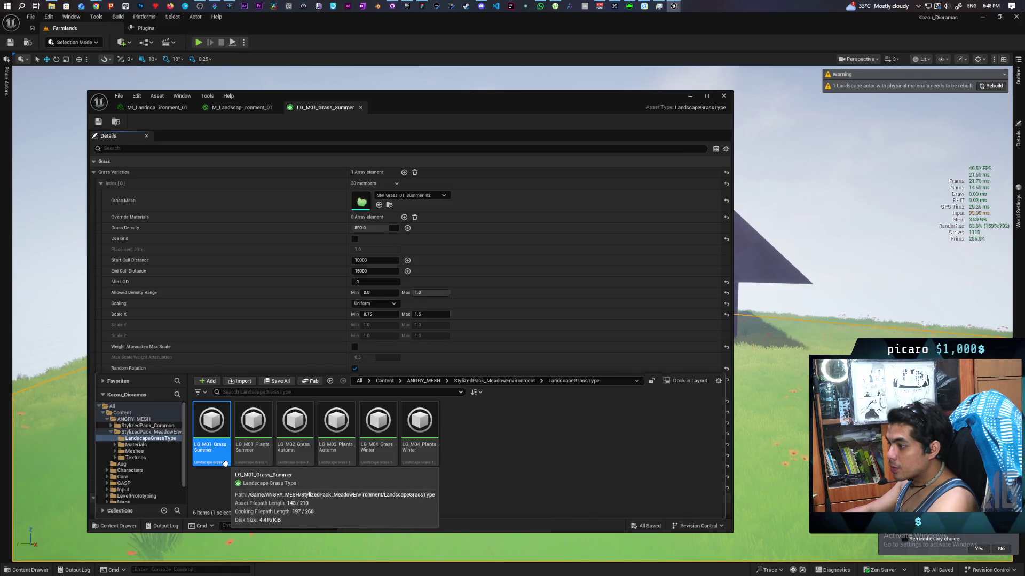
double_click(253, 427)
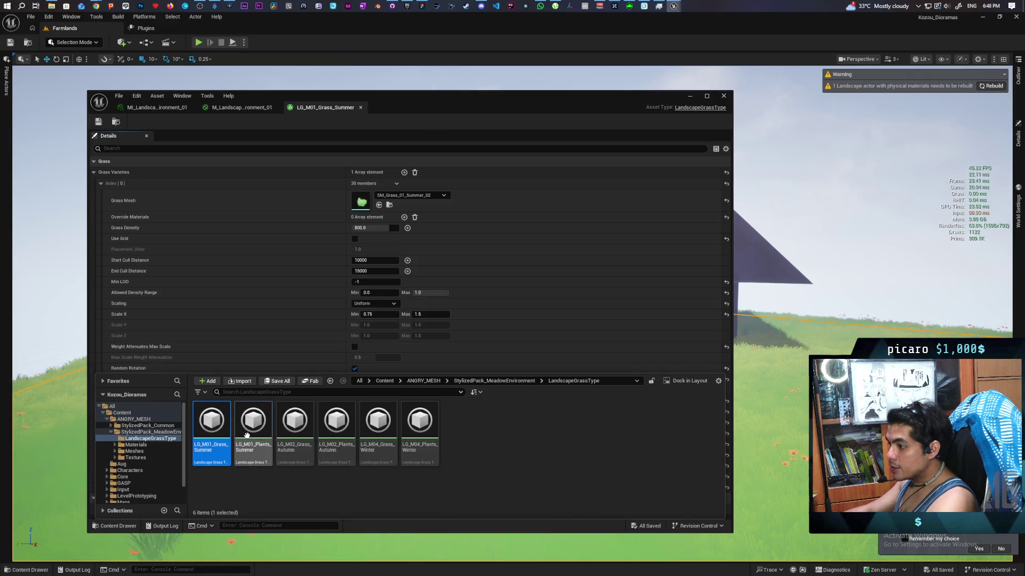
scroll(302, 396, "down", 1)
scroll(303, 398, "up", 1)
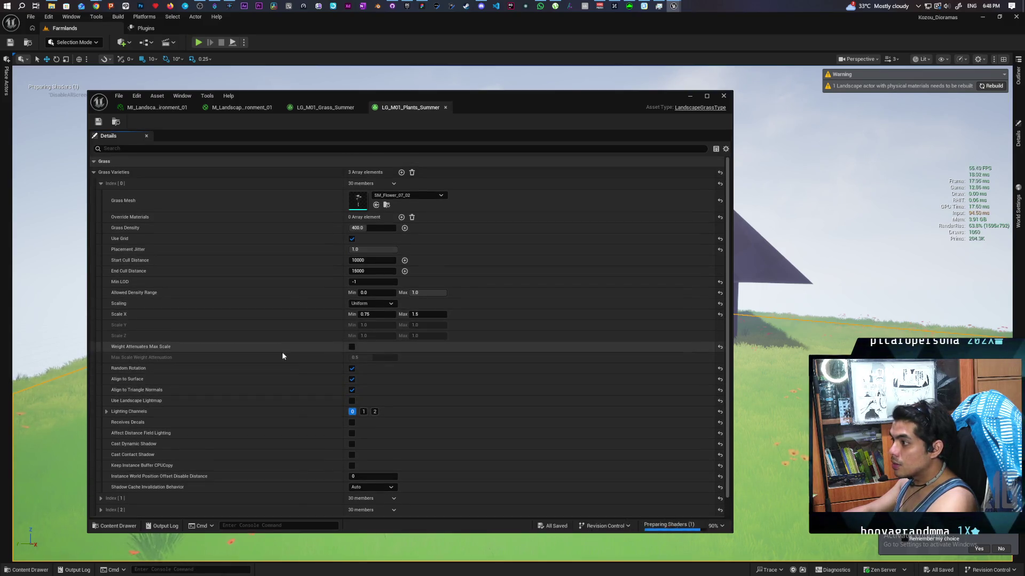
Set the first variety's Instance World Position Offset Disable Distance to 3000.
scroll(291, 440, "down", 2)
left_click(395, 456)
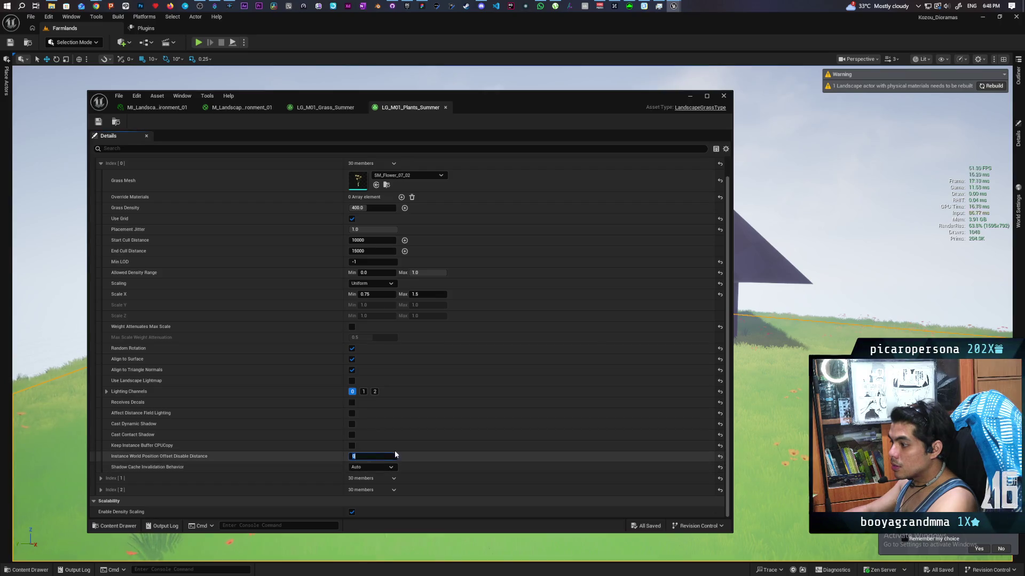
type("30")
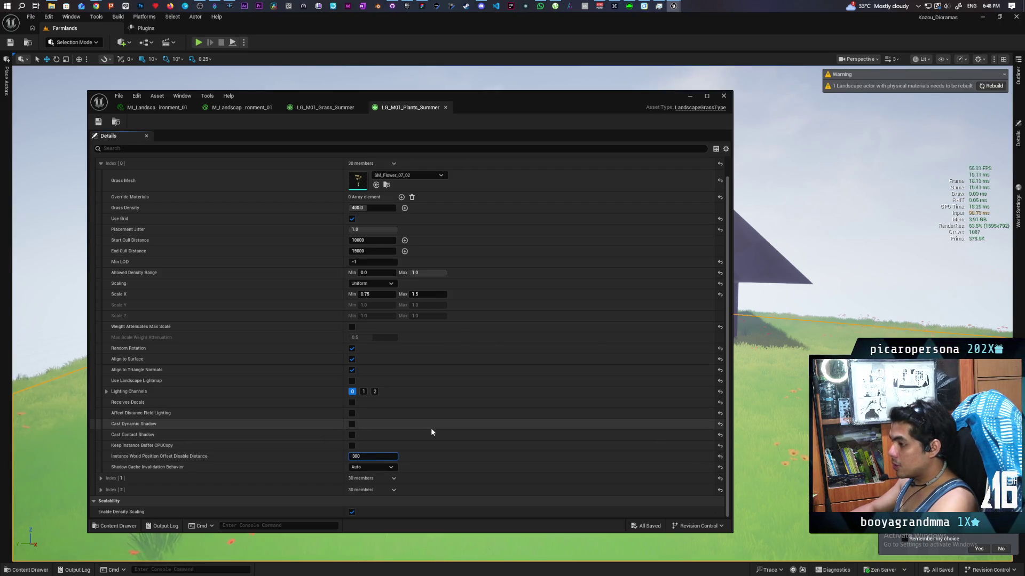
type("0")
key("Return")
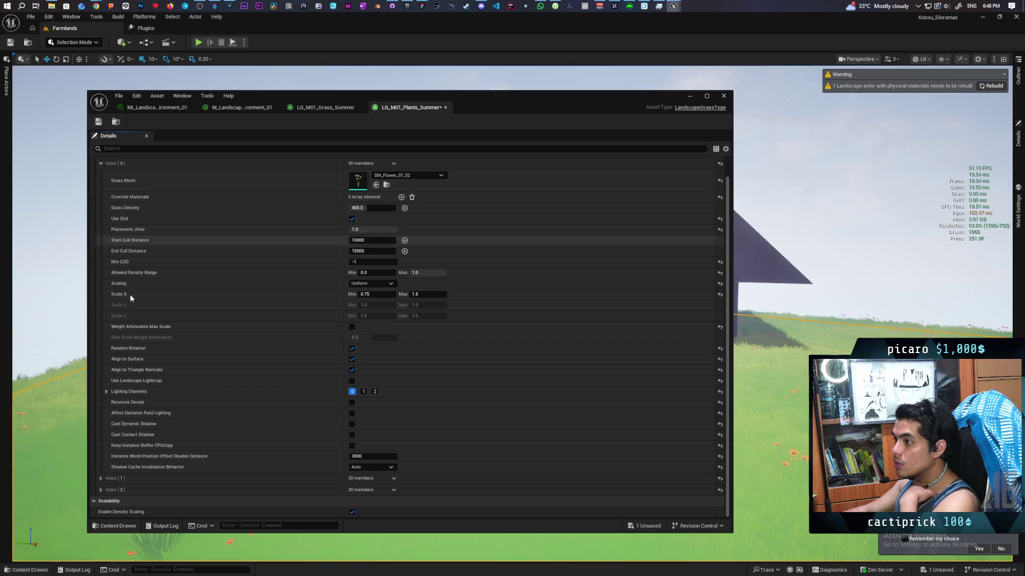
left_click(100, 163)
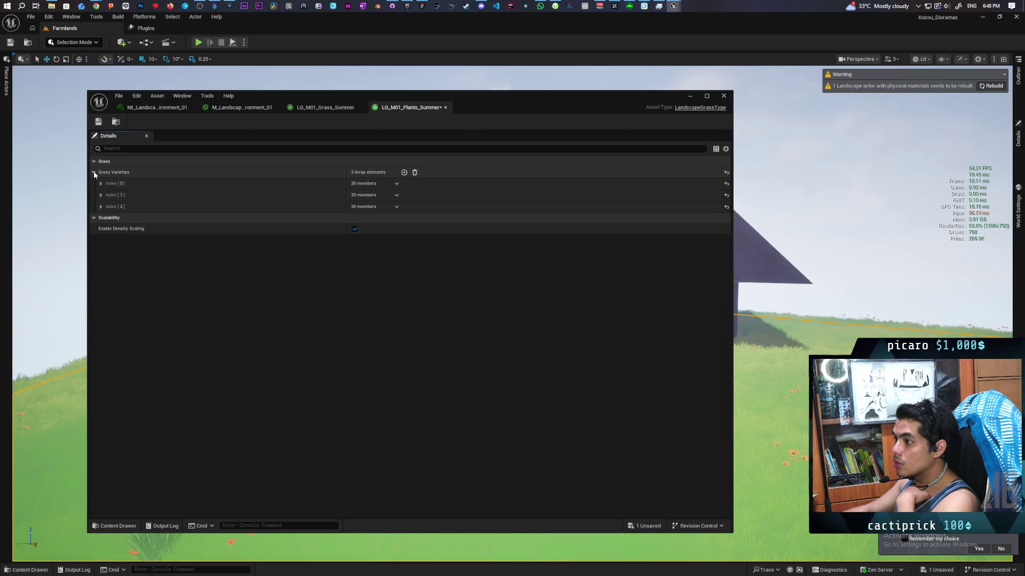
left_click(101, 183)
left_click(101, 183)
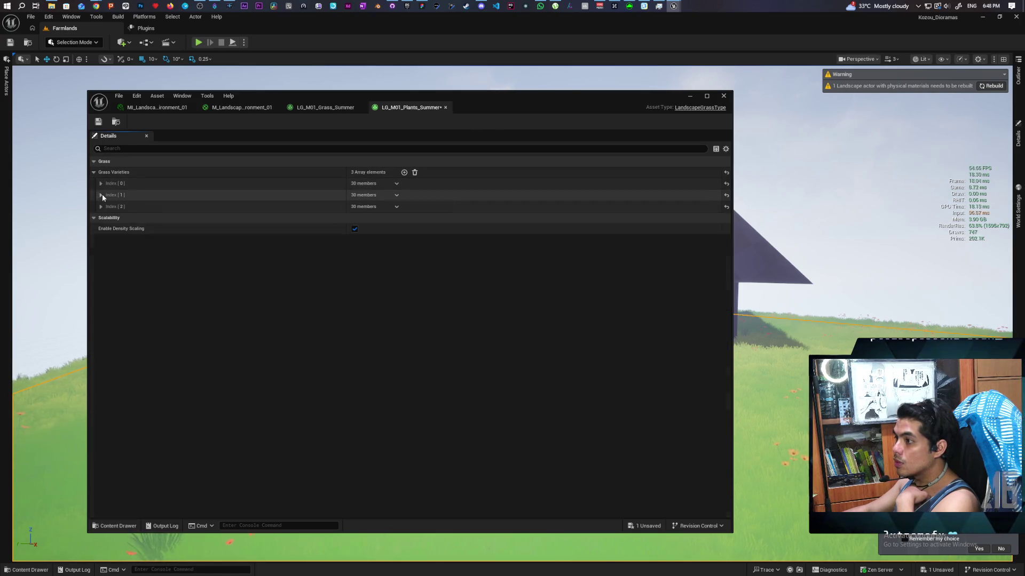
Set the second and third varieties' disable distance to 3000 and save LG_M01_Plants_Summer.
left_click(101, 196)
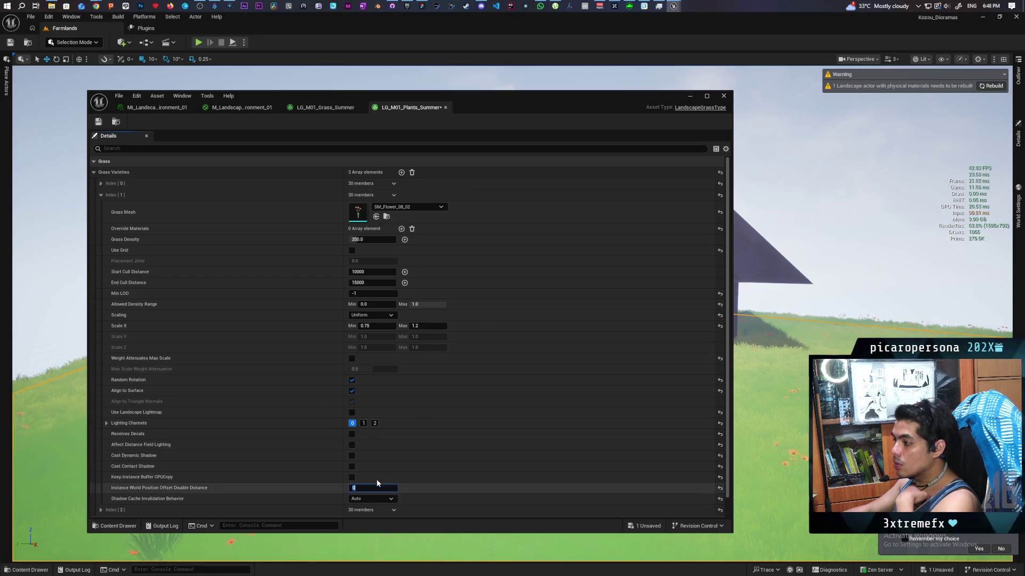
type("3000")
key("Return")
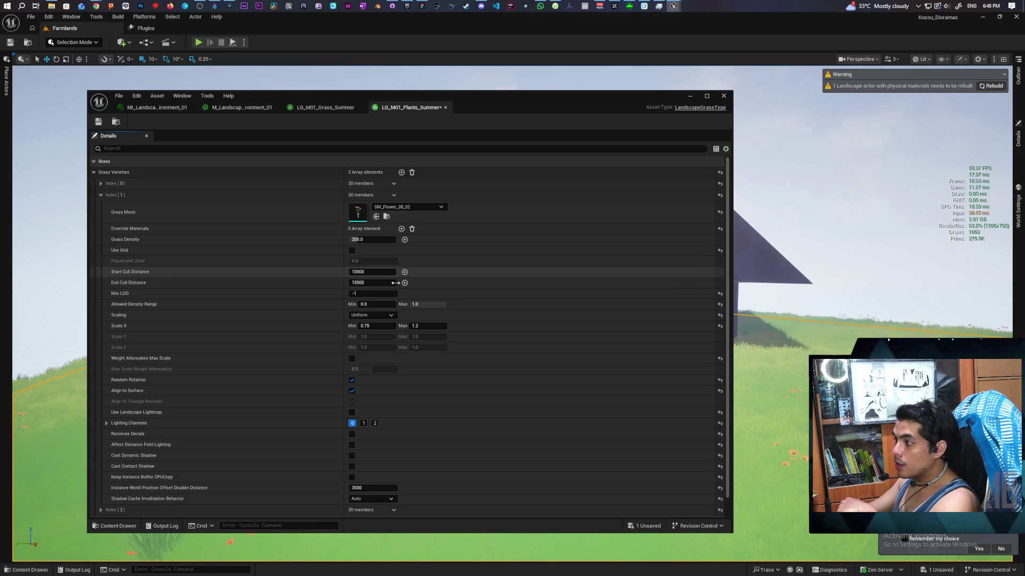
left_click(100, 195)
left_click(100, 207)
type("300")
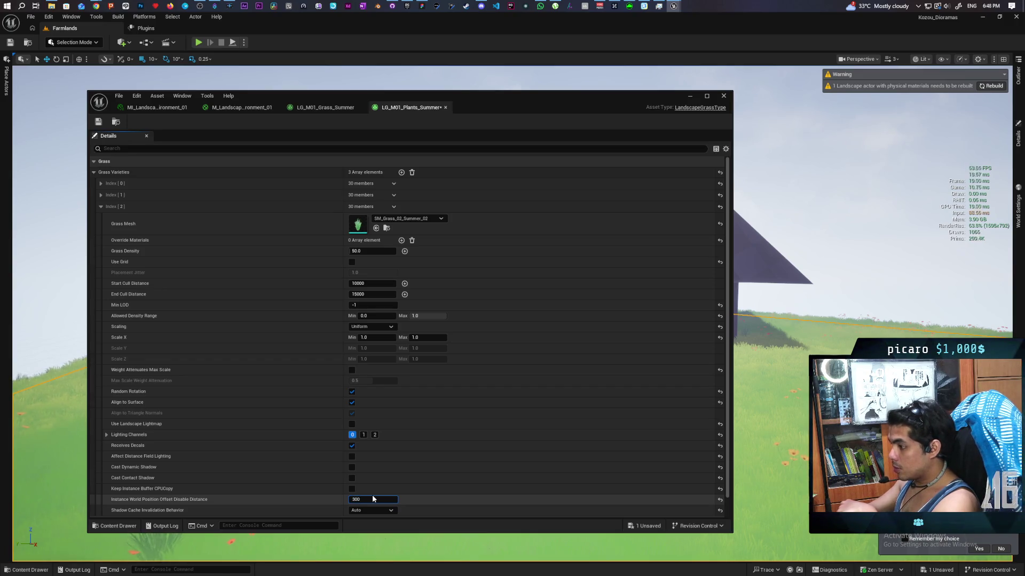
type("0")
key("Return")
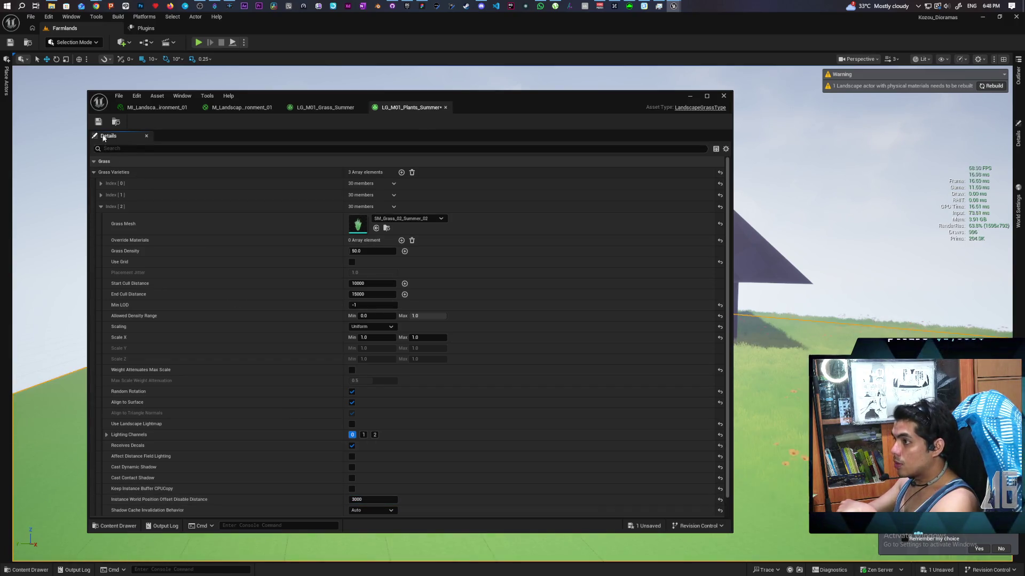
left_click(100, 123)
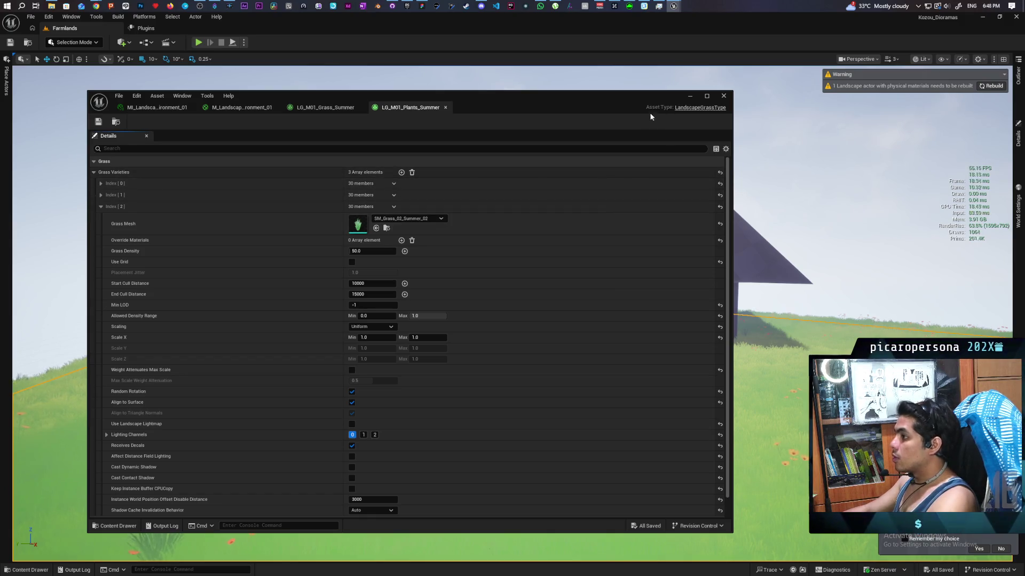
left_click(688, 97)
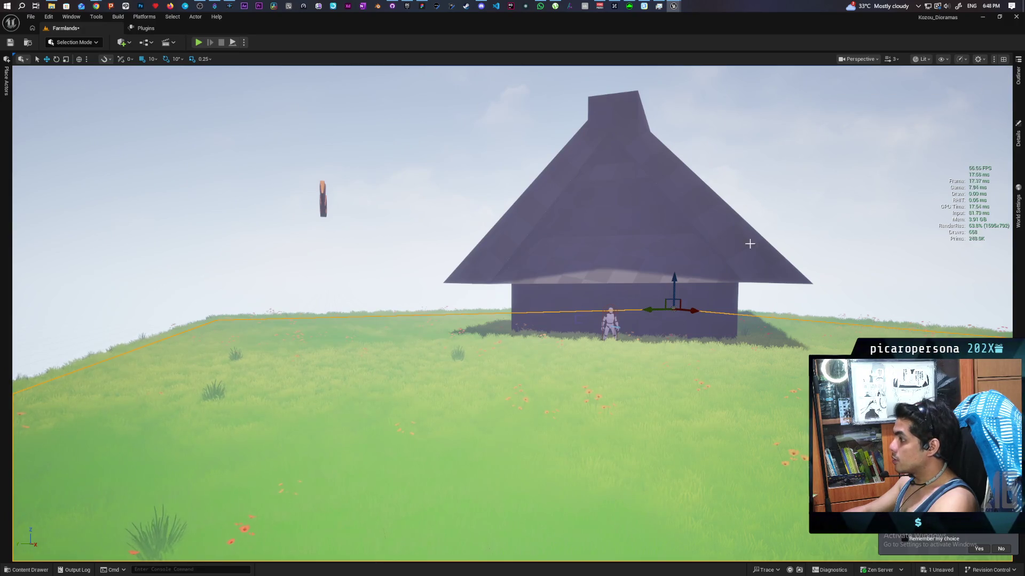
Fly toward the house, then Play From Here on the landscape and run forward.
mouse_move(513, 320)
left_mouse_down()
mouse_move(512, 299)
mouse_move(448, 283)
left_mouse_up()
left_click_drag(512, 298, 550, 291)
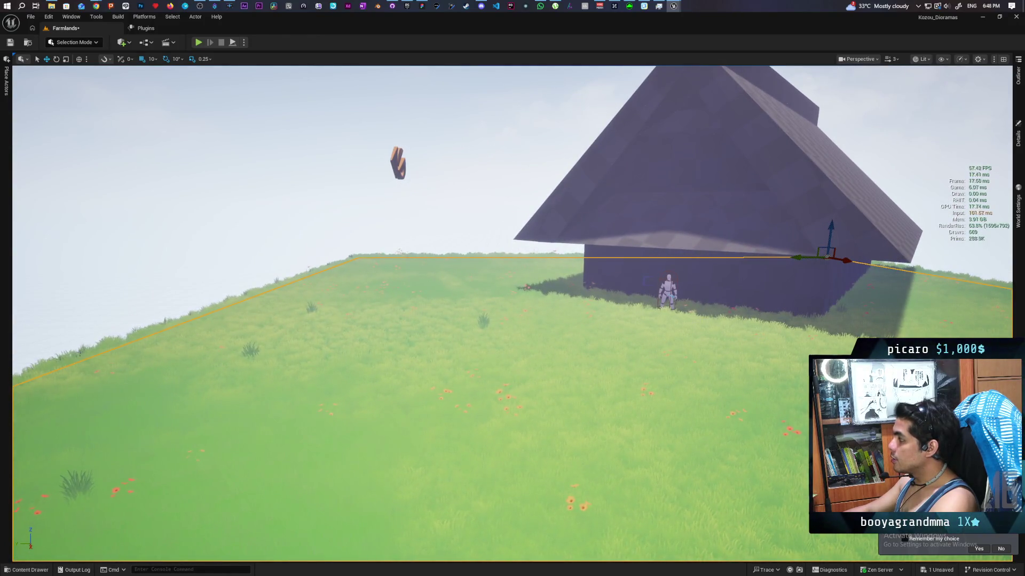
right_click(360, 168)
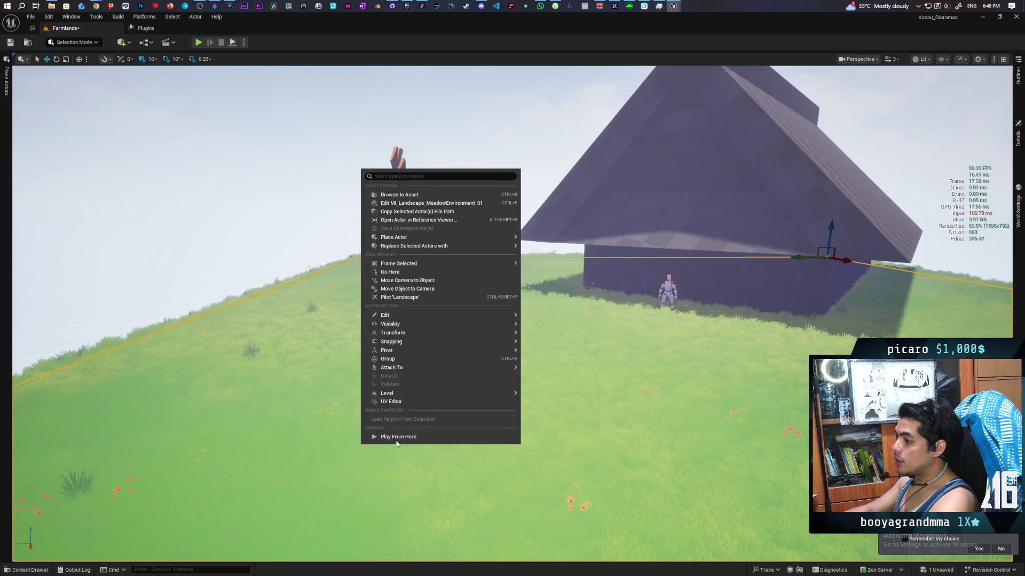
left_click(395, 441)
key("w")
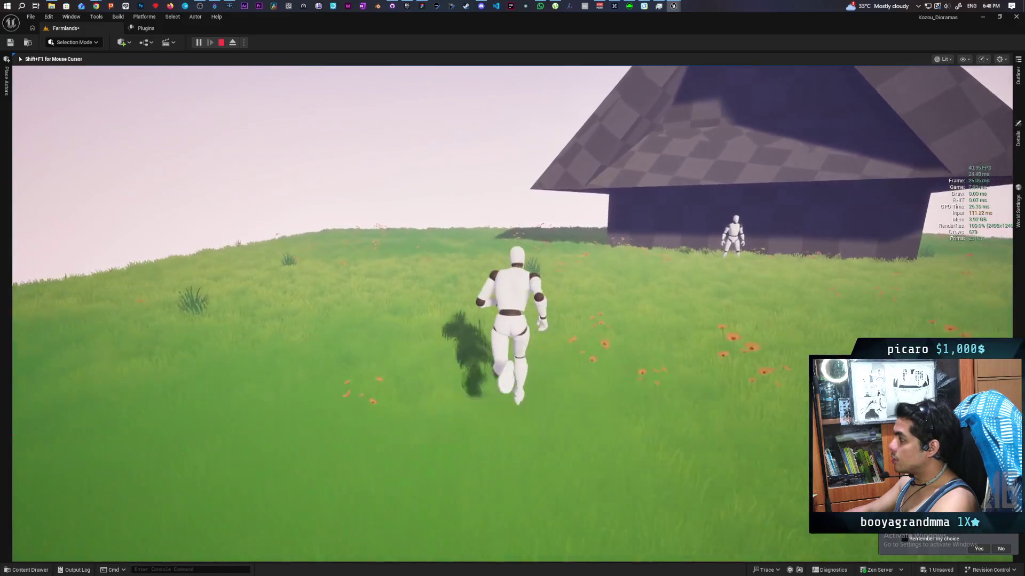
key("d")
key("a")
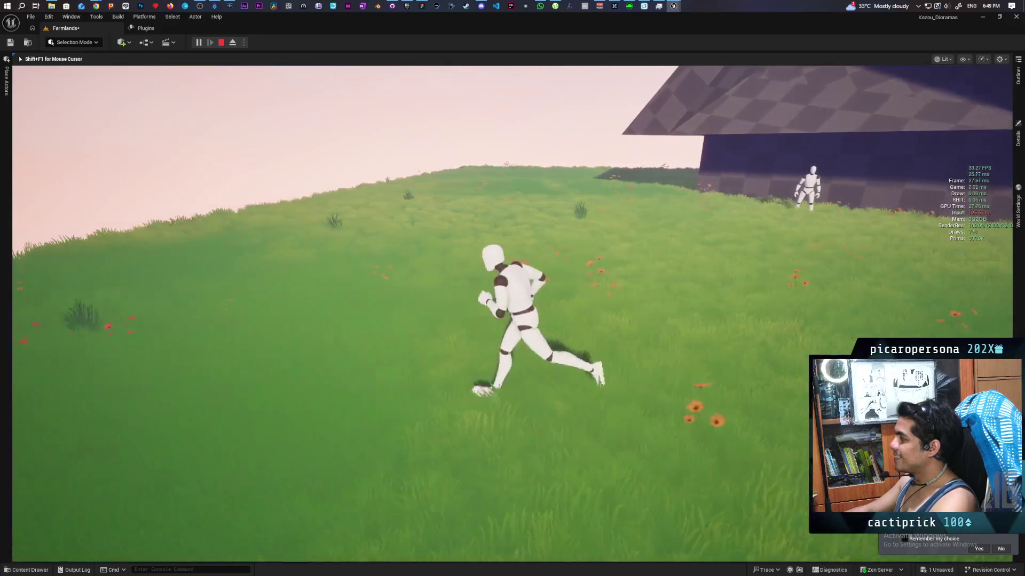
key("w")
key("w")
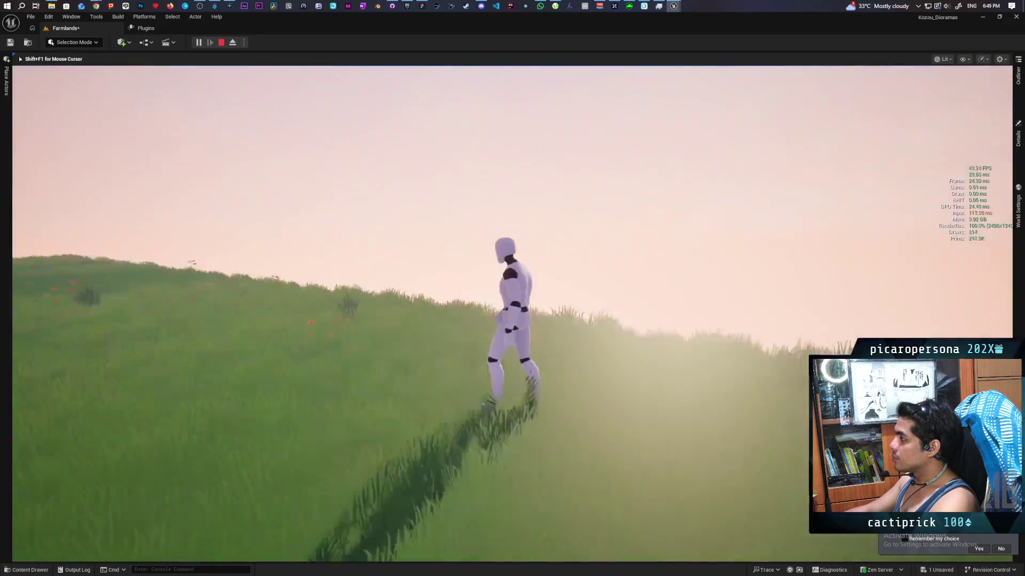
key("w")
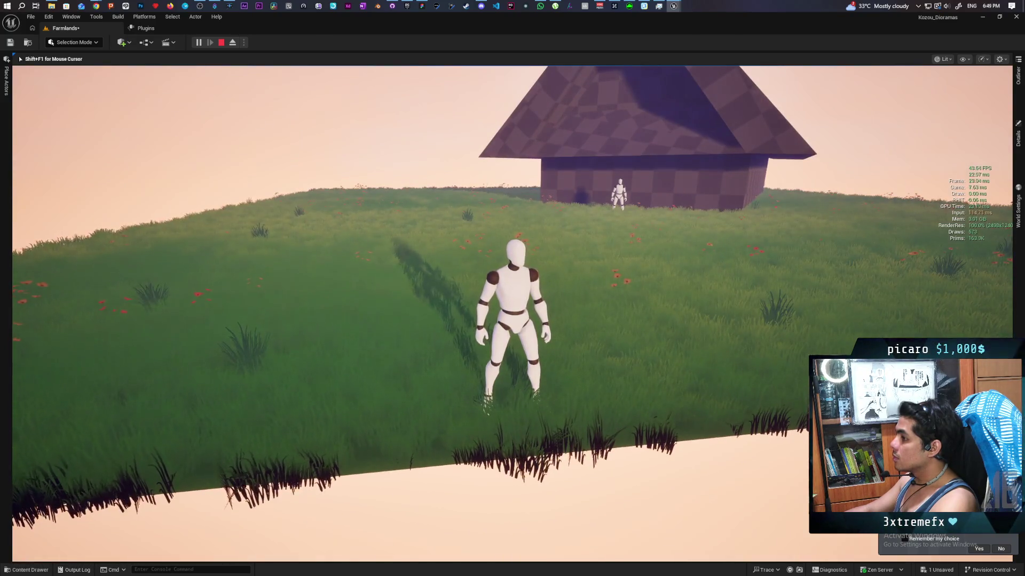
key("w")
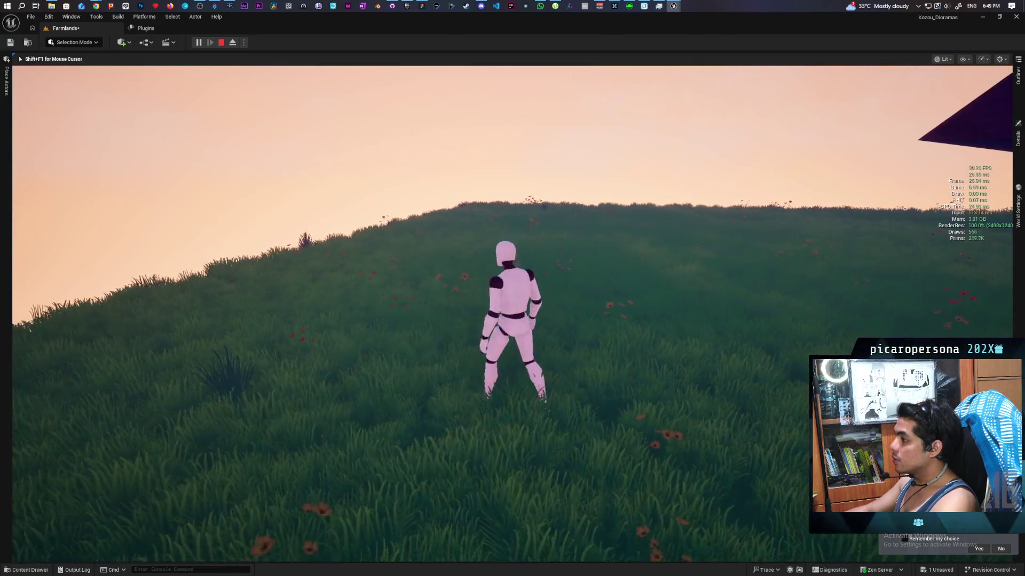
key("w")
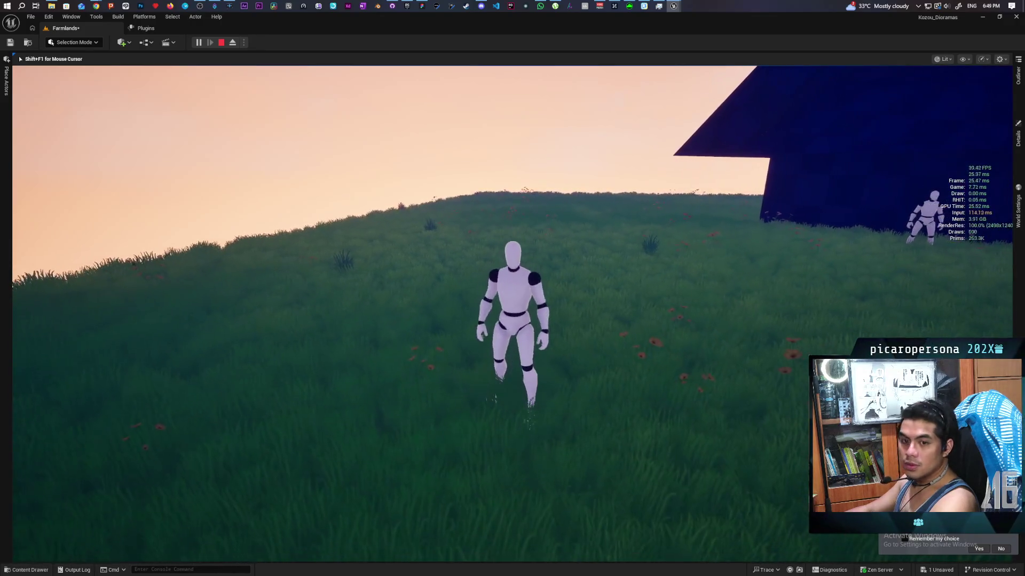
Run the ProfileGPU console command to capture a GPU frame profile.
key("grave")
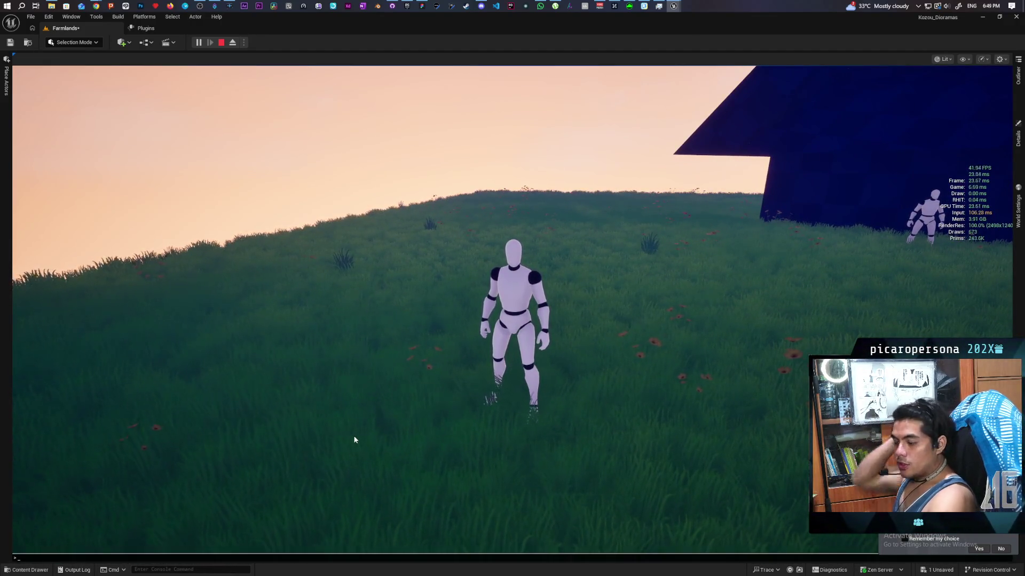
type("profile gpu")
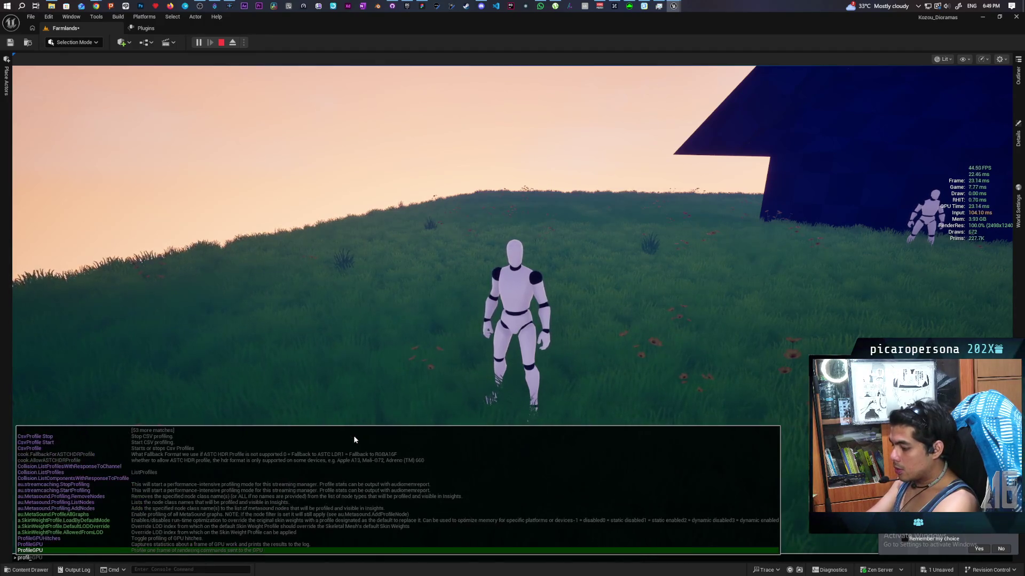
key("Return")
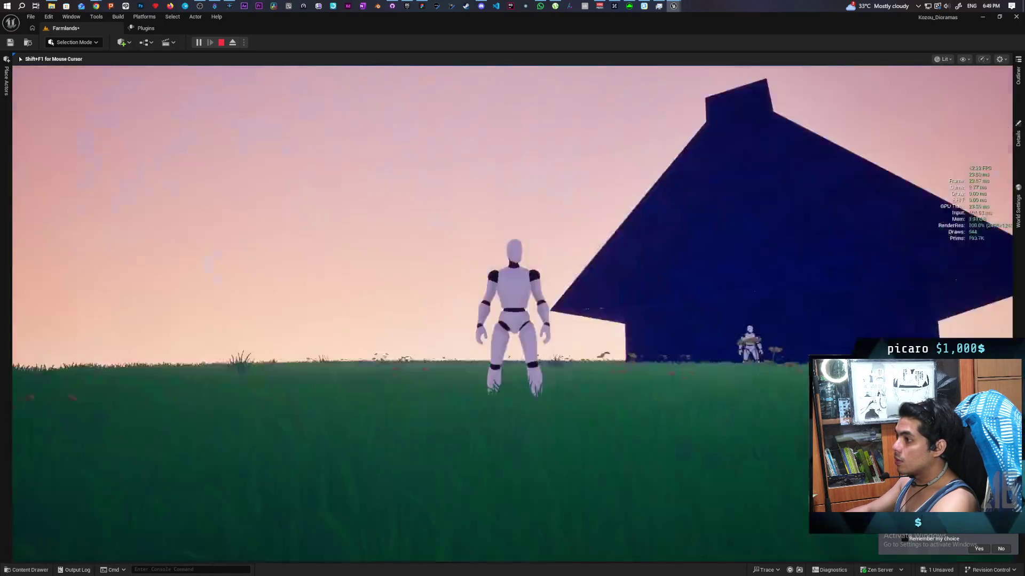
key("grave")
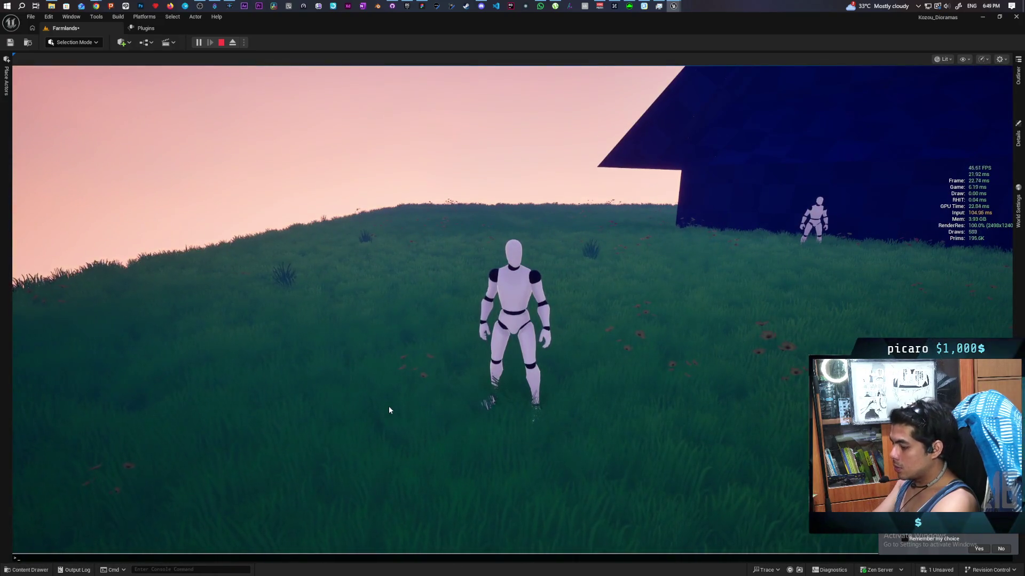
type("profile")
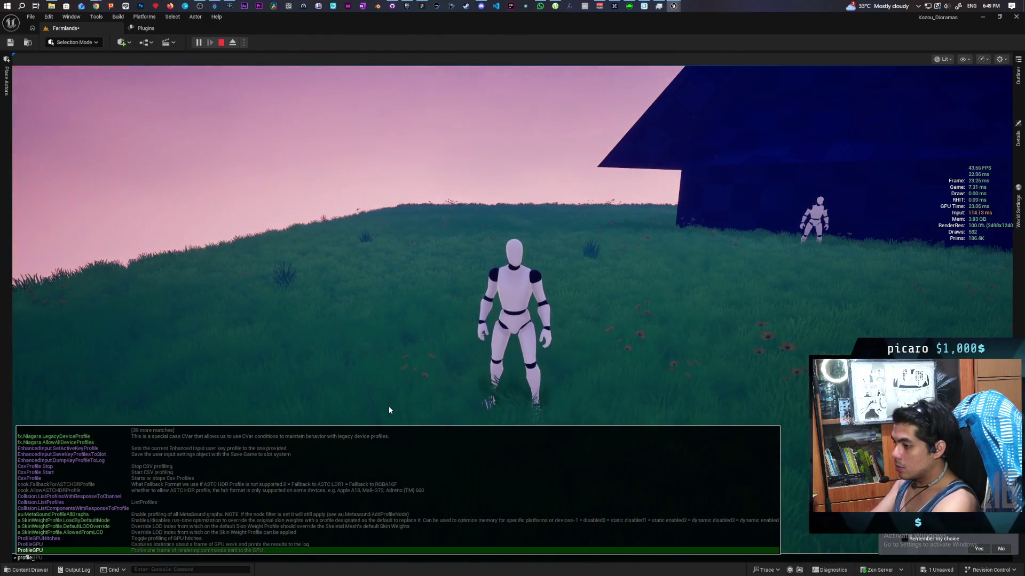
key("Tab")
key("Return")
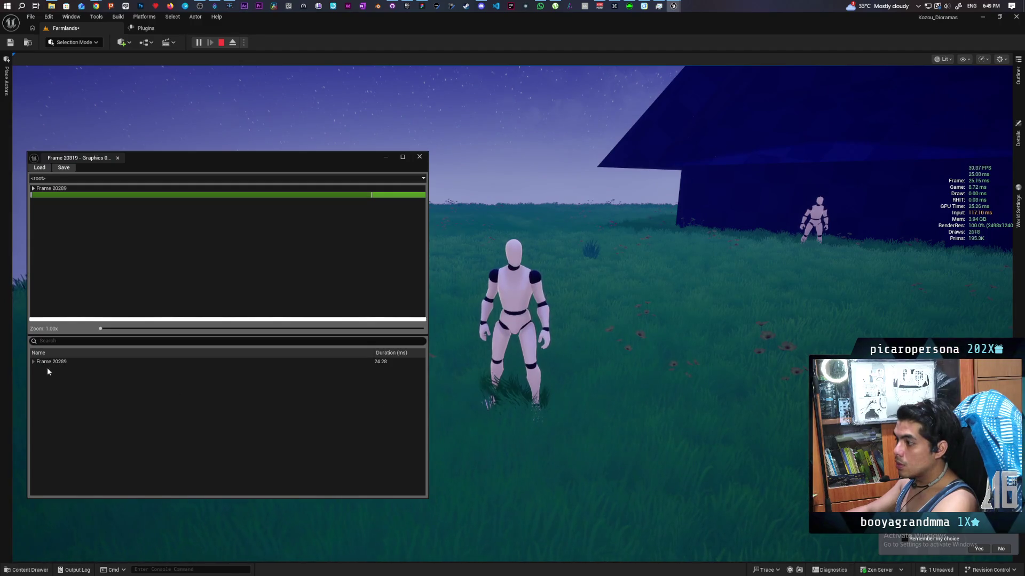
Sort passes by Duration and expand SceneRender > RenderGraphExecute > Scene > PostProcessing.
left_click(33, 362)
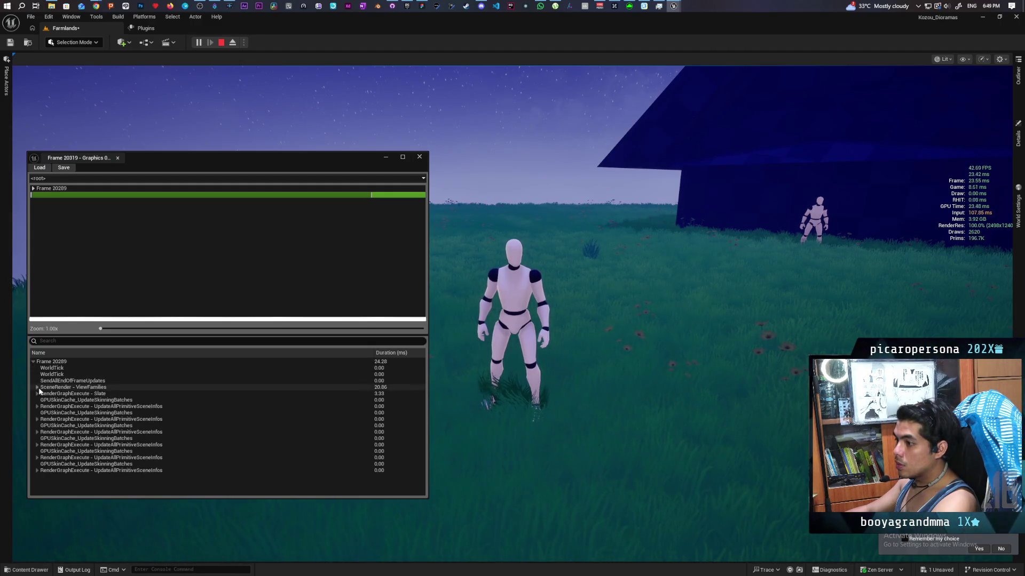
left_click(392, 354)
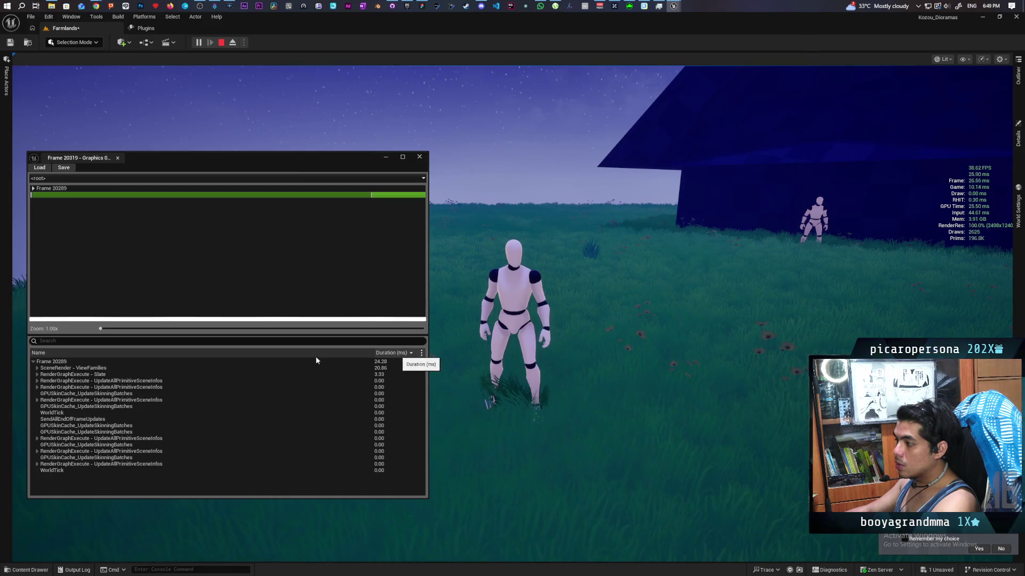
left_click(38, 369)
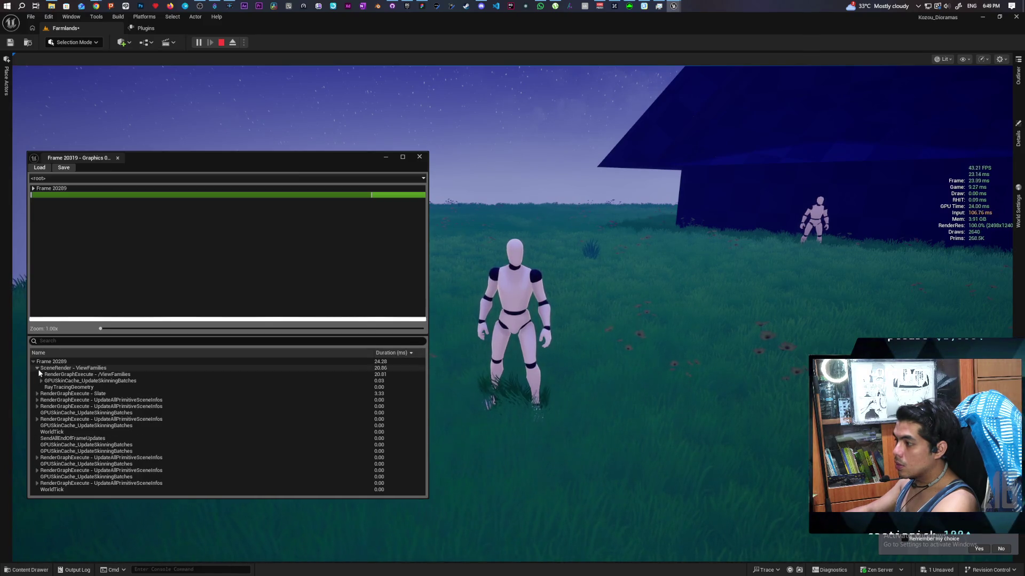
left_click(41, 374)
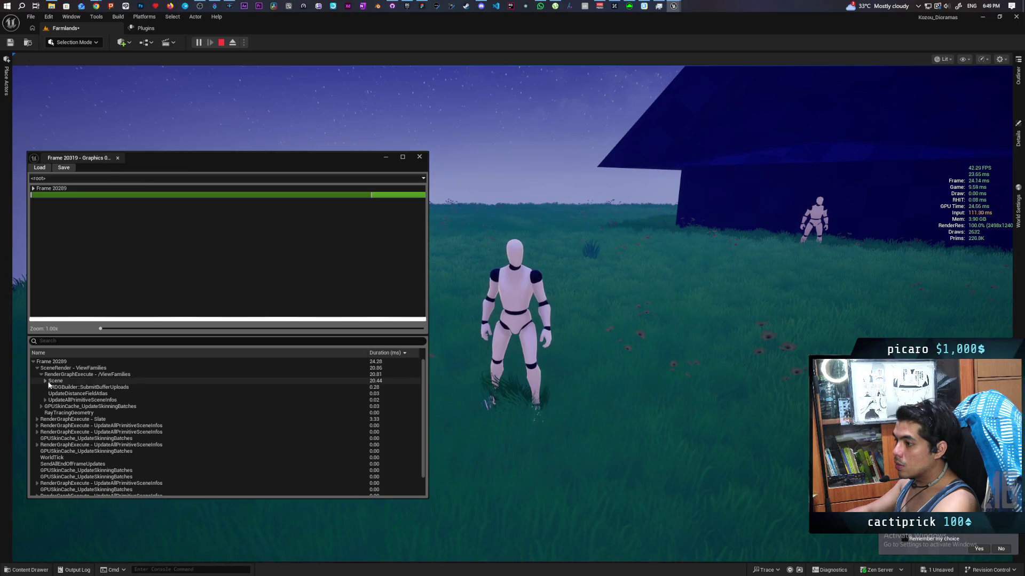
left_click(47, 381)
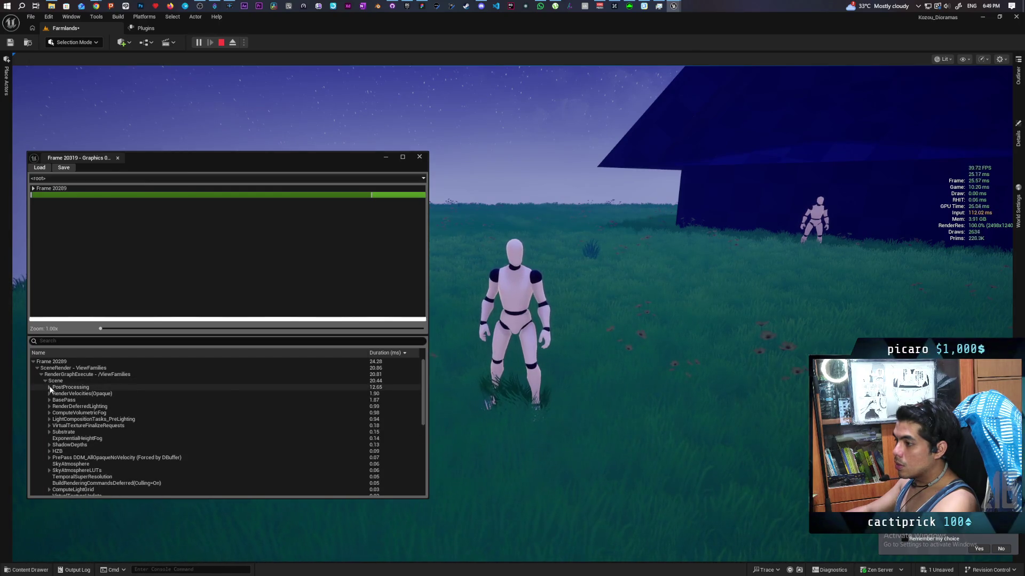
left_click(50, 388)
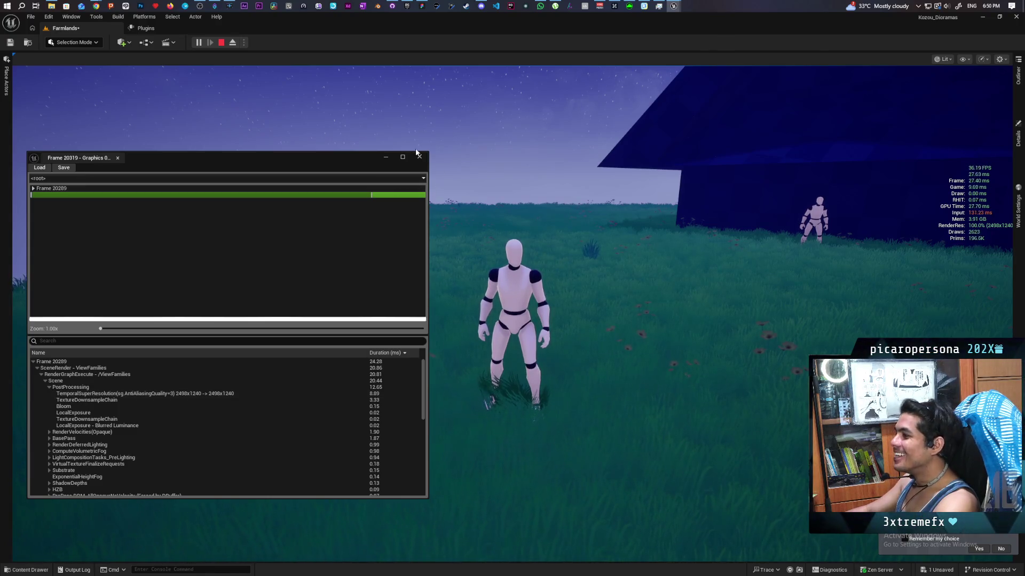
left_click(386, 158)
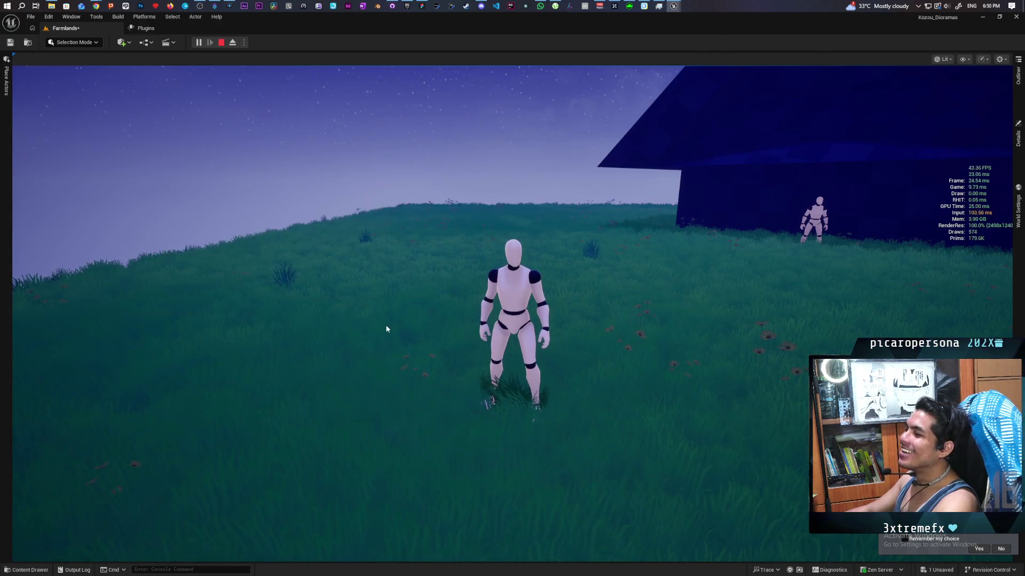
Run r.AntiAliasingMethod 2 in the in-game console.
key("grave")
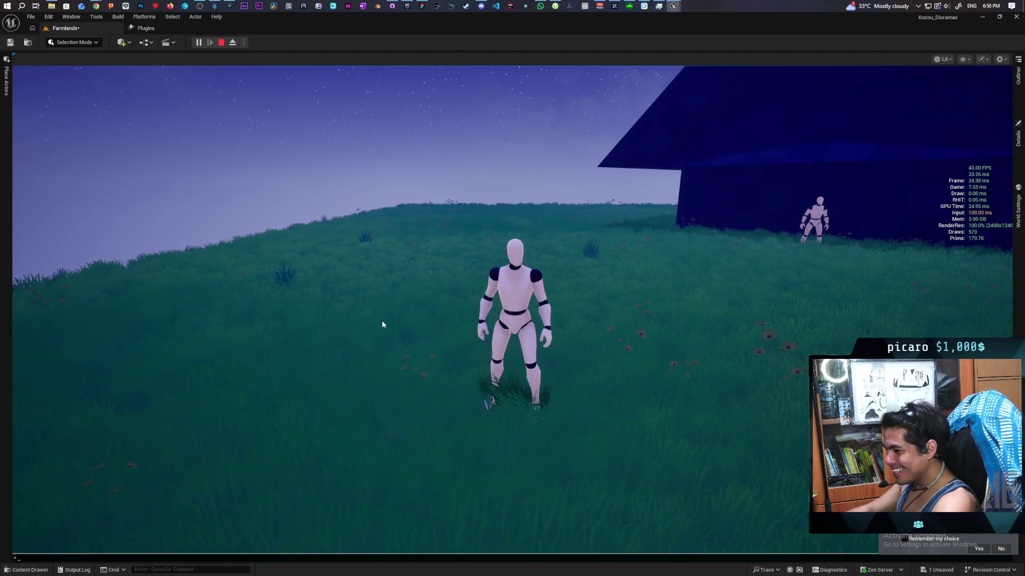
type("ant")
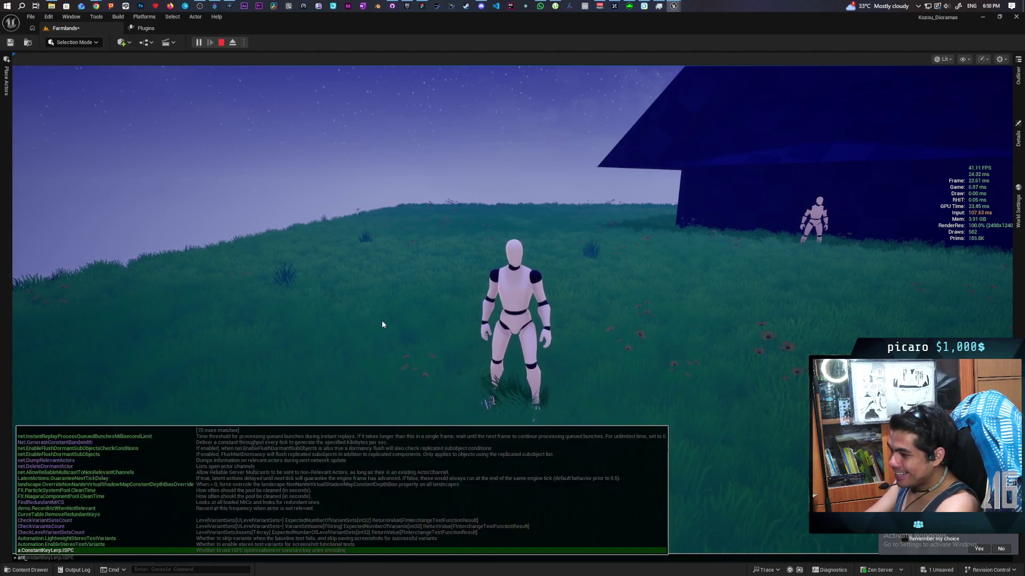
type("ialiasi")
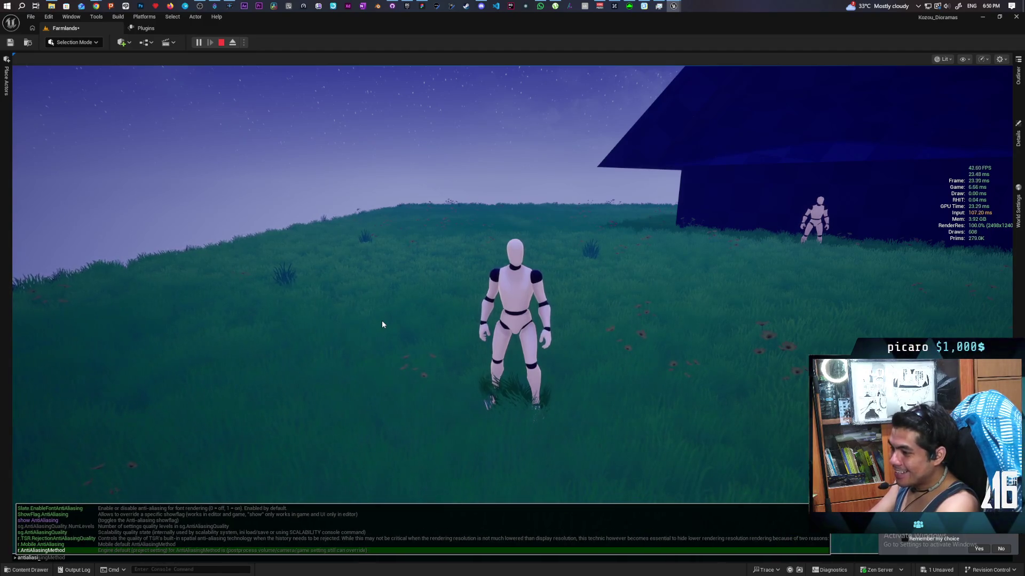
key("Tab")
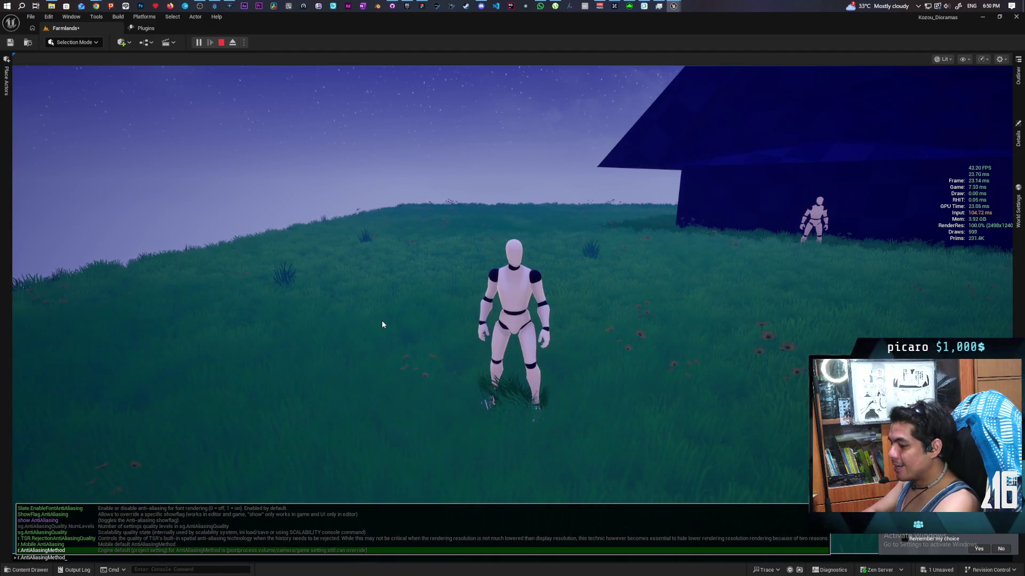
type(" 2")
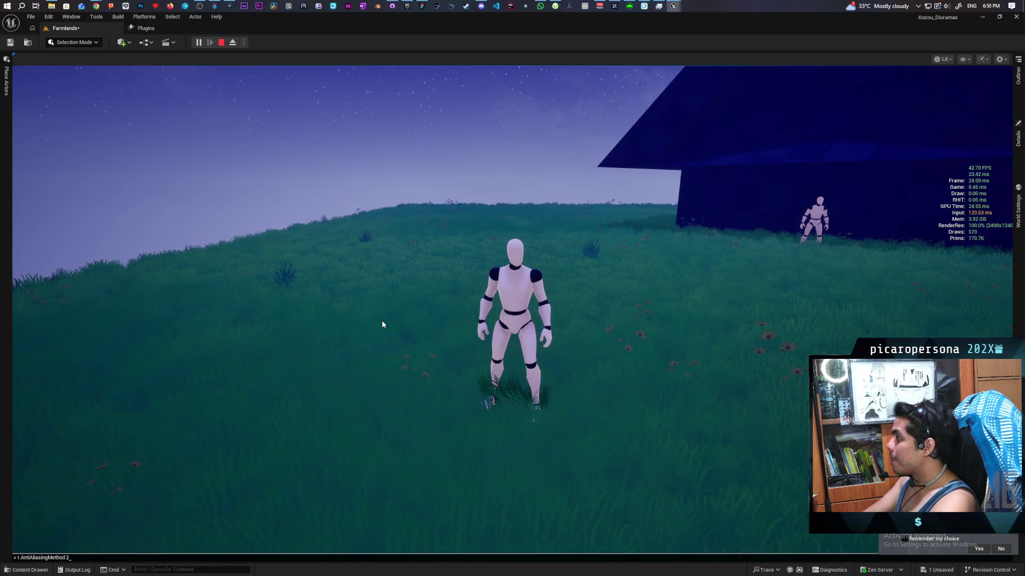
key("Return")
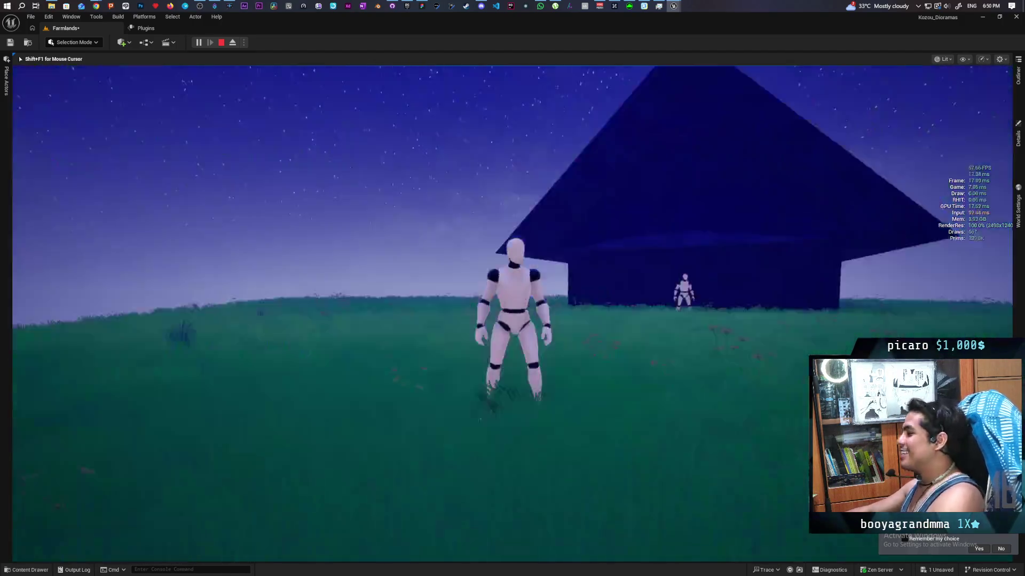
key("w")
key("w")
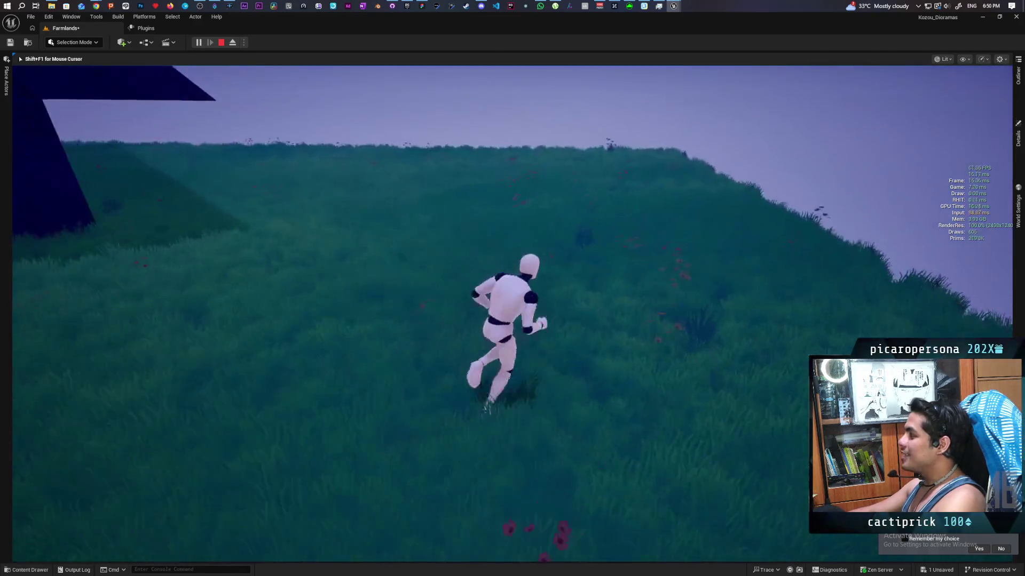
key("w")
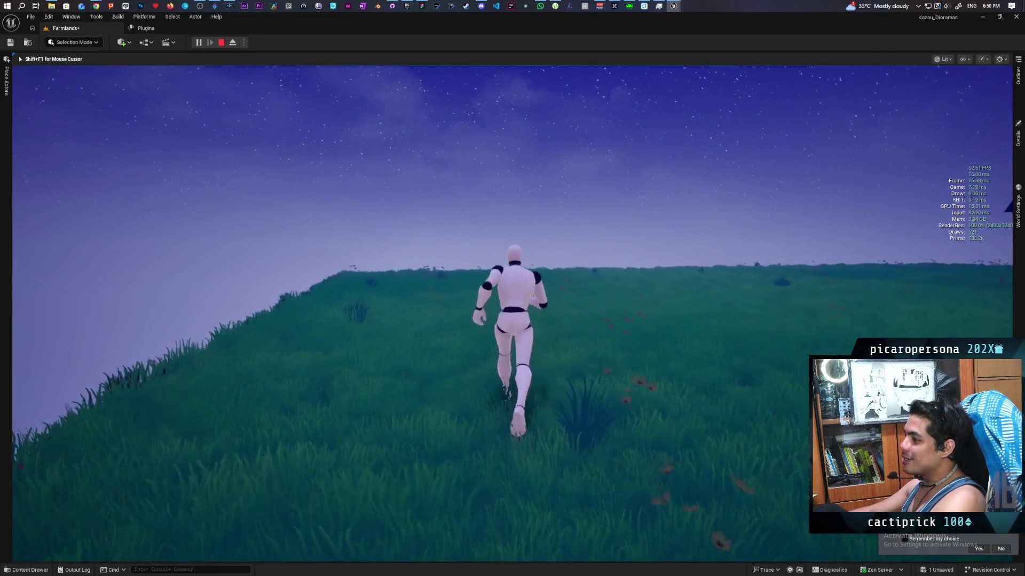
key("w")
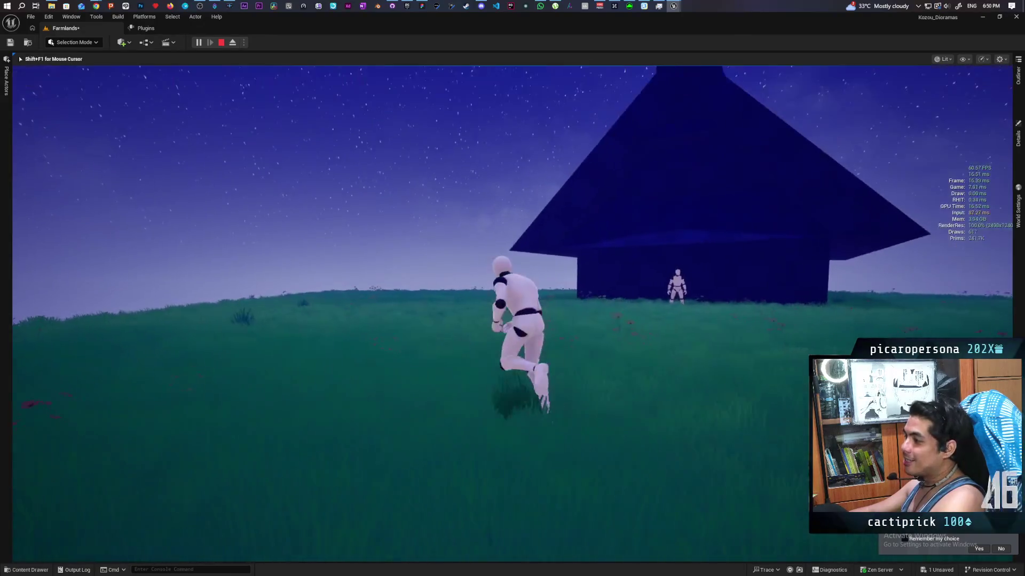
key("w")
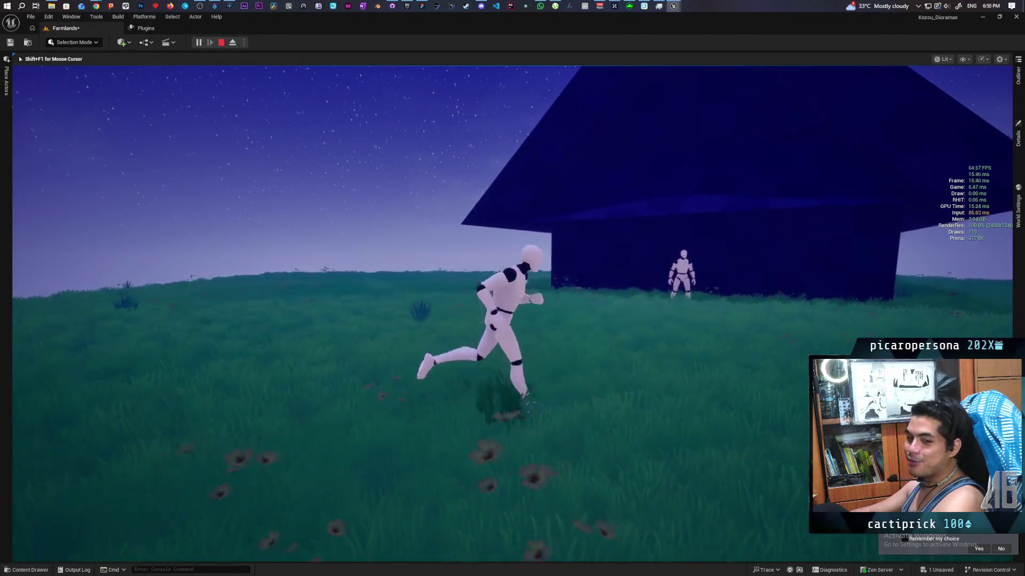
key("w")
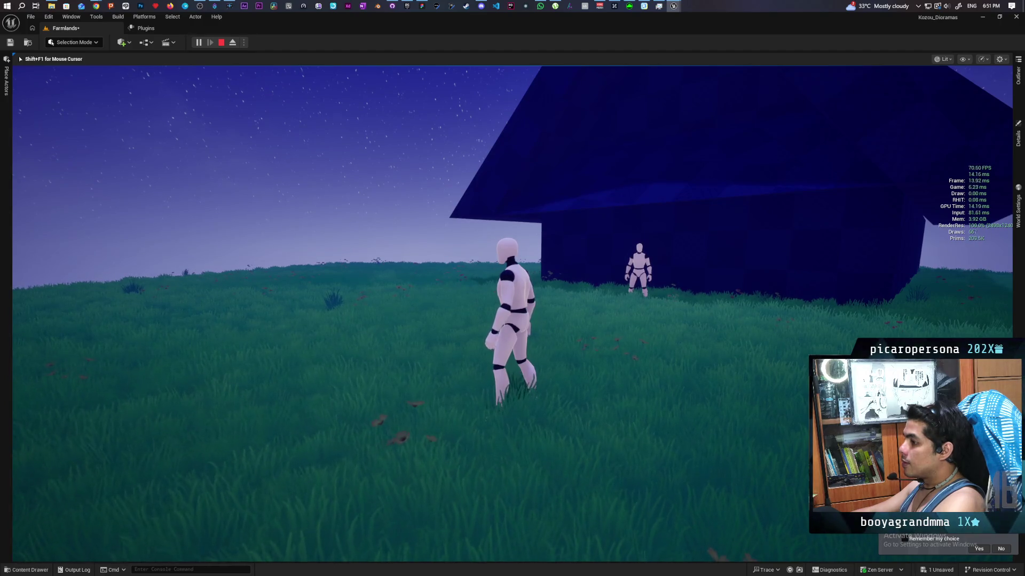
Run and jump the mannequin through the night grass around the house, then stop playing.
key("s")
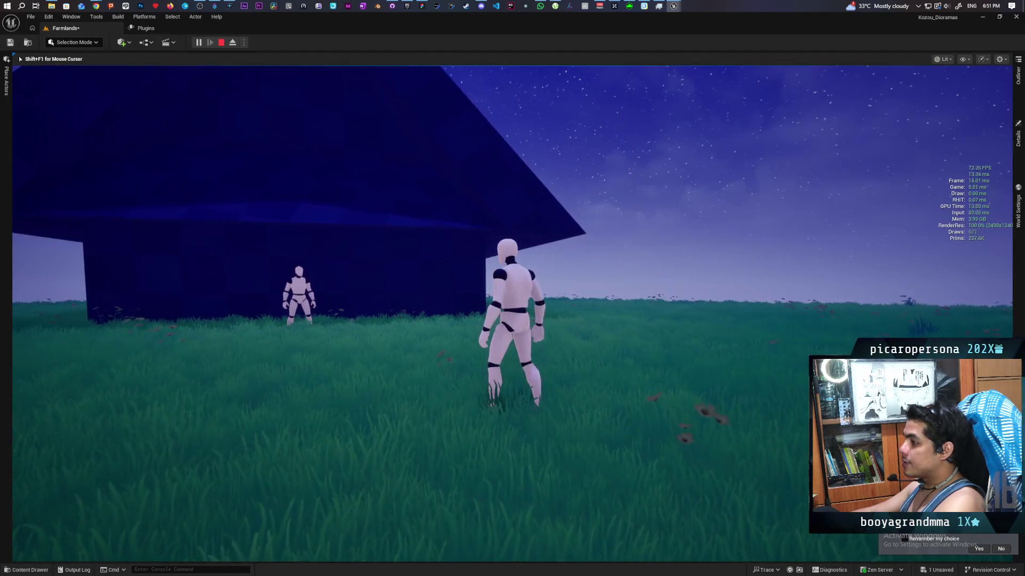
key("s")
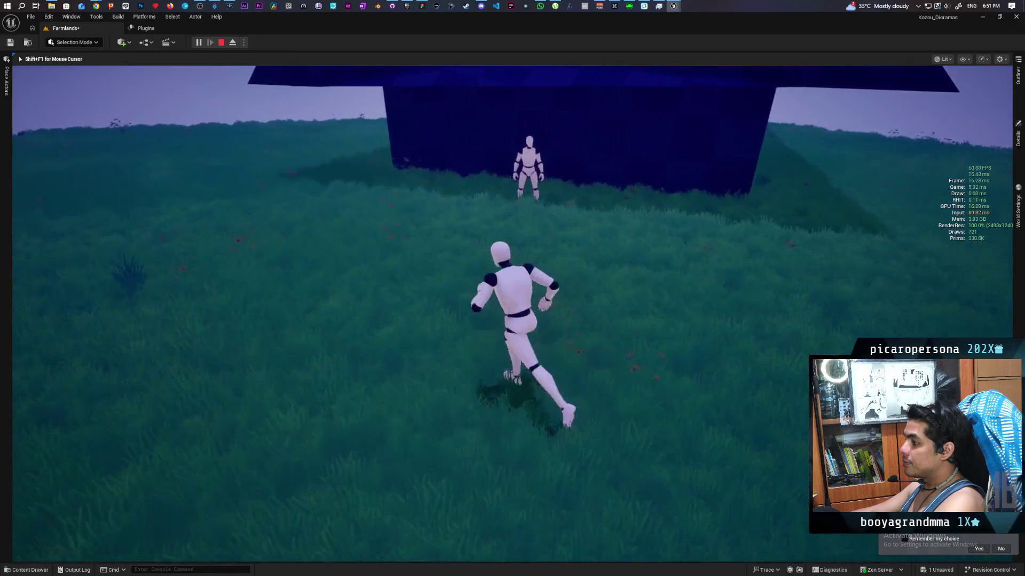
key("w")
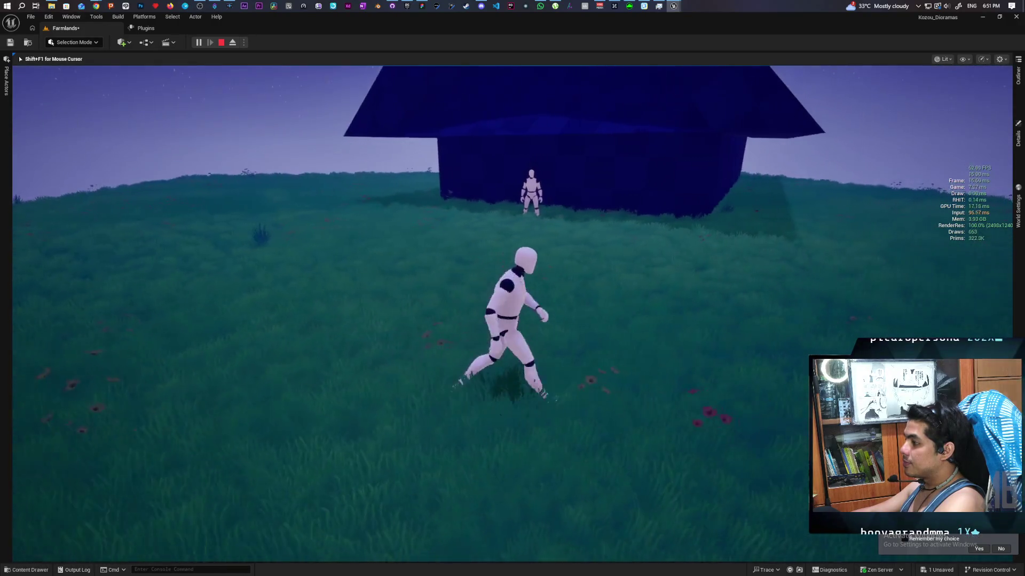
key("a")
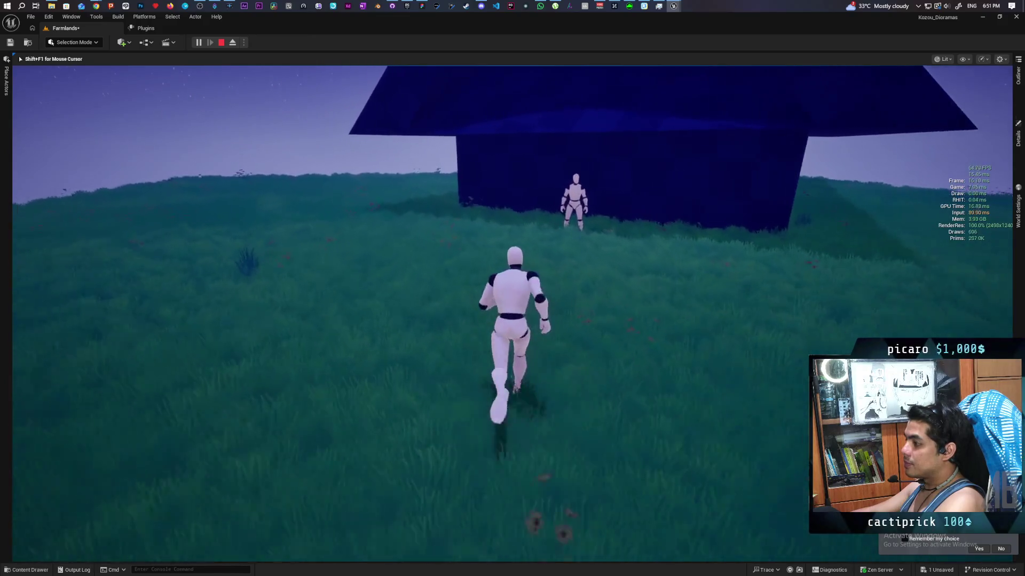
key("a")
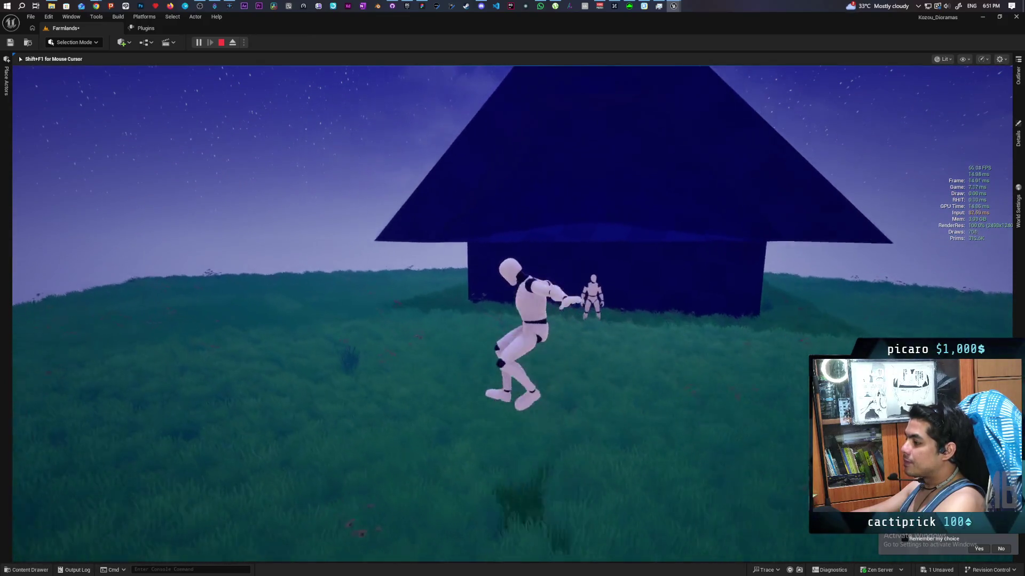
key("space")
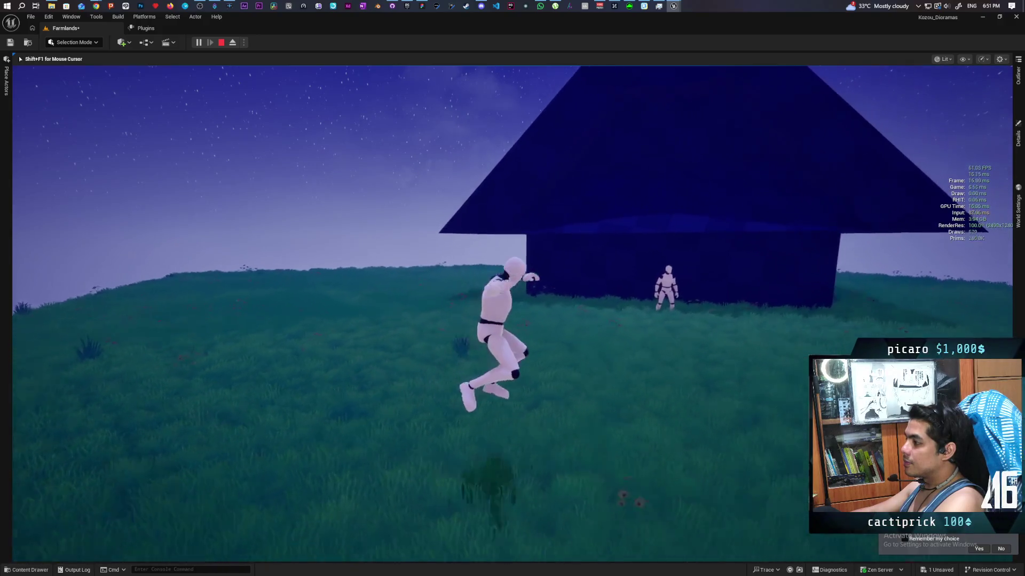
key("w")
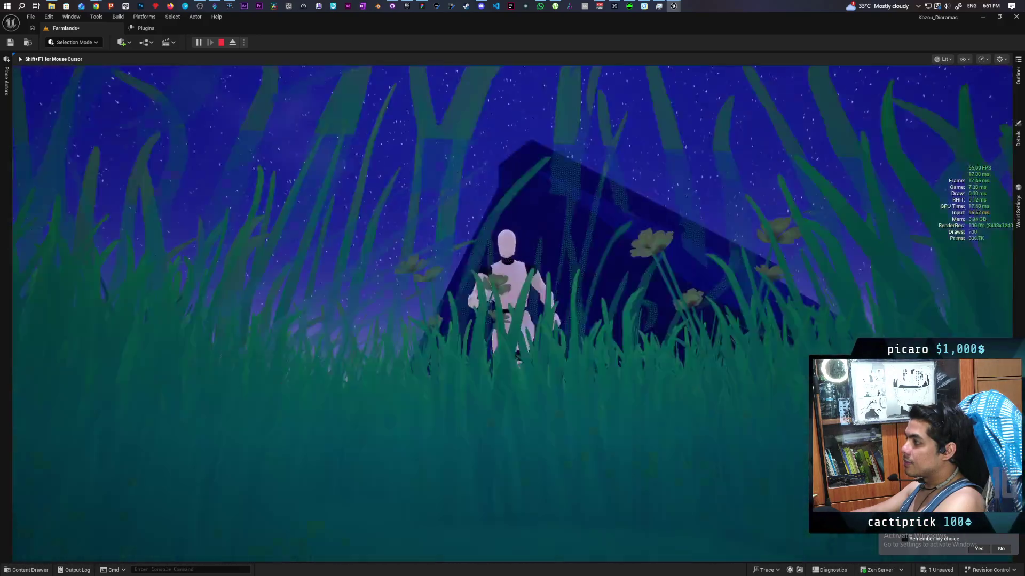
key("w")
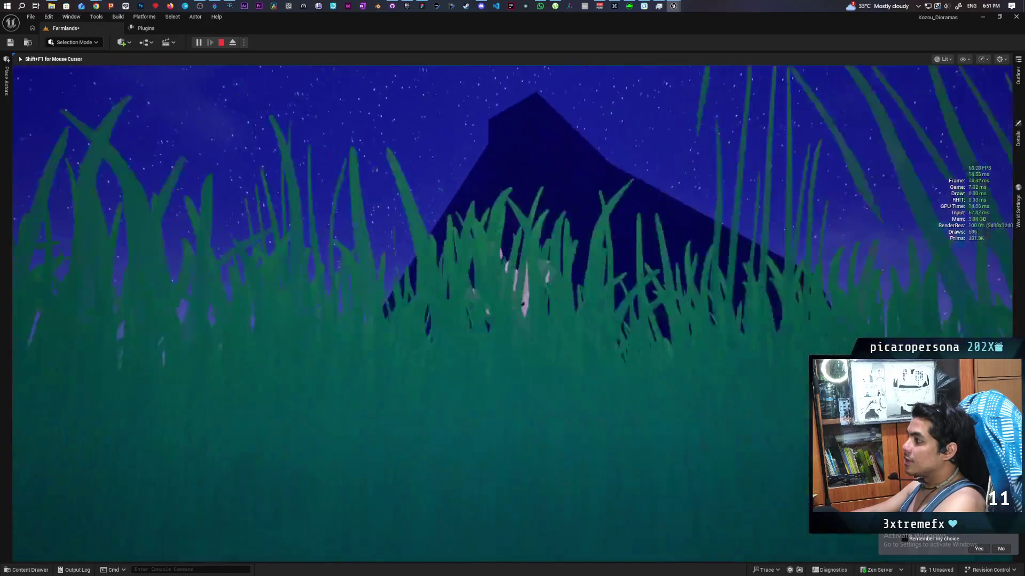
key("d")
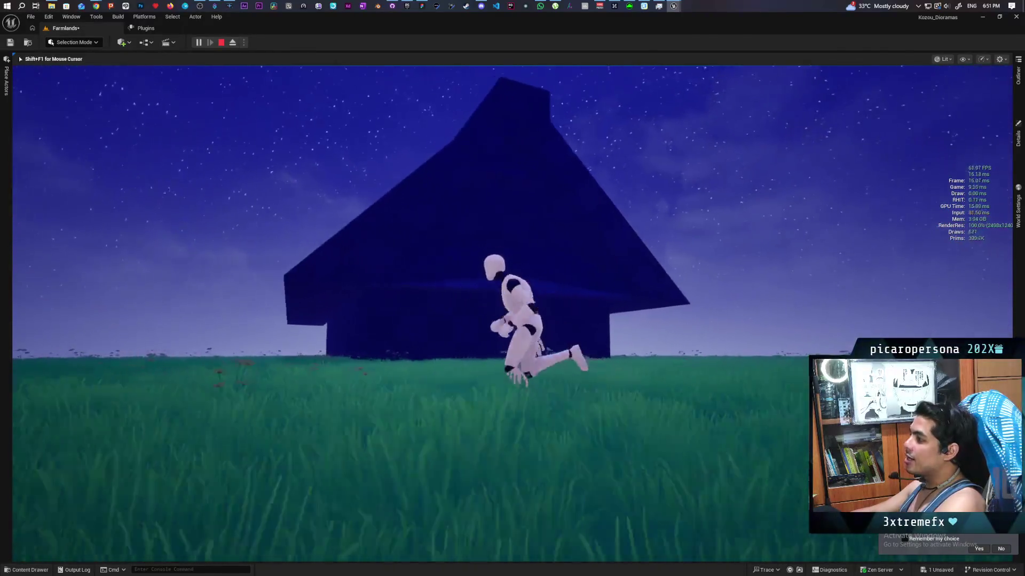
key("w")
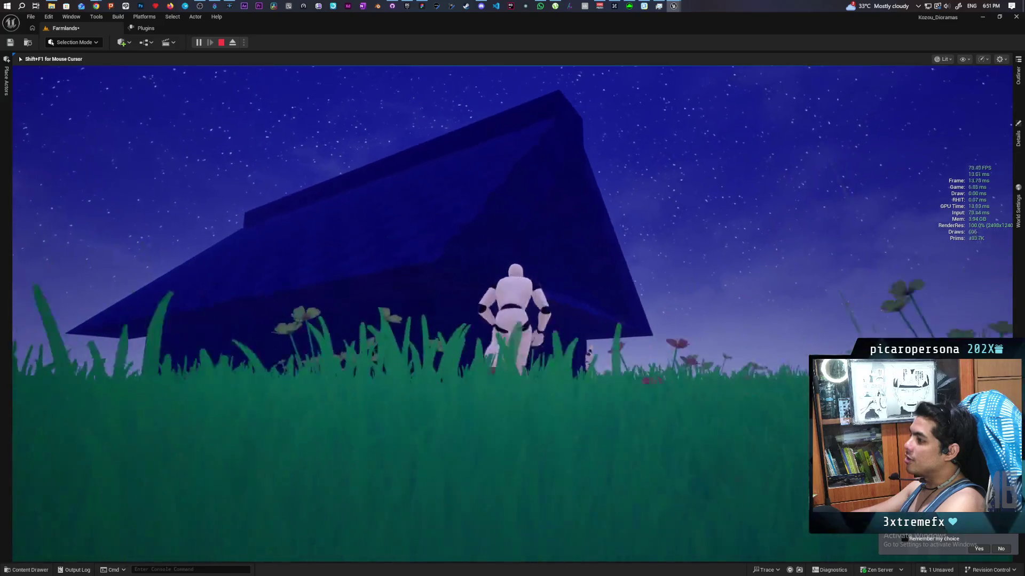
key("a")
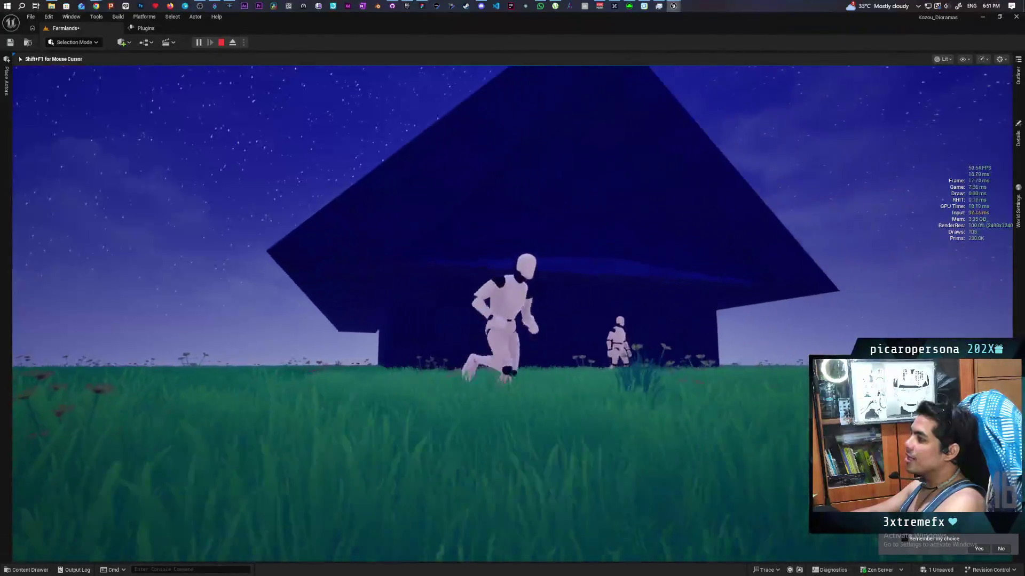
key("d")
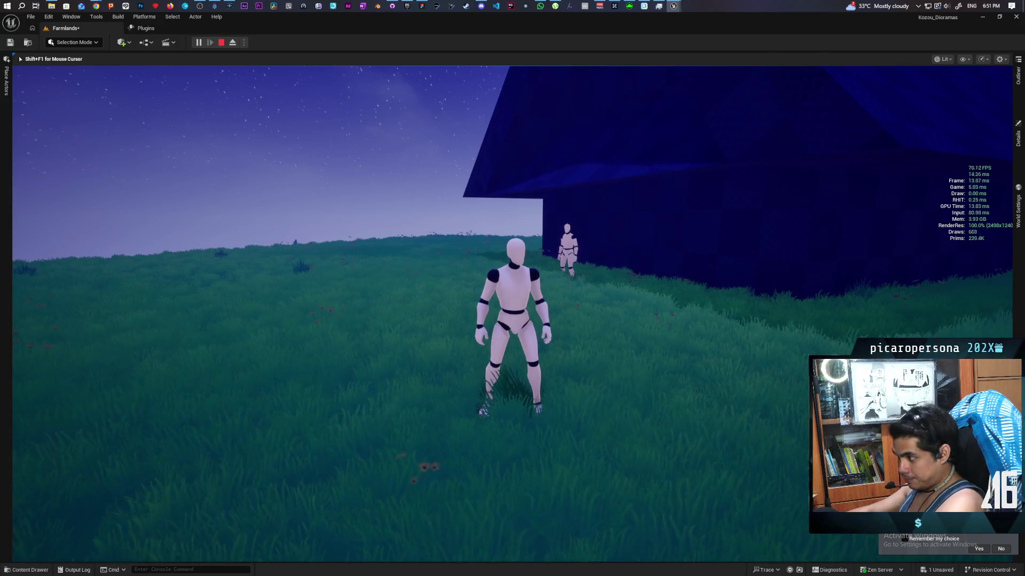
key("w")
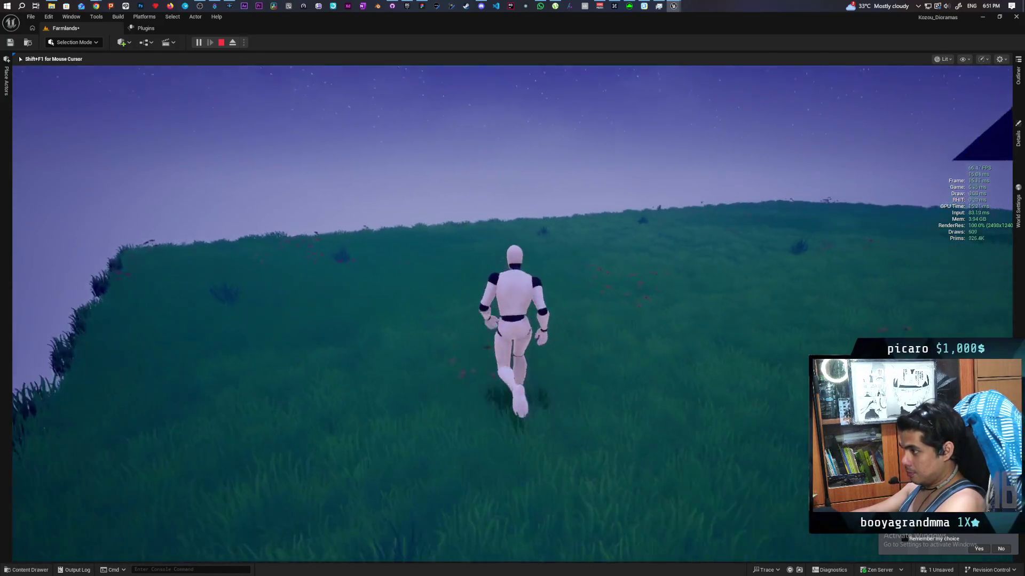
key("Escape")
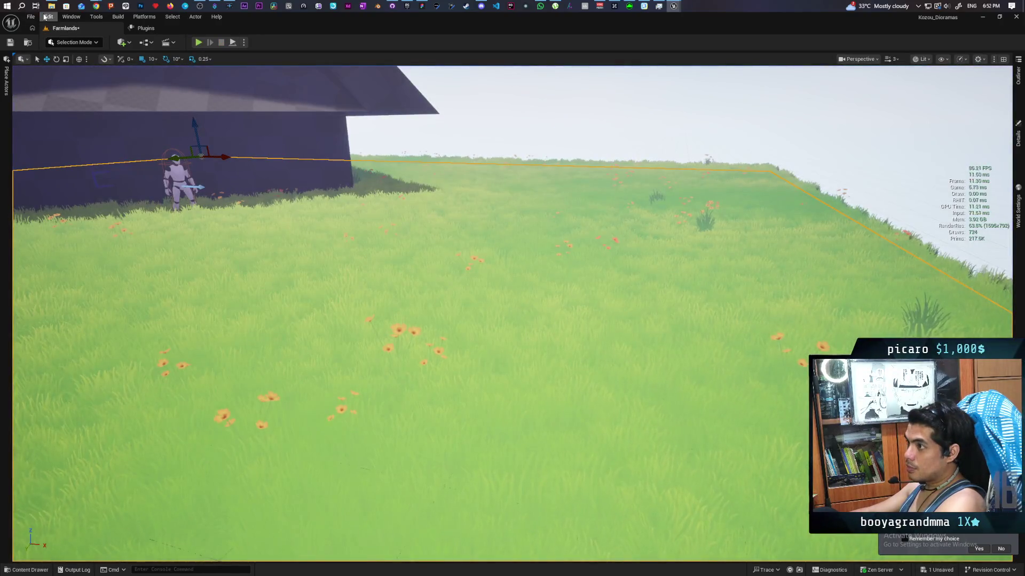
Change Project Settings' Default Anti-Aliasing Method to Temporal Anti-Aliasing (TAA), then save all.
left_click(47, 16)
left_click(101, 144)
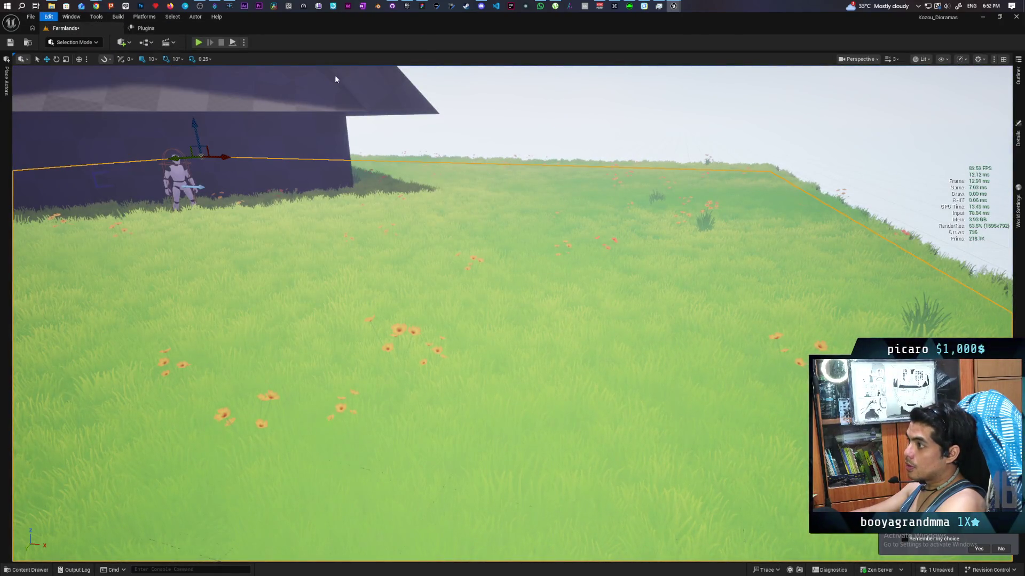
type("anti")
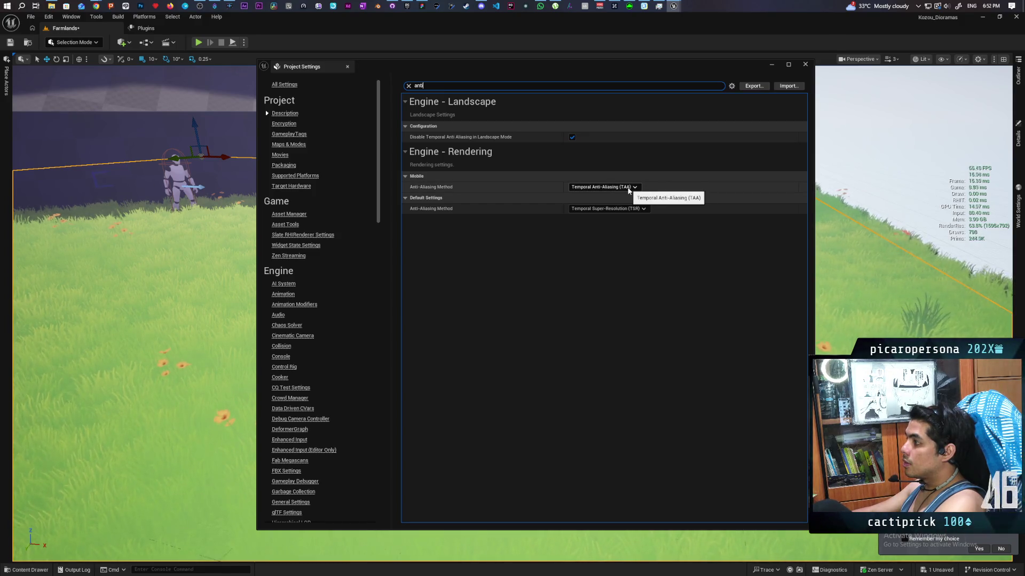
left_click(625, 209)
left_click(592, 234)
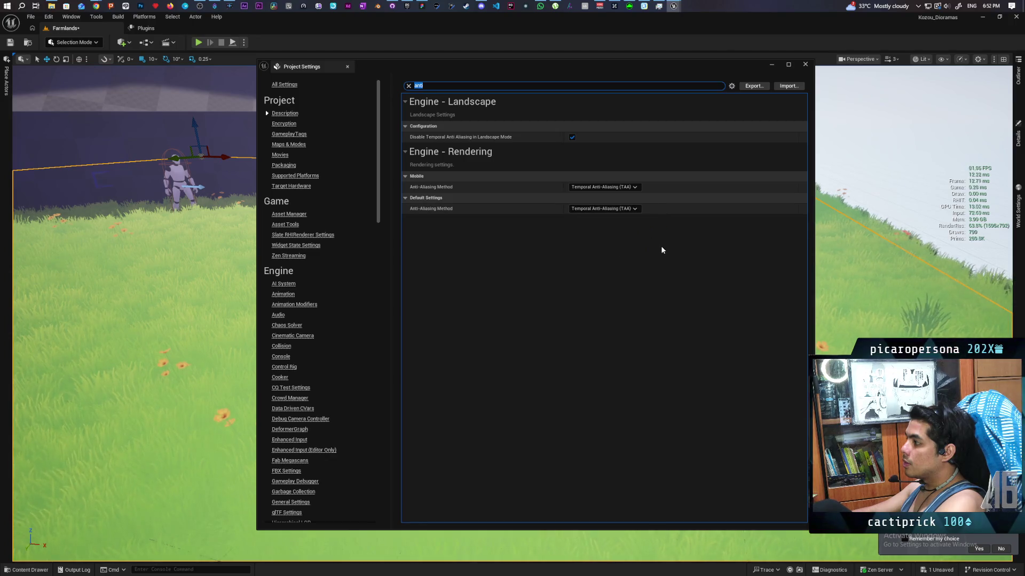
left_click(805, 64)
key("ctrl+s")
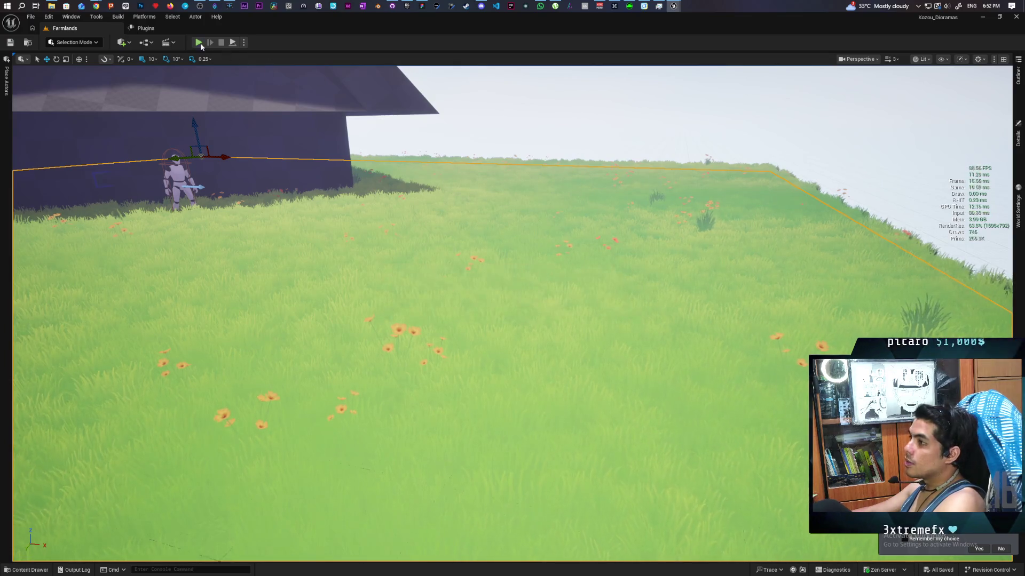
Start Play-In-Editor, run the mannequin across the dusk meadow, then end the session.
left_click(244, 42)
left_click(331, 303)
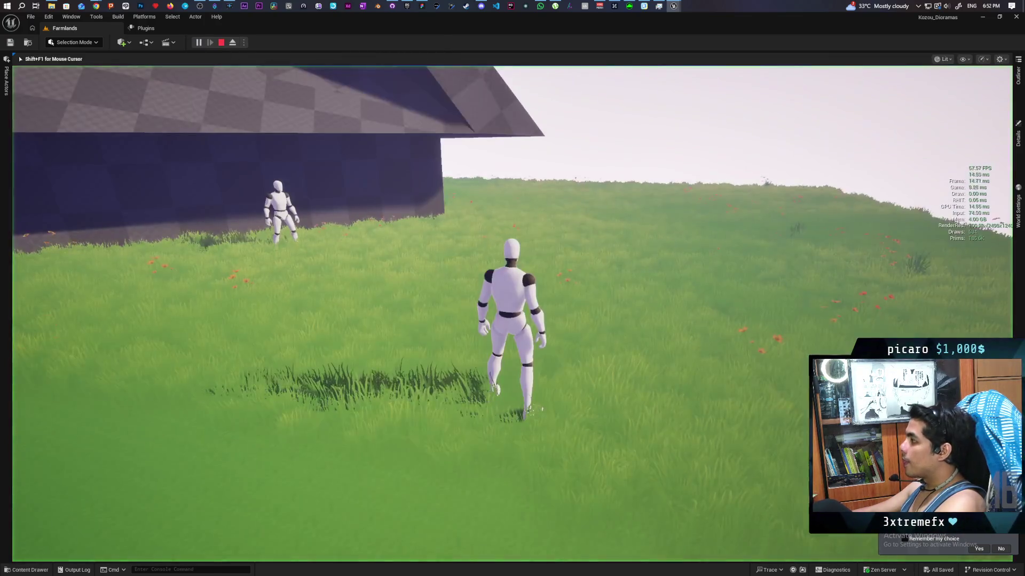
key("w")
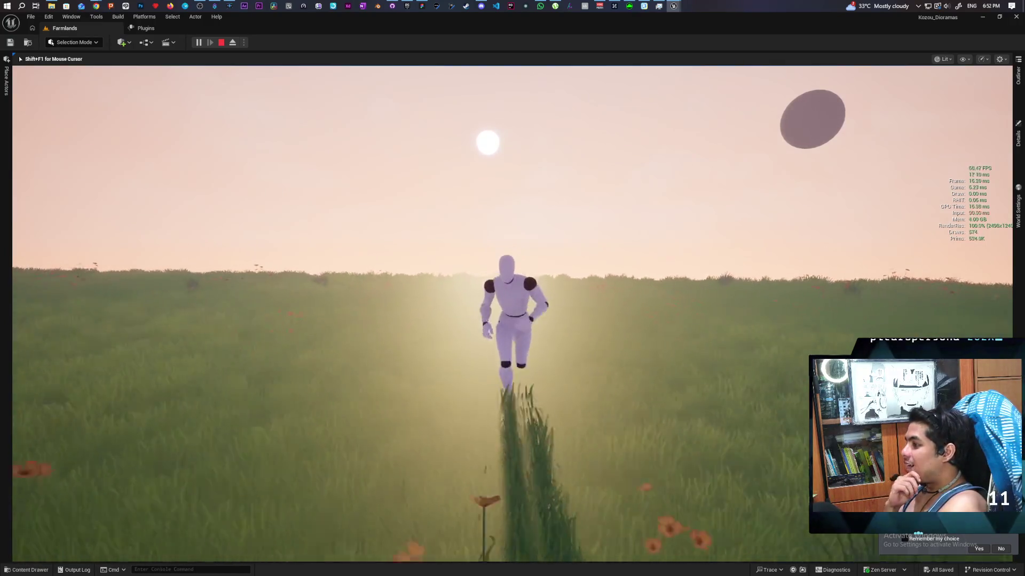
key("d")
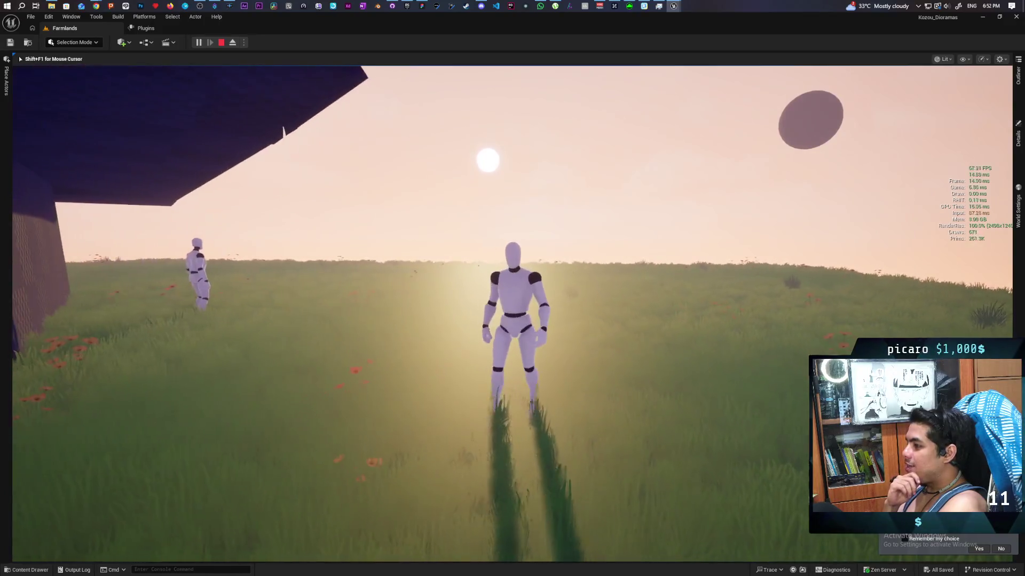
key("w")
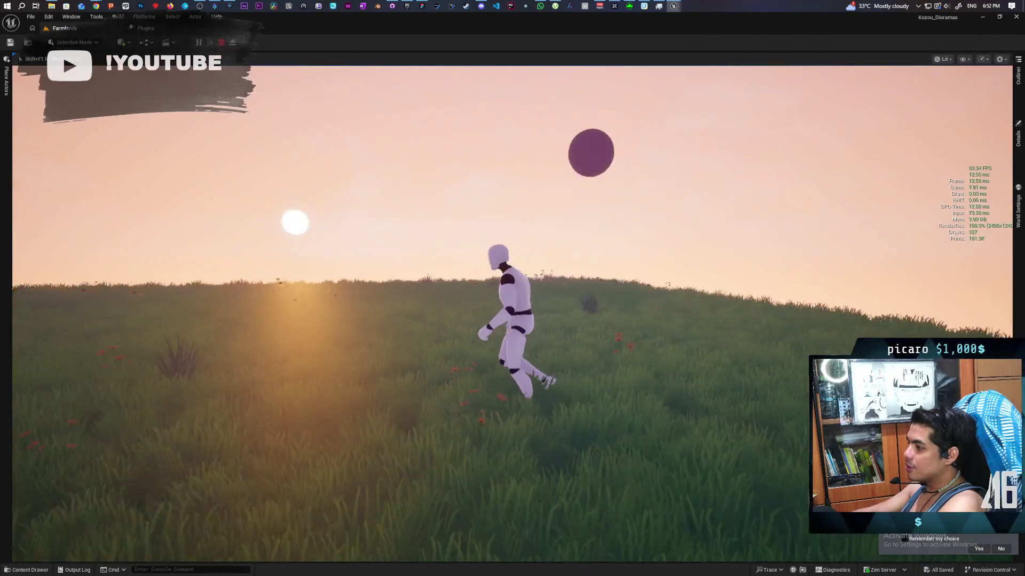
key("a")
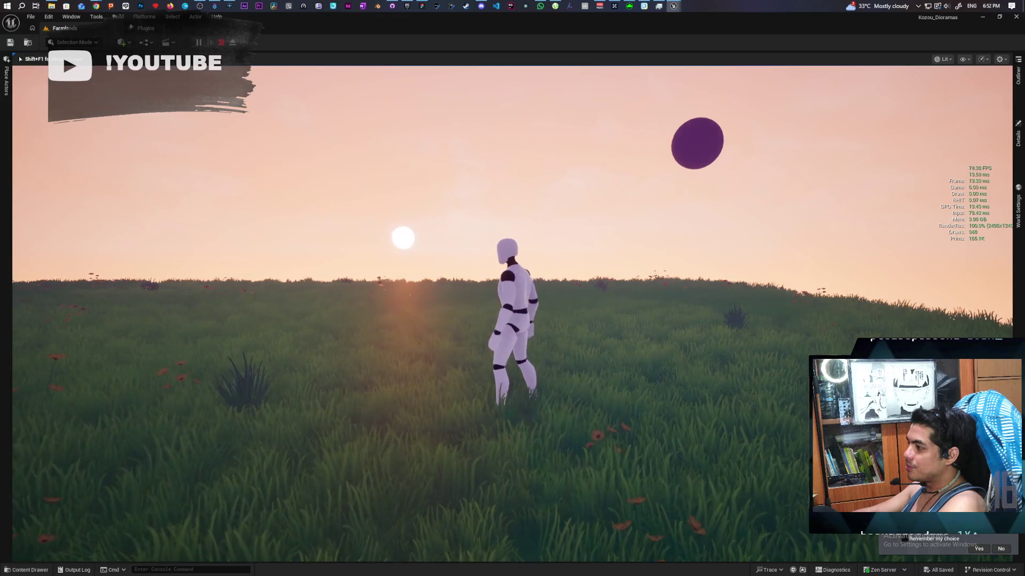
key("w")
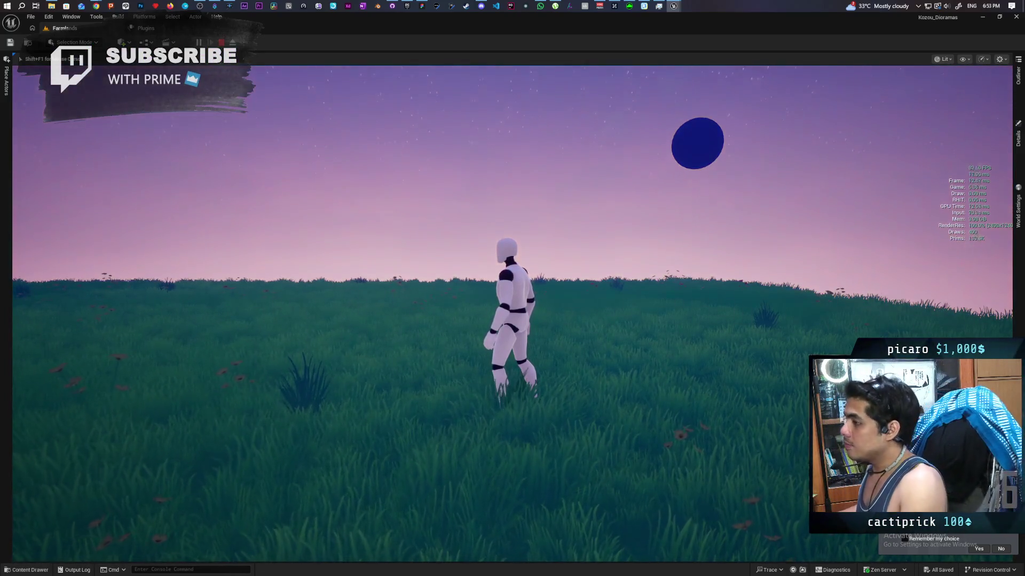
key("Escape")
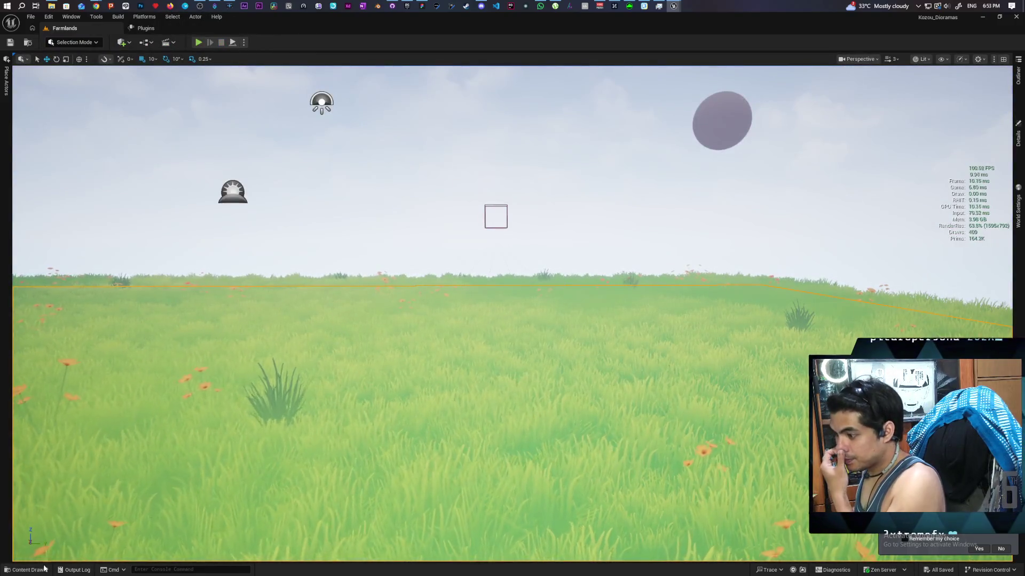
Open M_Landscape_MeadowEnvironment_01 from the Landscape's Details panel material slot.
left_click(46, 569)
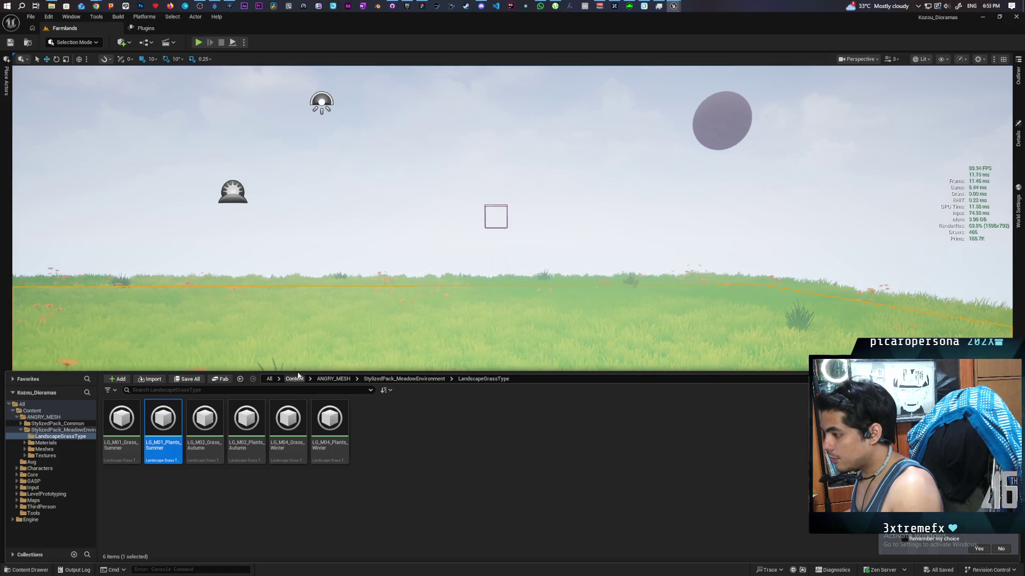
key("ctrl+space")
left_click(1018, 136)
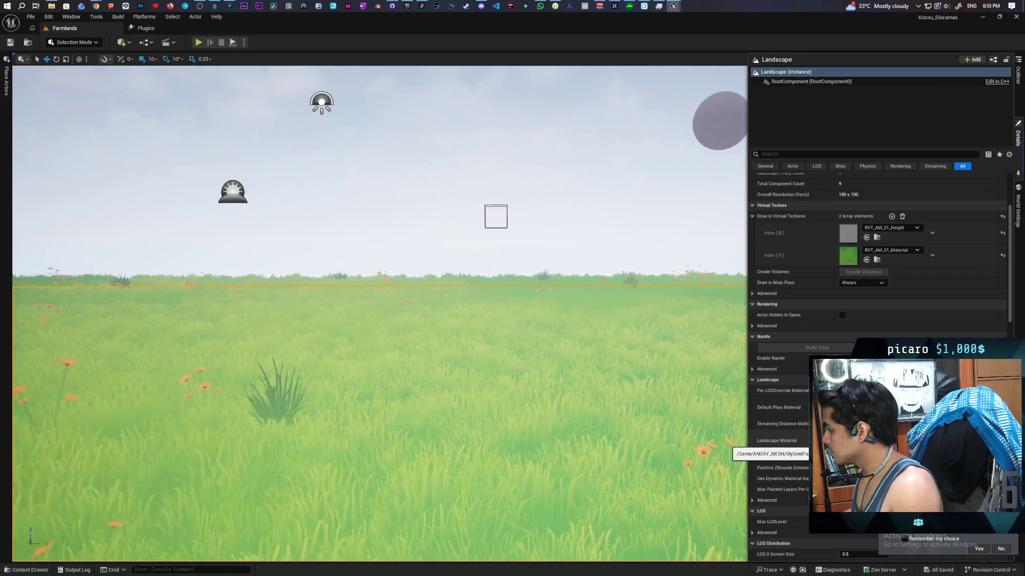
double_click(849, 441)
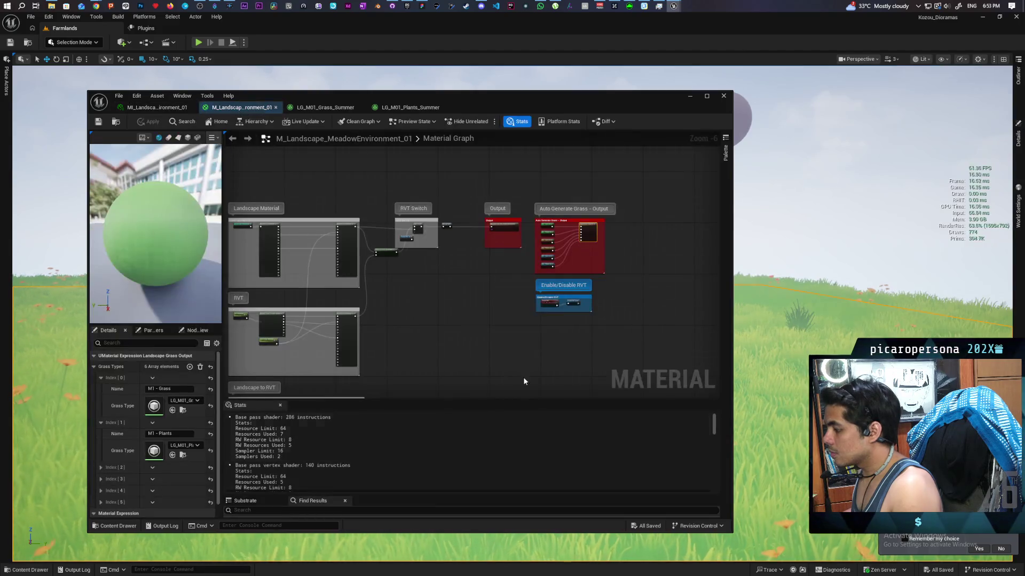
Cut the RVT Mask-to-Specular wire, move RVT Mask aside, then apply and save.
scroll(393, 283, "down", 3)
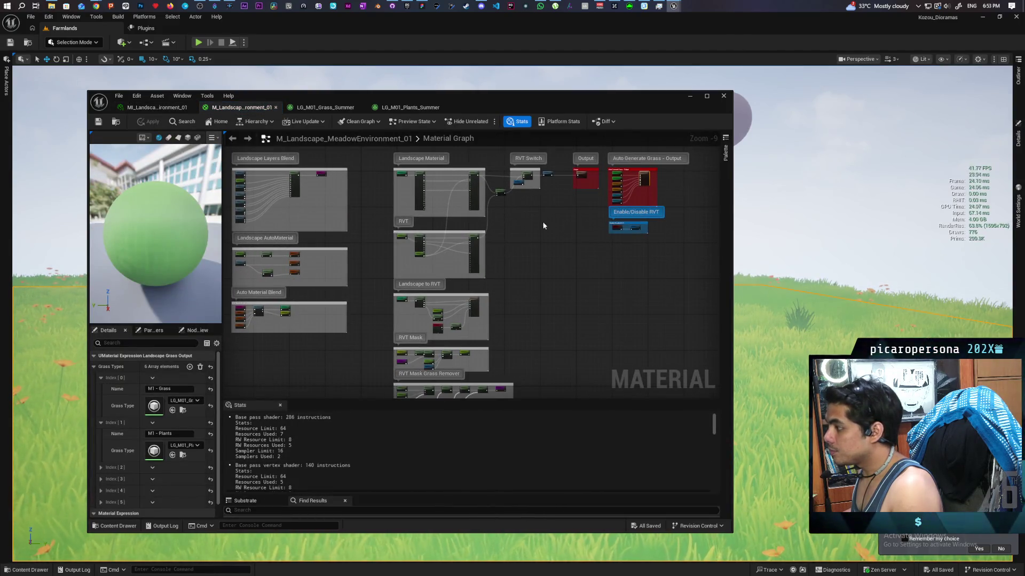
scroll(441, 322, "up", 9)
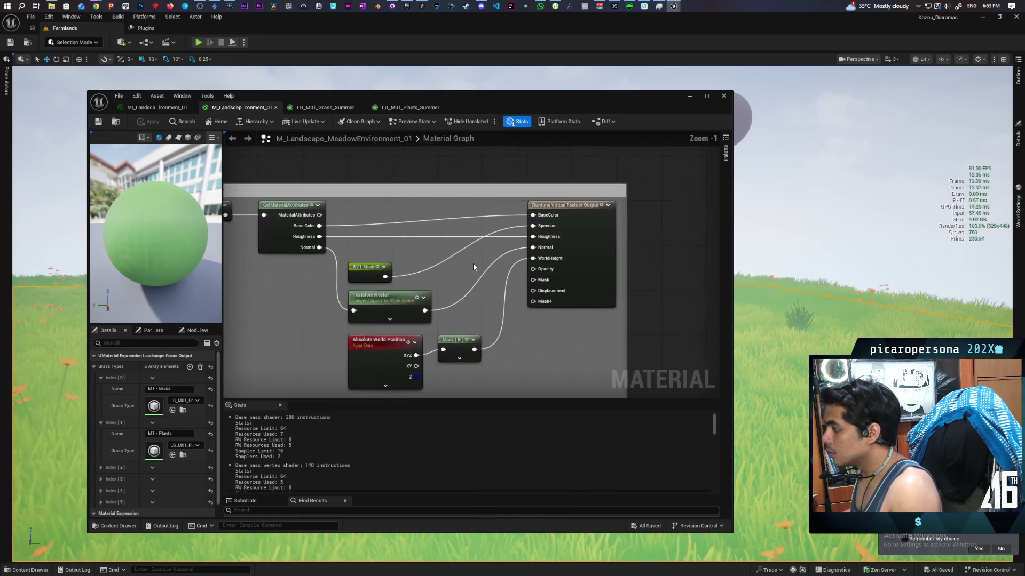
left_click_drag(518, 234, 566, 199)
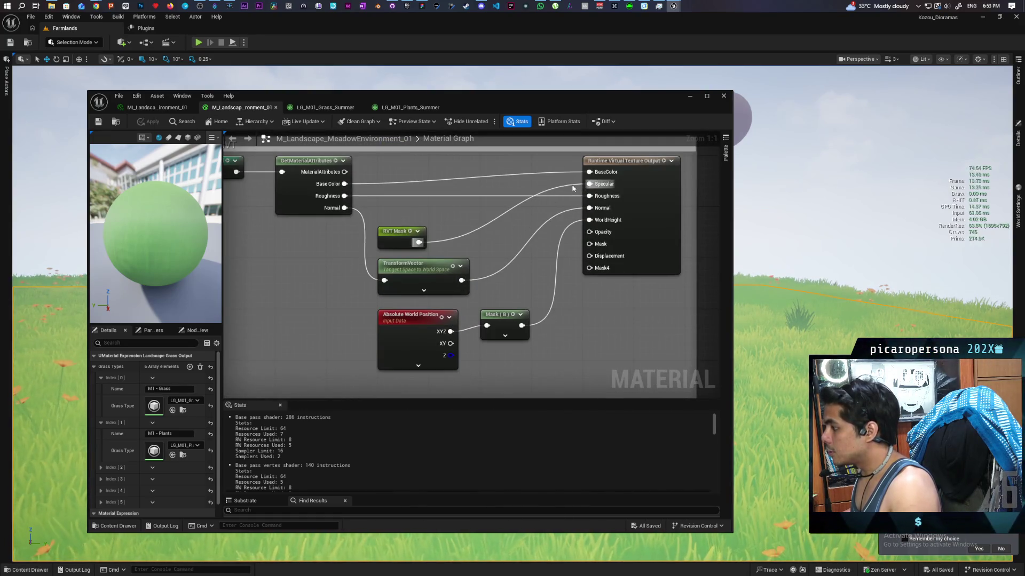
mouse_move(473, 224)
left_mouse_down()
mouse_move(574, 251)
mouse_move(545, 234)
mouse_move(528, 241)
left_mouse_up()
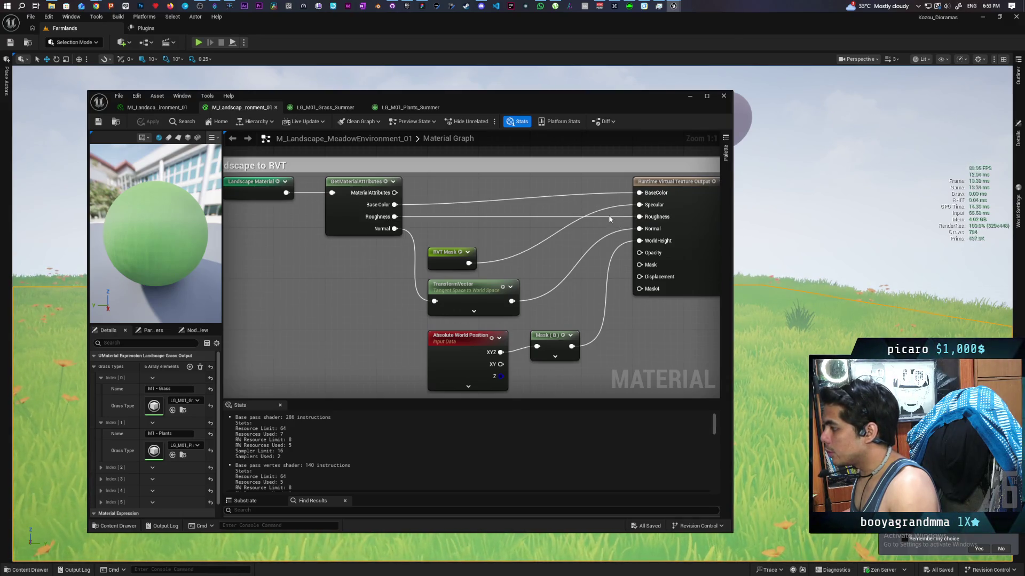
left_click_drag(586, 207, 588, 228)
left_click_drag(443, 261, 583, 196)
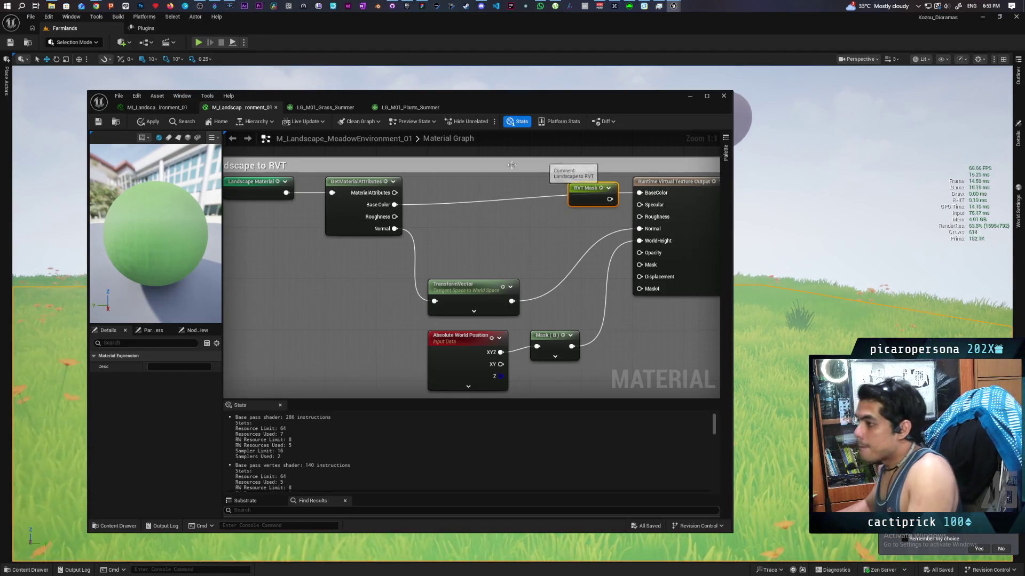
left_click(151, 123)
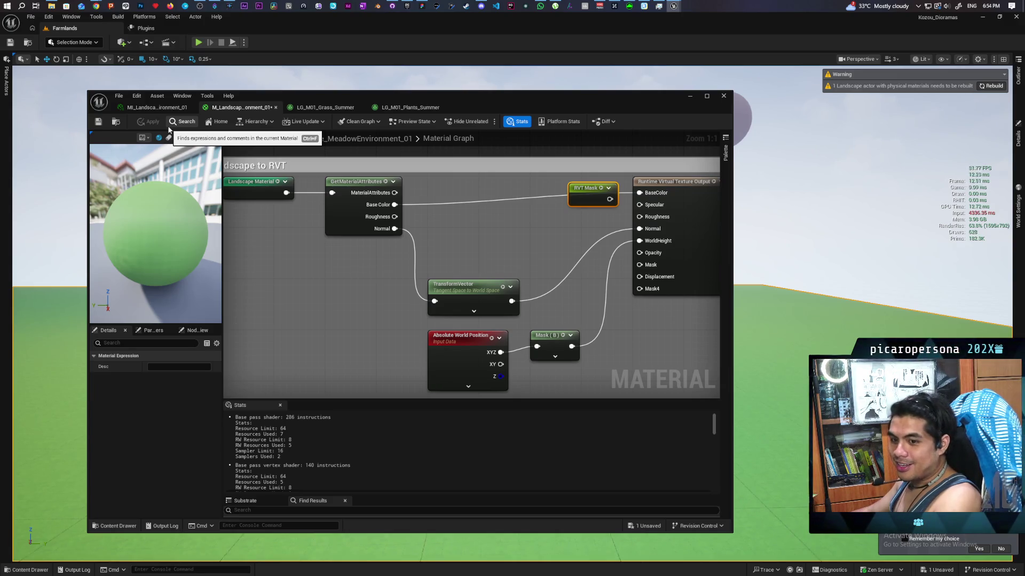
left_click(99, 121)
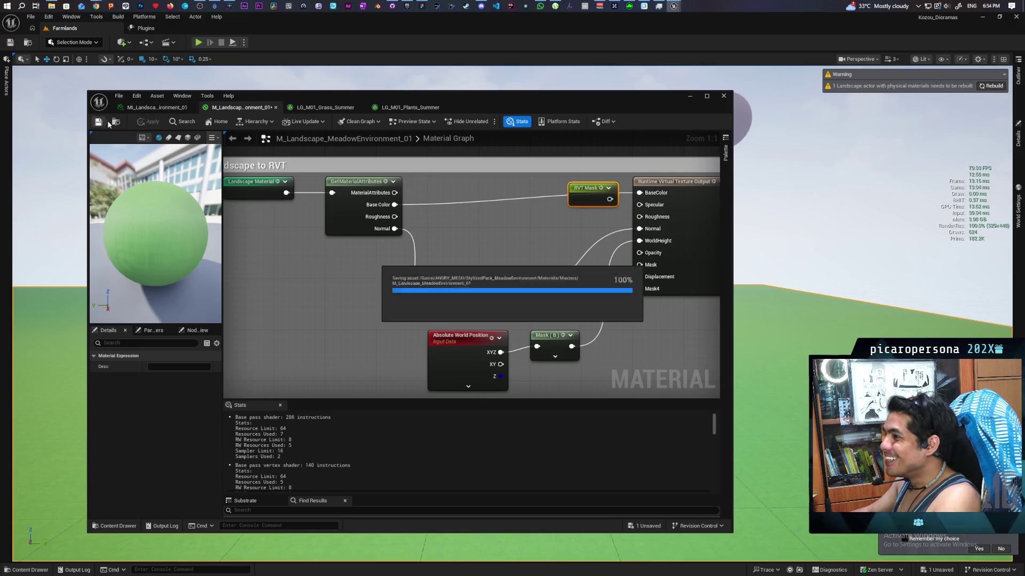
Minimize the landscape material editor, frame the Farmlands landscape with F, and Play From Here on it.
left_click(847, 104)
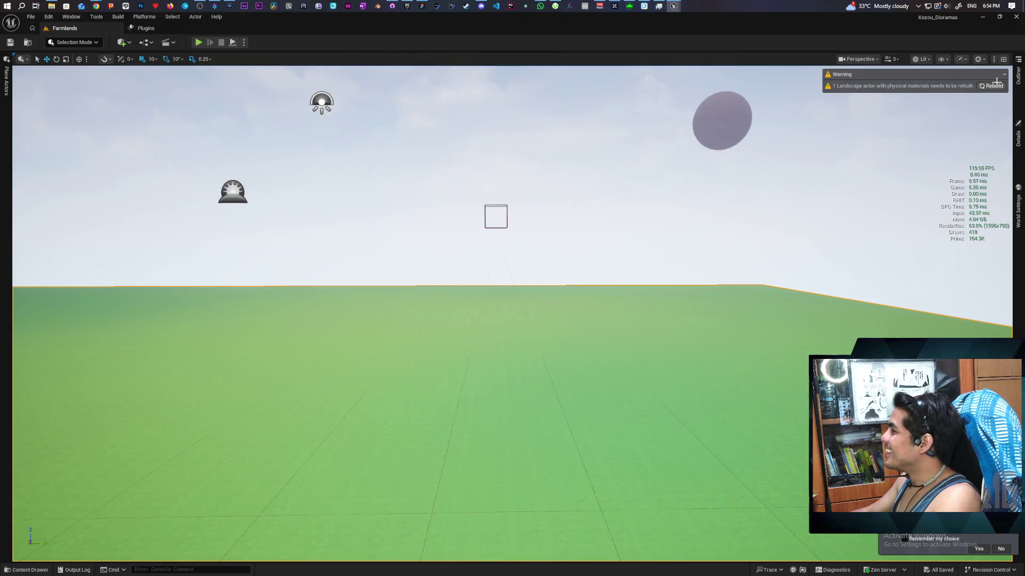
key("f")
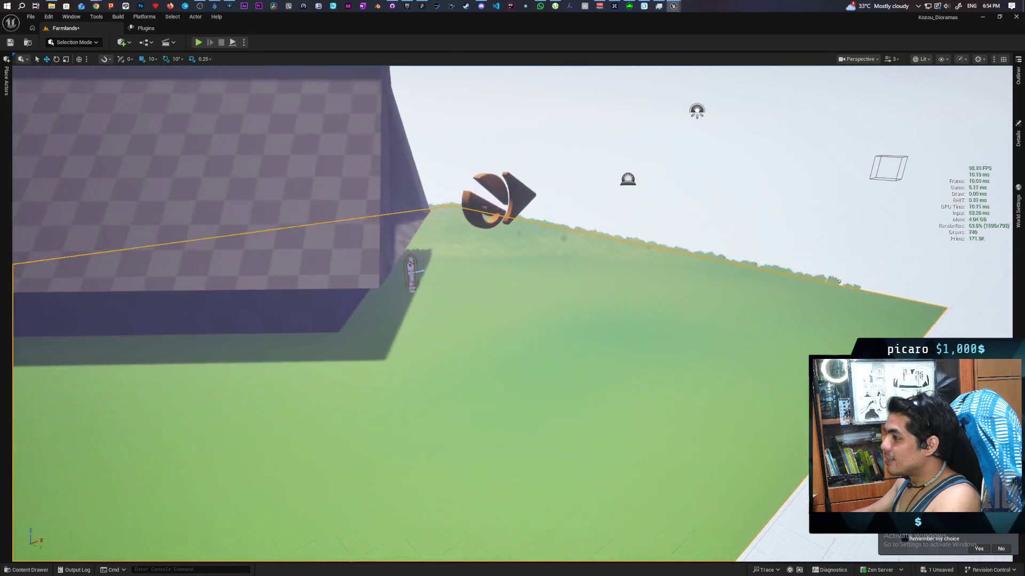
scroll(512, 315, "down", 5)
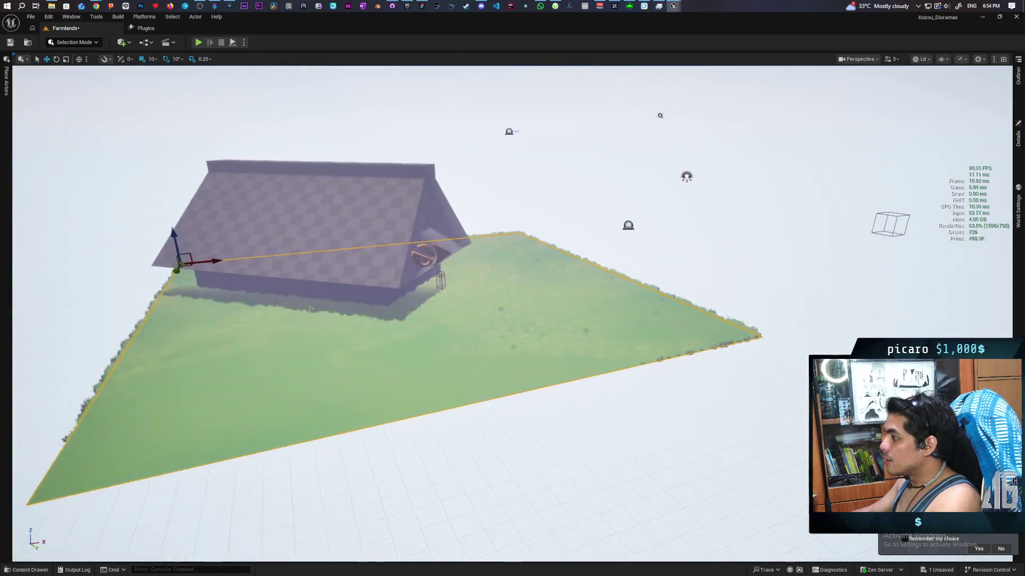
scroll(512, 315, "up", 2)
scroll(512, 315, "up", 6)
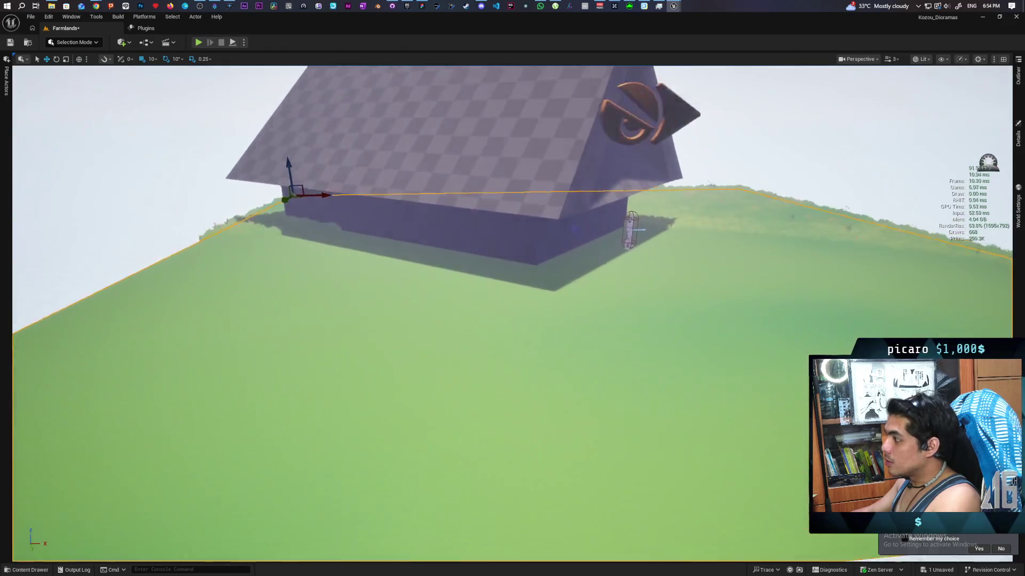
scroll(512, 315, "down", 8)
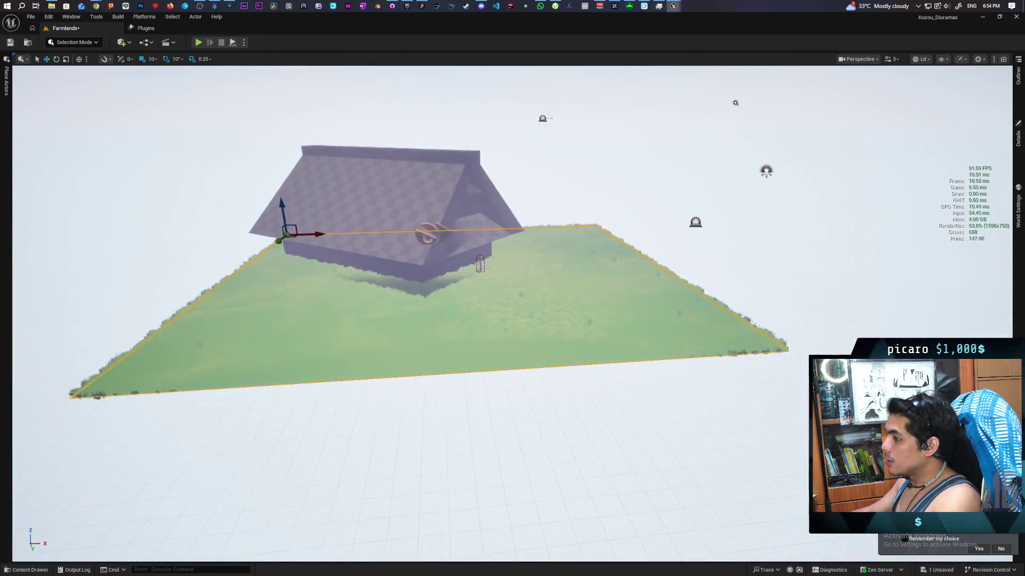
scroll(600, 330, "up", 6)
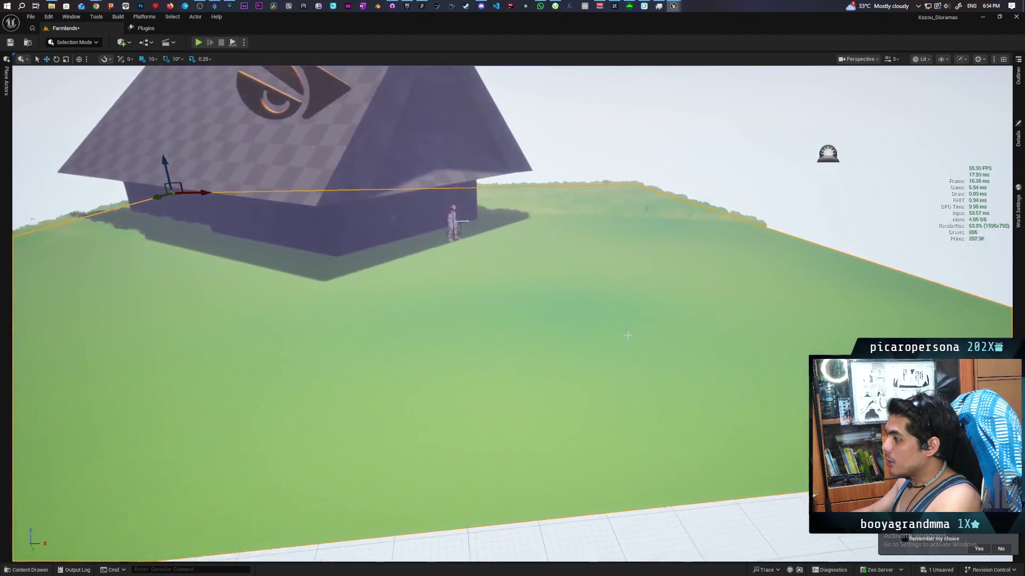
right_click(600, 329)
left_click(626, 323)
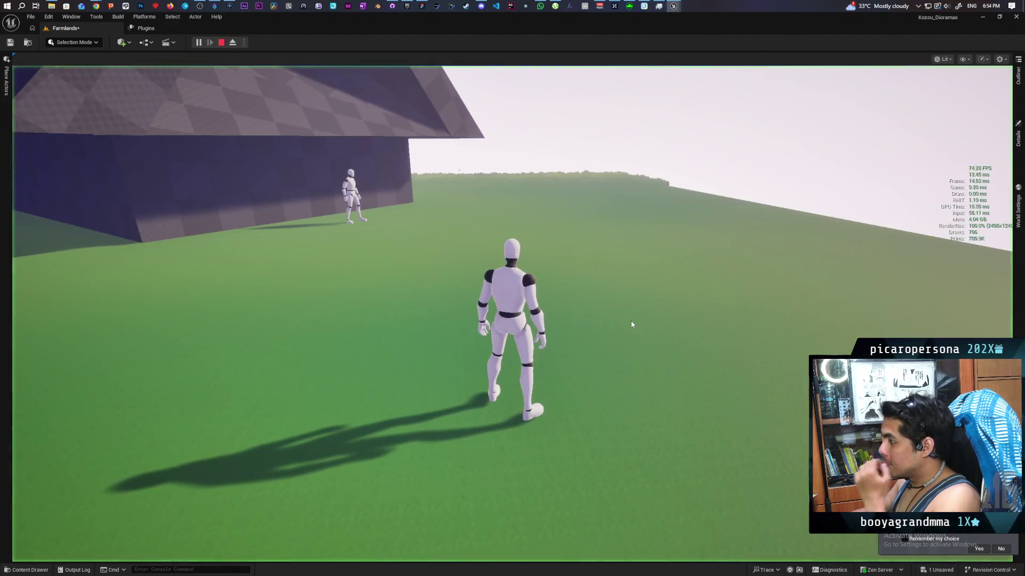
Run the mannequin back and forth across the grass toward the house, then stop play with Esc.
left_click(622, 324)
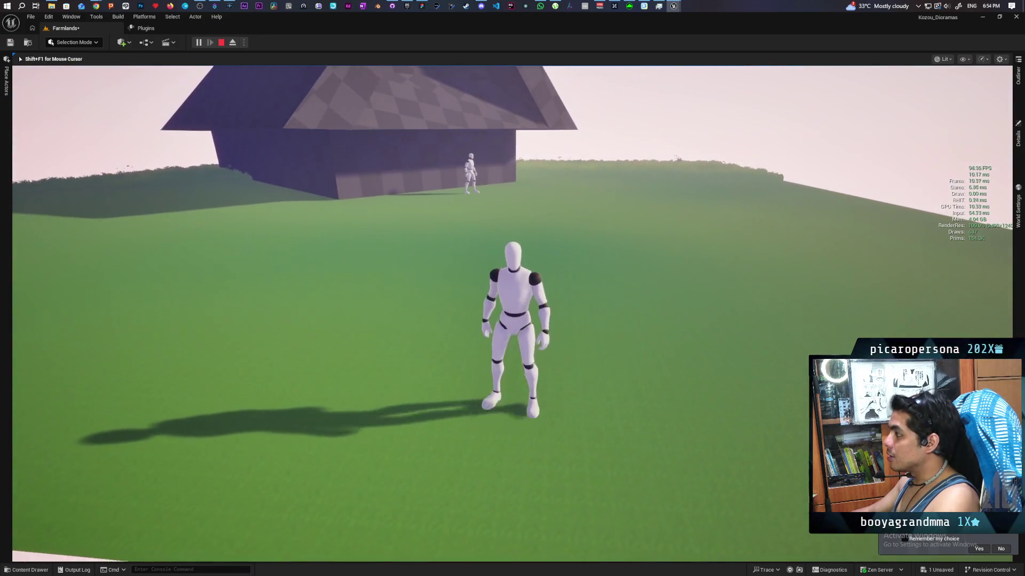
key("d")
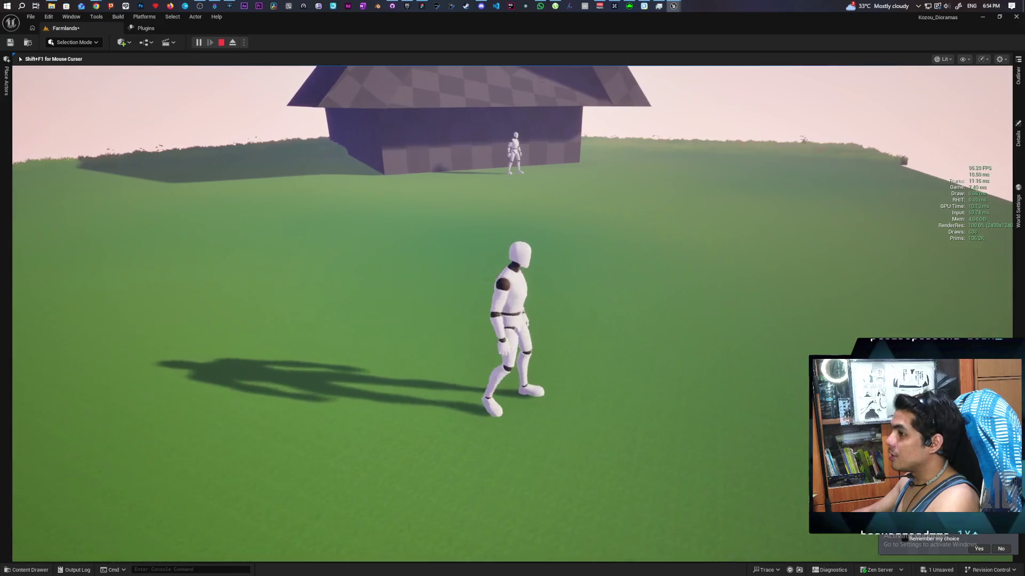
key("s")
key("w")
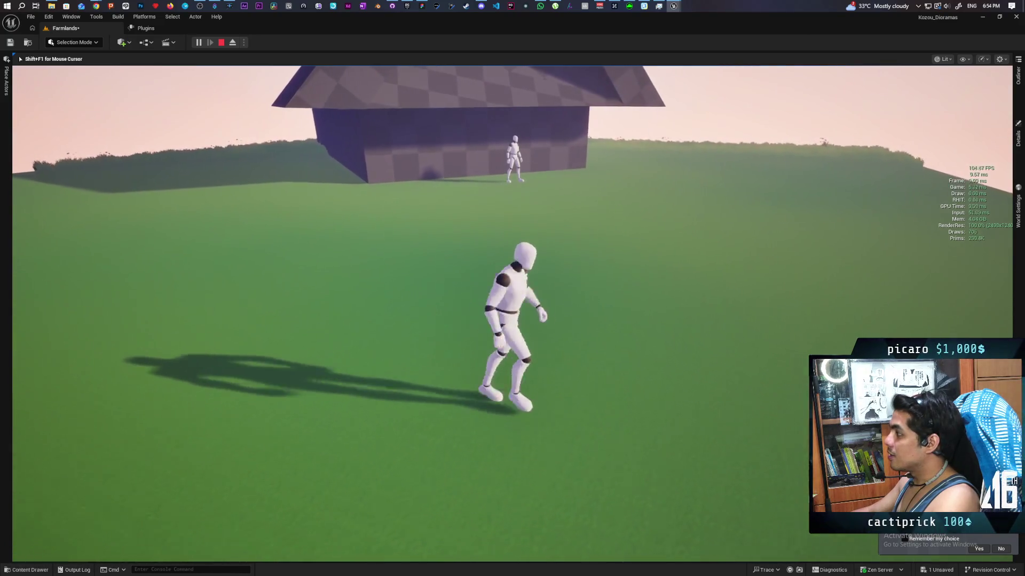
key("s")
key("w")
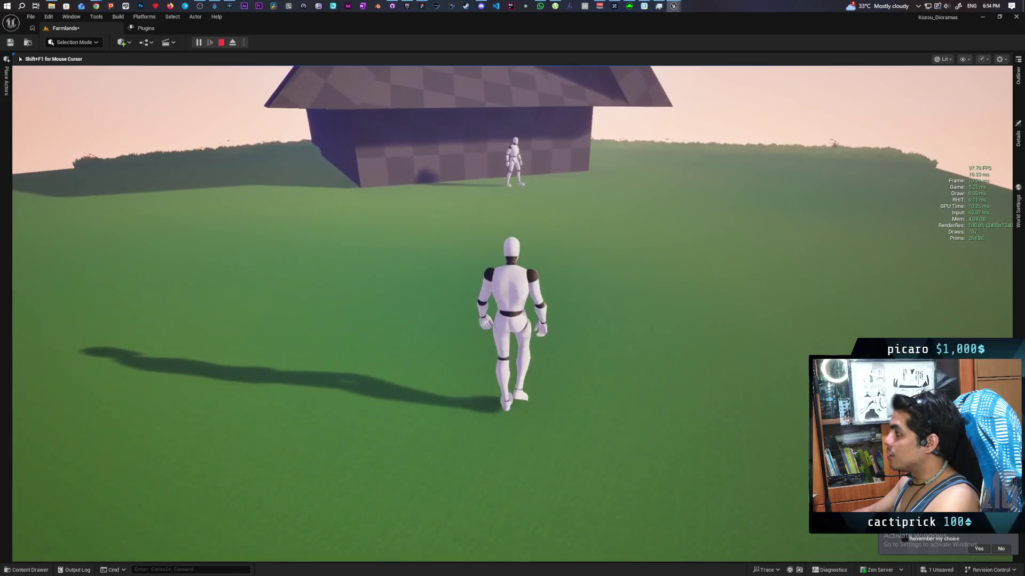
key("d")
key("s")
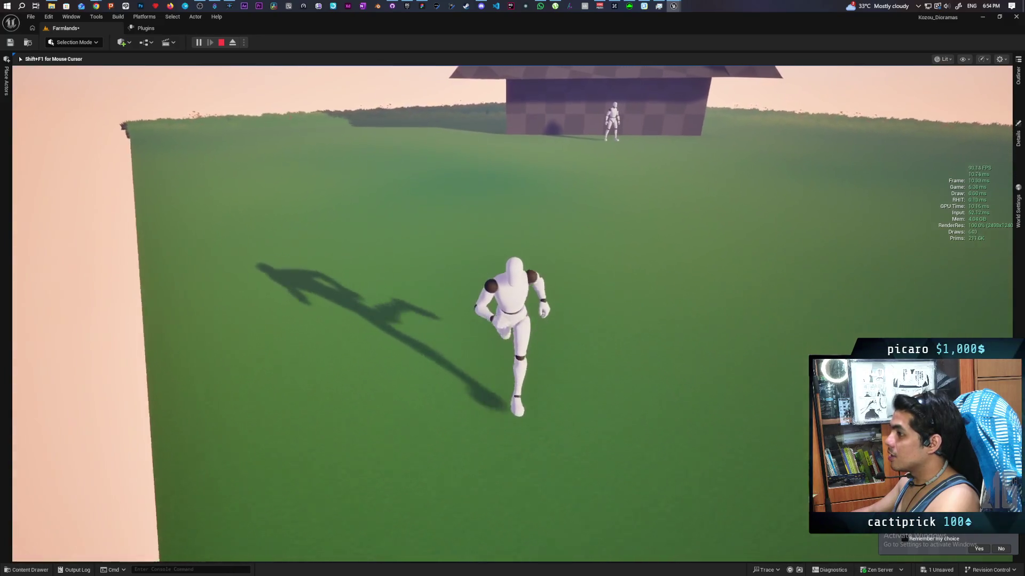
key("w")
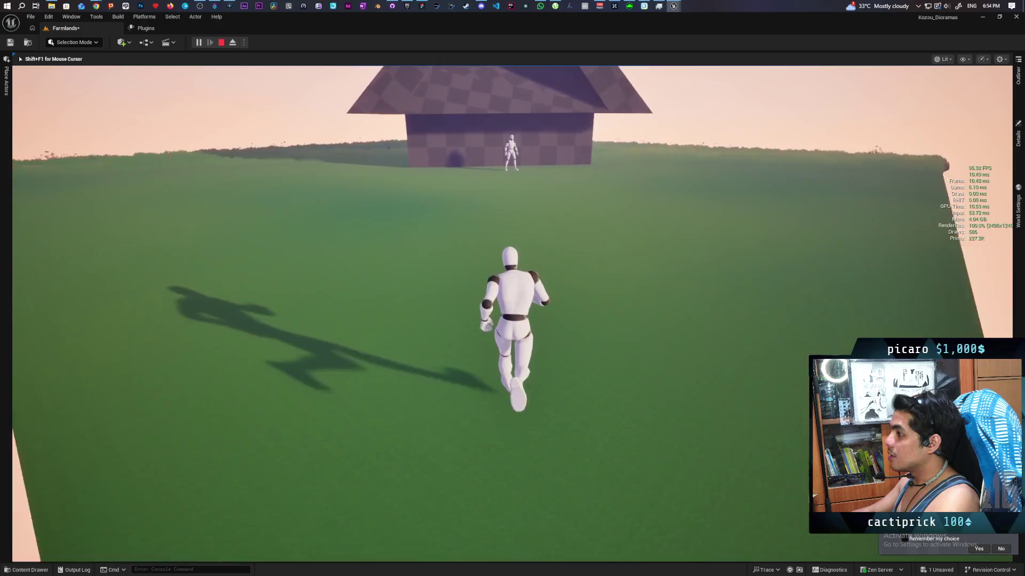
key("Escape")
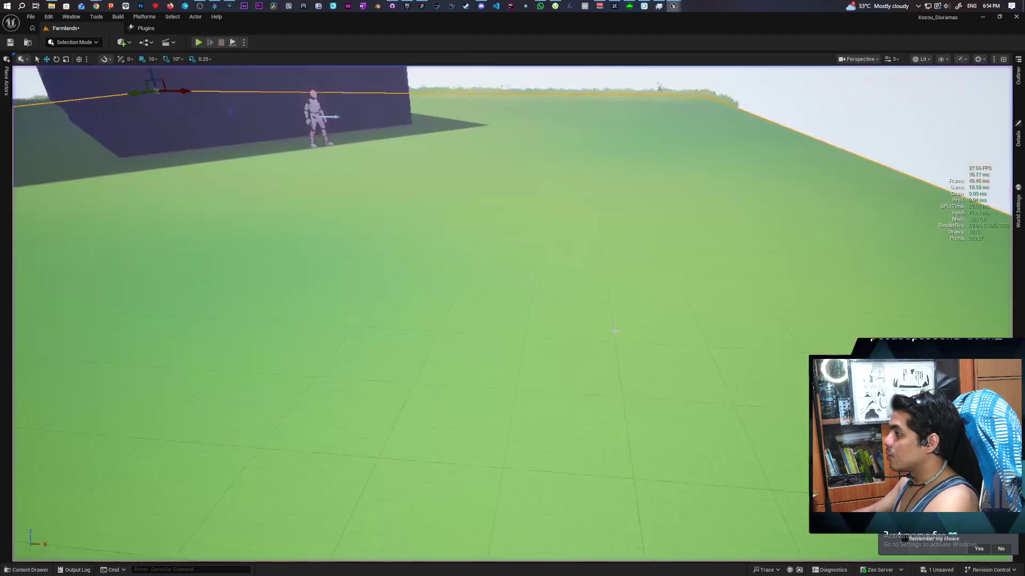
Restore the M_Landscape_MeadowEnvironment_01 graph, drag from its Roughness pin, and apply the material.
scroll(431, 64, "up", 2)
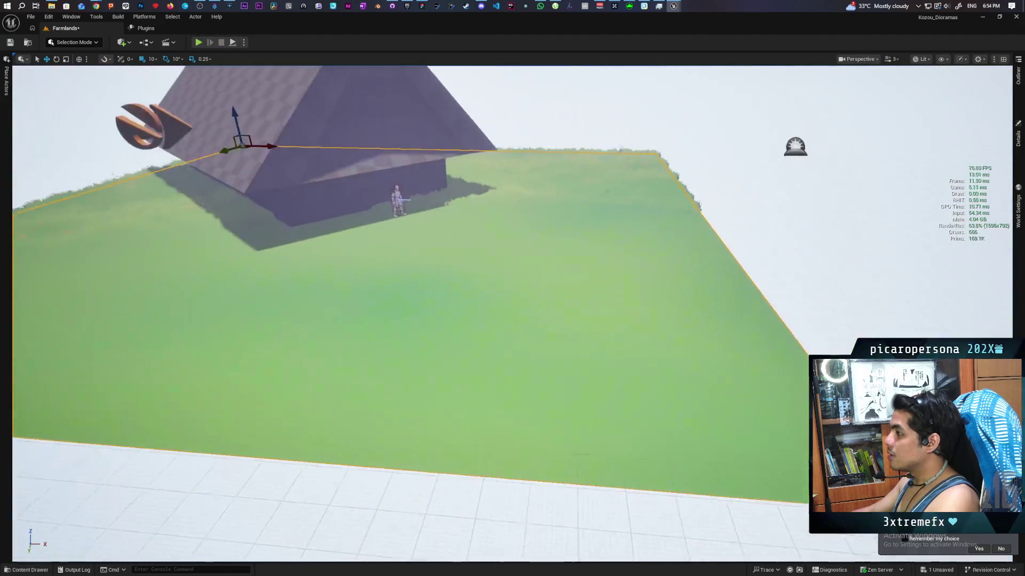
mouse_move(674, 6)
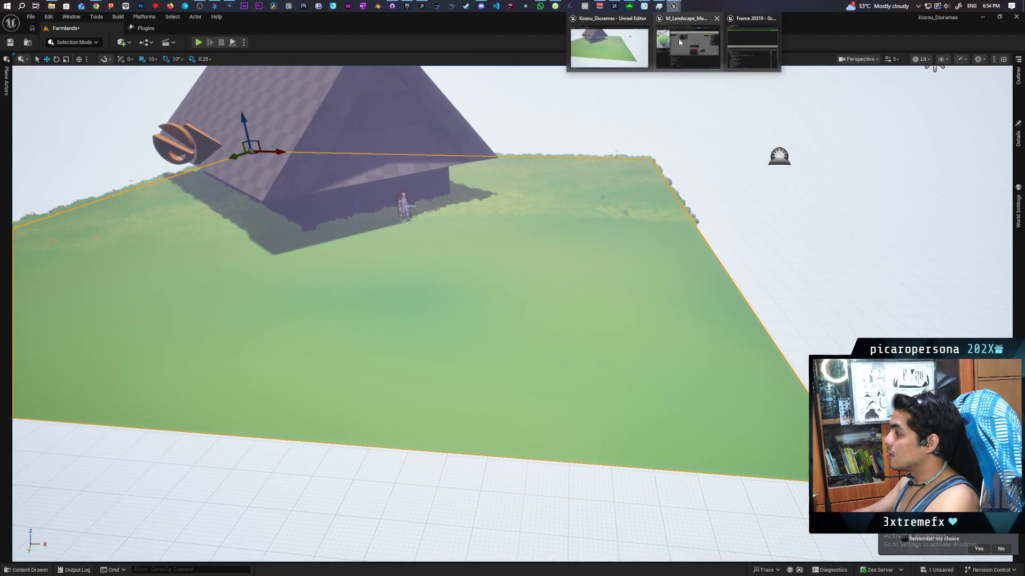
left_click(688, 52)
mouse_move(395, 217)
left_mouse_down()
mouse_move(451, 227)
mouse_move(641, 216)
left_mouse_up()
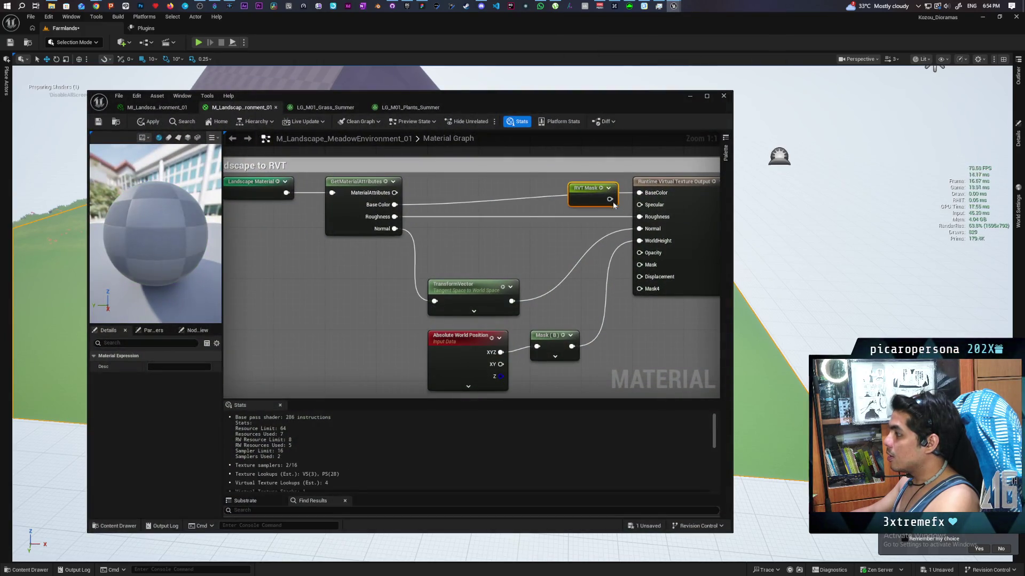
left_click(158, 127)
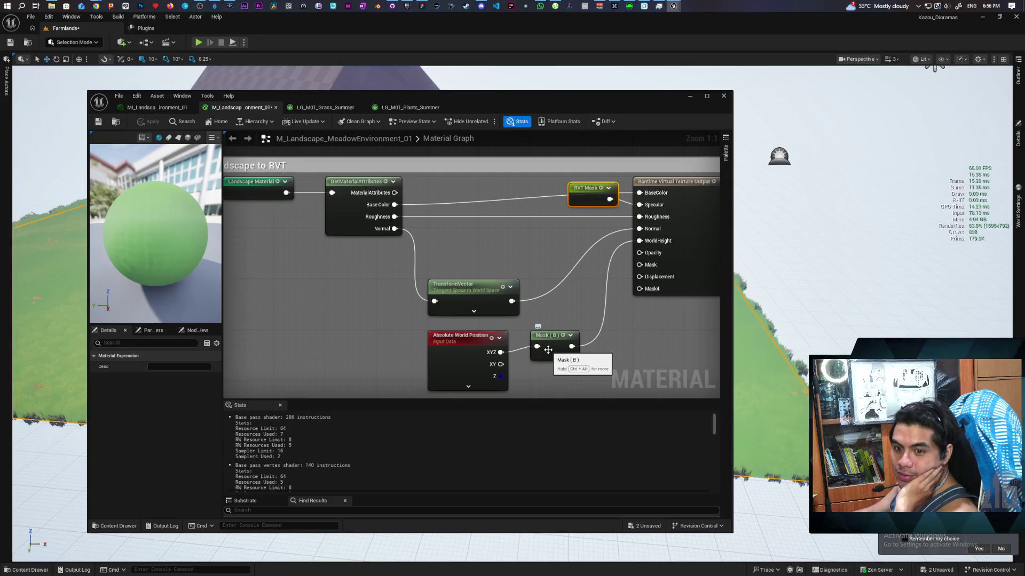
Add a Constant of 1, wire it into the RVT output's Roughness, and apply the material.
mouse_move(575, 278)
left_mouse_down()
mouse_move(562, 335)
mouse_move(545, 290)
left_mouse_up()
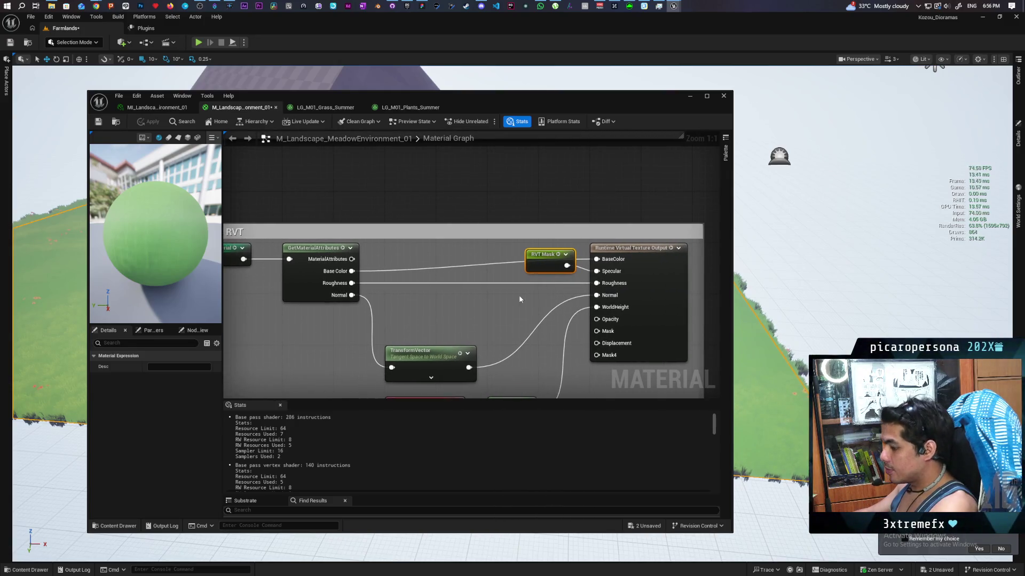
left_click(491, 300)
key("Return")
mouse_move(533, 317)
left_mouse_down()
mouse_move(560, 293)
mouse_move(609, 290)
left_mouse_up()
left_click(149, 122)
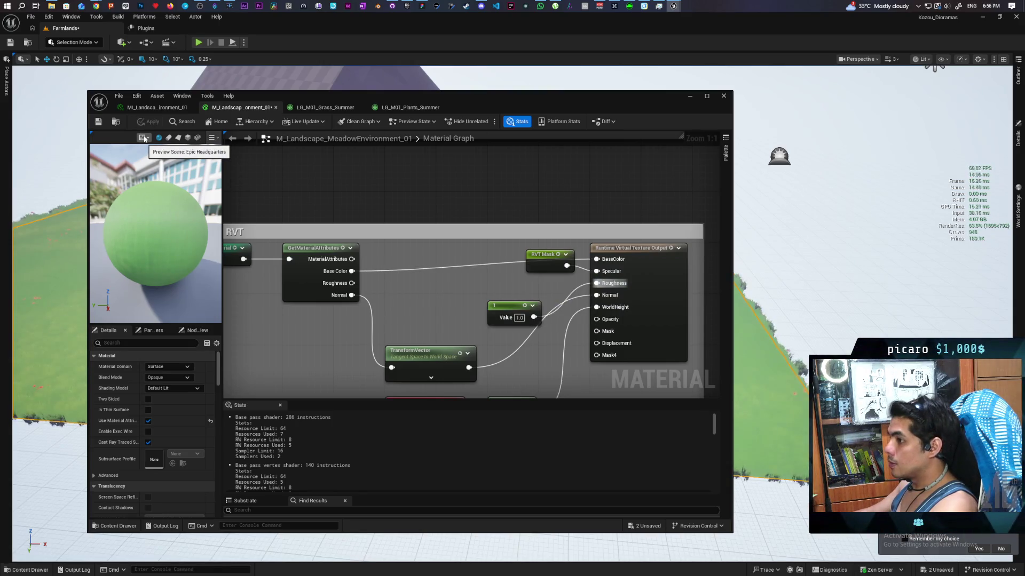
Play-test the meadow from a landscape spot, then stop and restore the material editor.
left_click(690, 97)
right_click(435, 264)
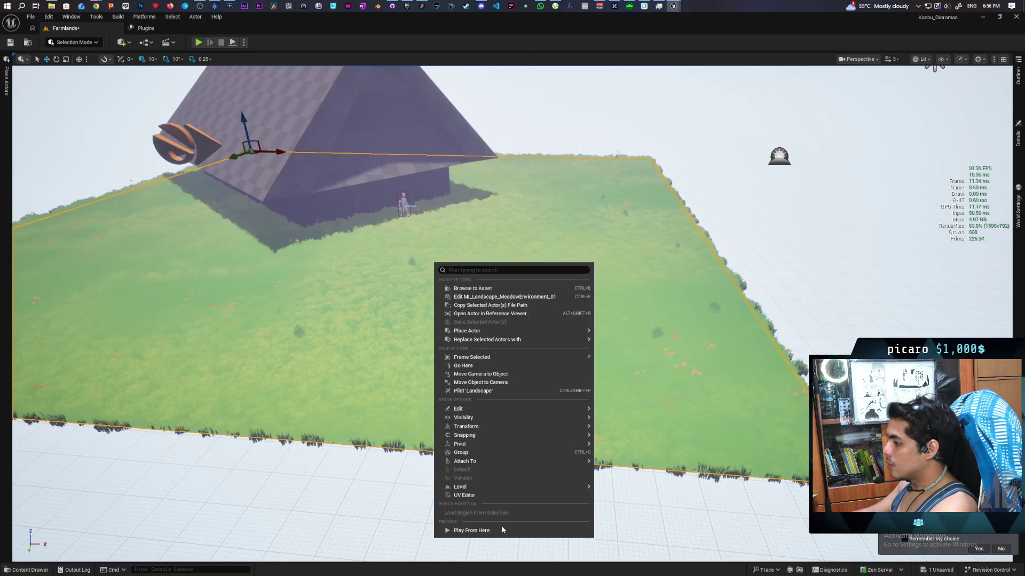
left_click(501, 530)
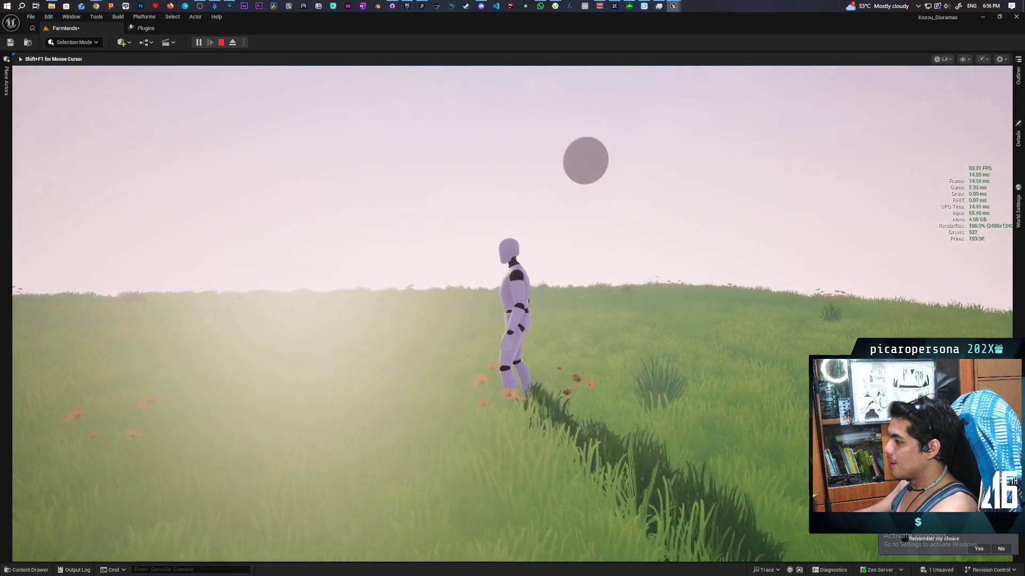
key("Escape")
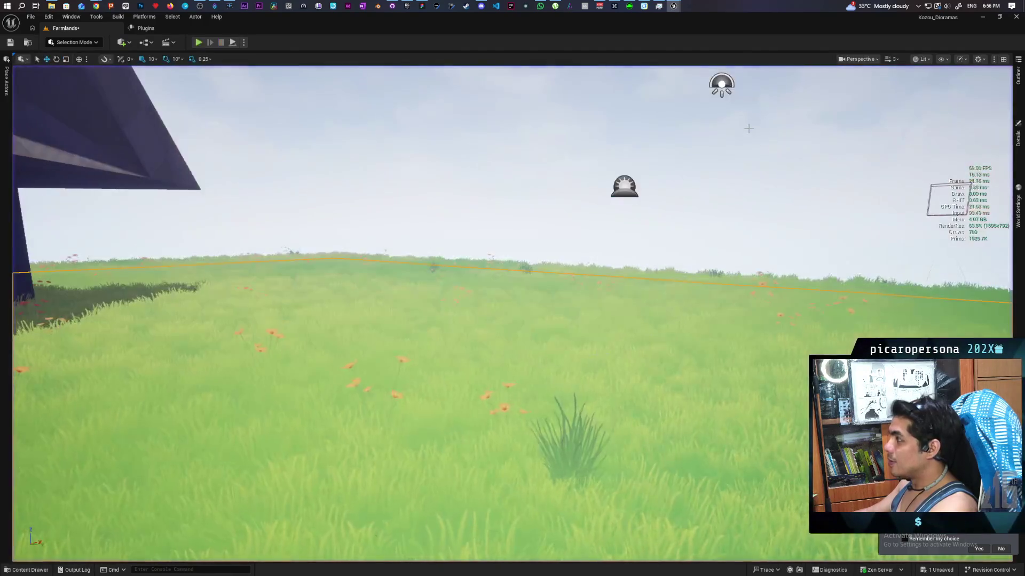
mouse_move(673, 6)
left_click(703, 53)
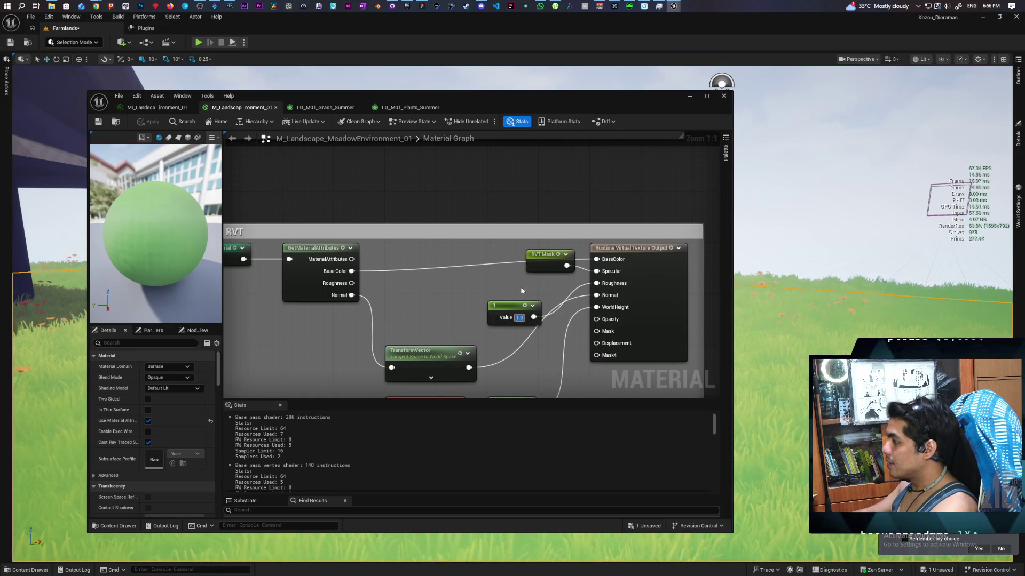
Move the constant 1 node, add a constant 0 feeding the RVT output, and apply.
mouse_move(512, 309)
left_mouse_down()
mouse_move(506, 297)
mouse_move(511, 306)
mouse_move(596, 282)
left_mouse_up()
left_click(485, 276)
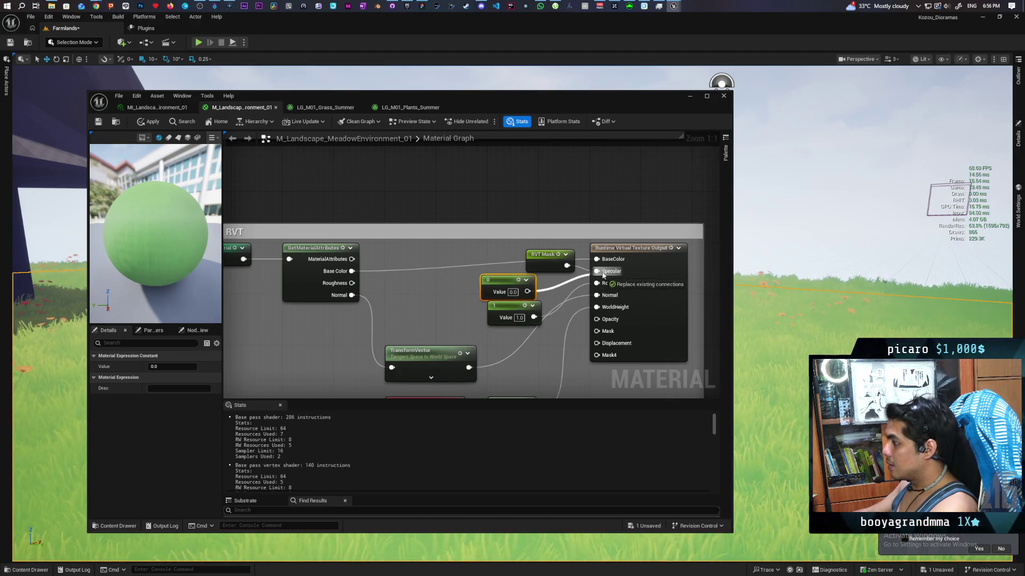
left_click(150, 123)
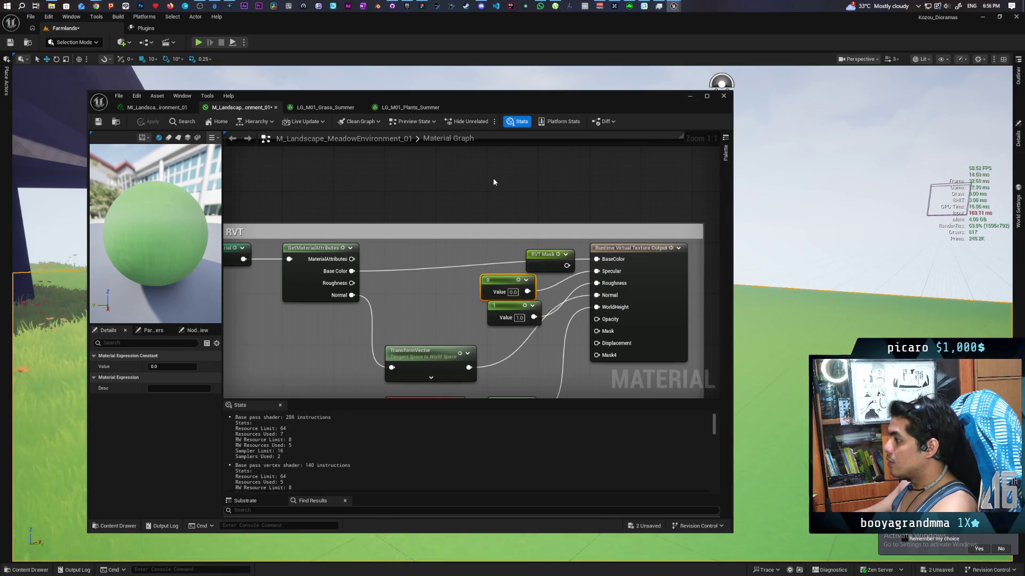
Close the material editor and play-test the grass field at sunset from a landscape spot.
left_click(723, 96)
right_click(510, 387)
left_click(556, 372)
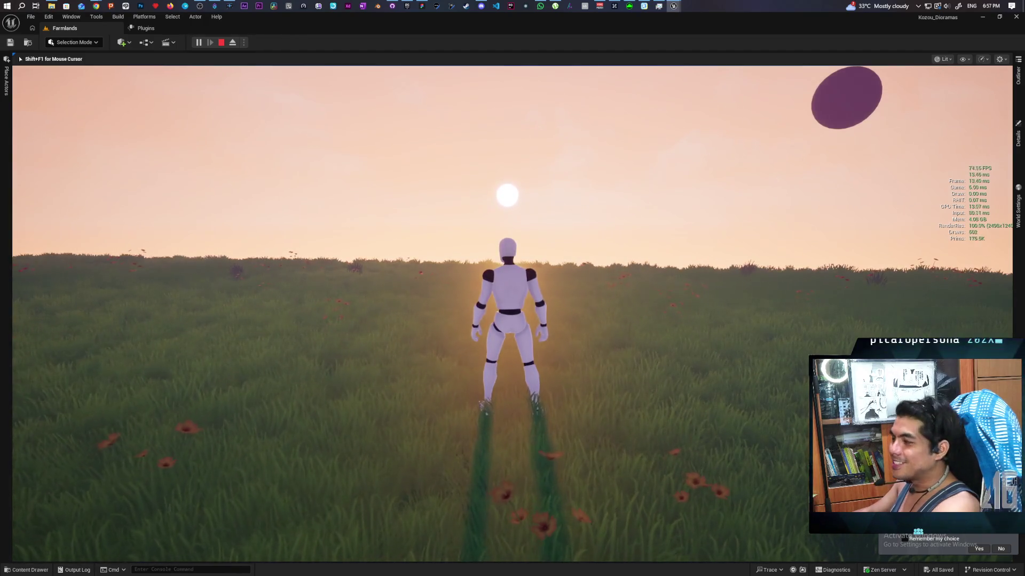
key("Escape")
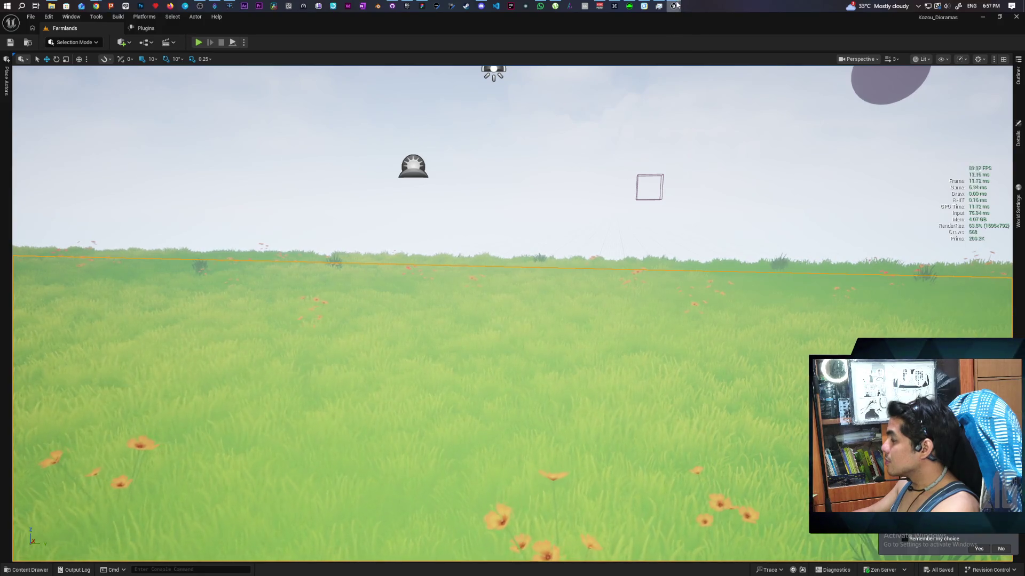
Connect the RVT Mask to Specular and wire Roughness into the Runtime Virtual Texture Output.
mouse_move(675, 6)
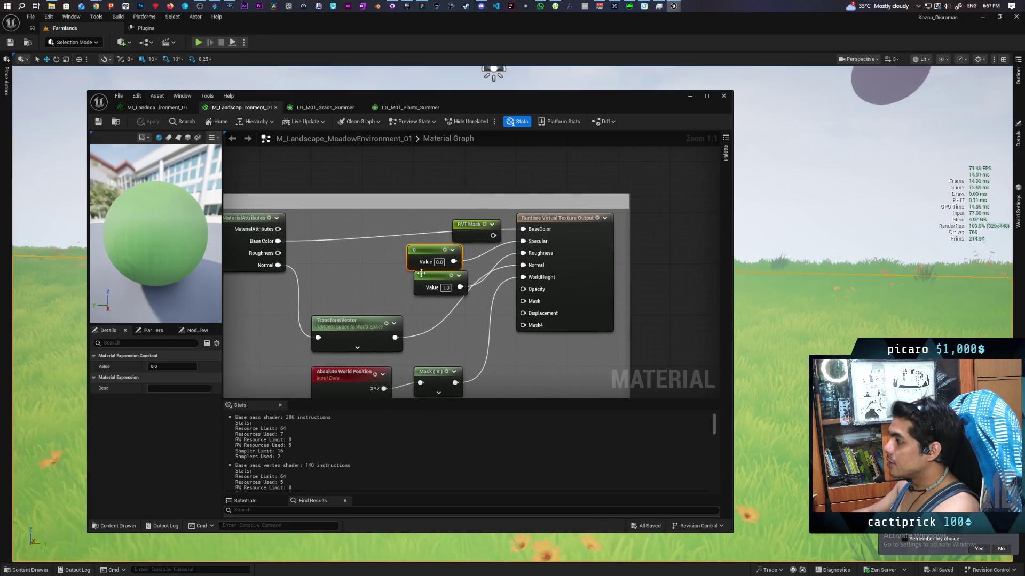
left_click(427, 270)
left_click_drag(409, 222, 572, 290)
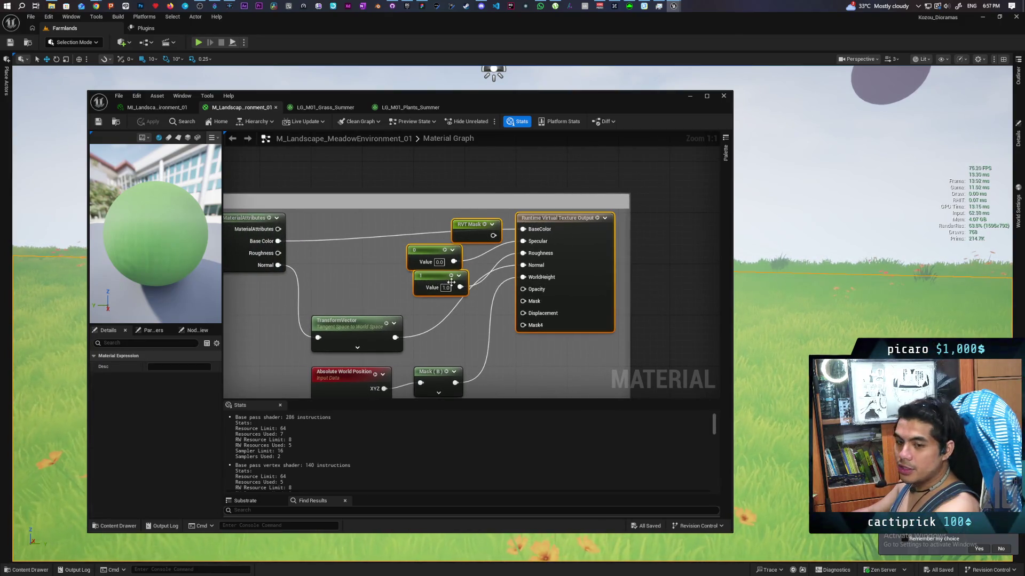
left_click(365, 267)
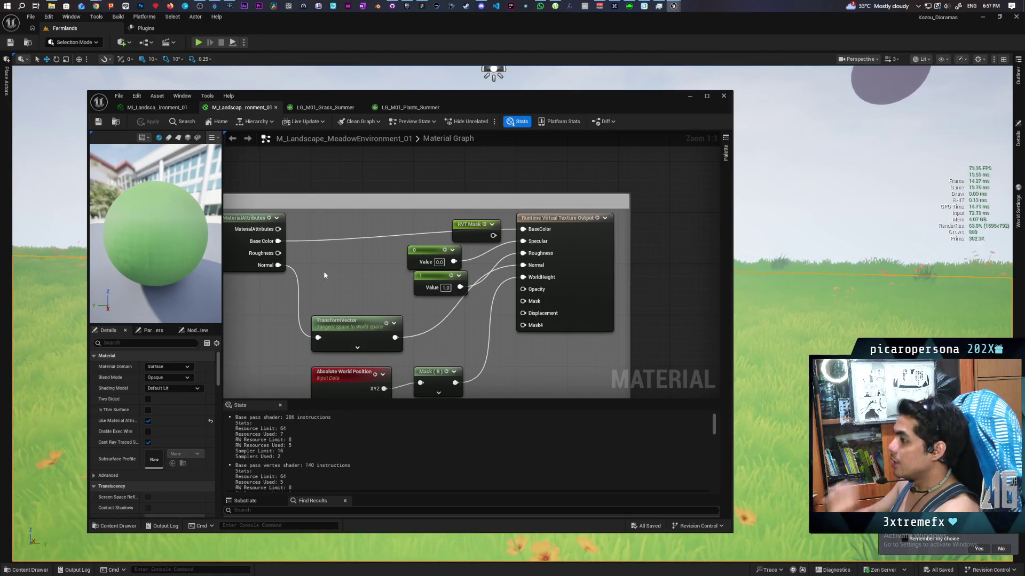
left_click_drag(493, 236, 524, 243)
left_click_drag(278, 253, 552, 258)
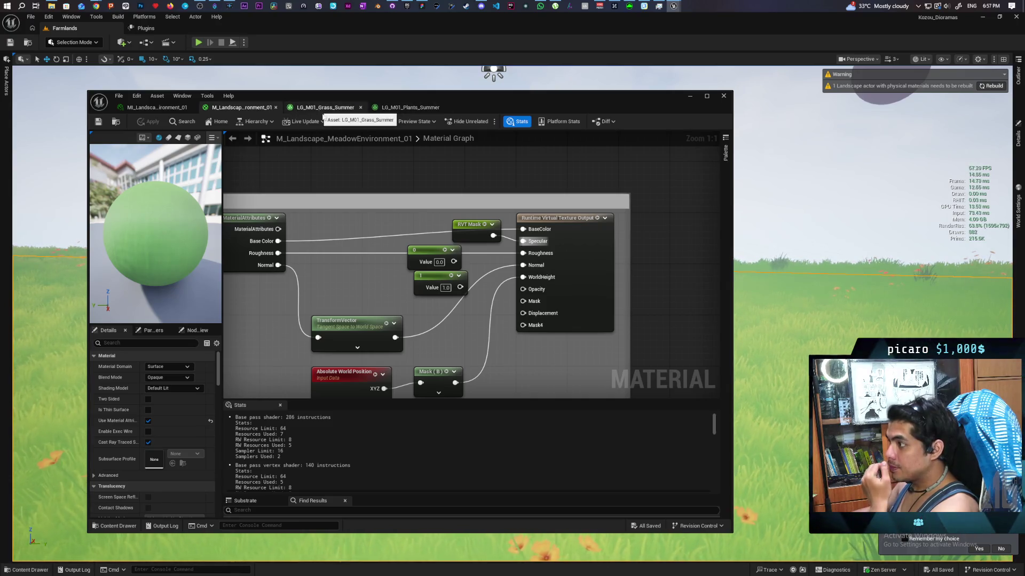
Open LG_M01_Grass_Summer from the Landscape Grass Output, then its summer grass static mesh.
scroll(437, 370, "down", 5)
scroll(491, 275, "up", 3)
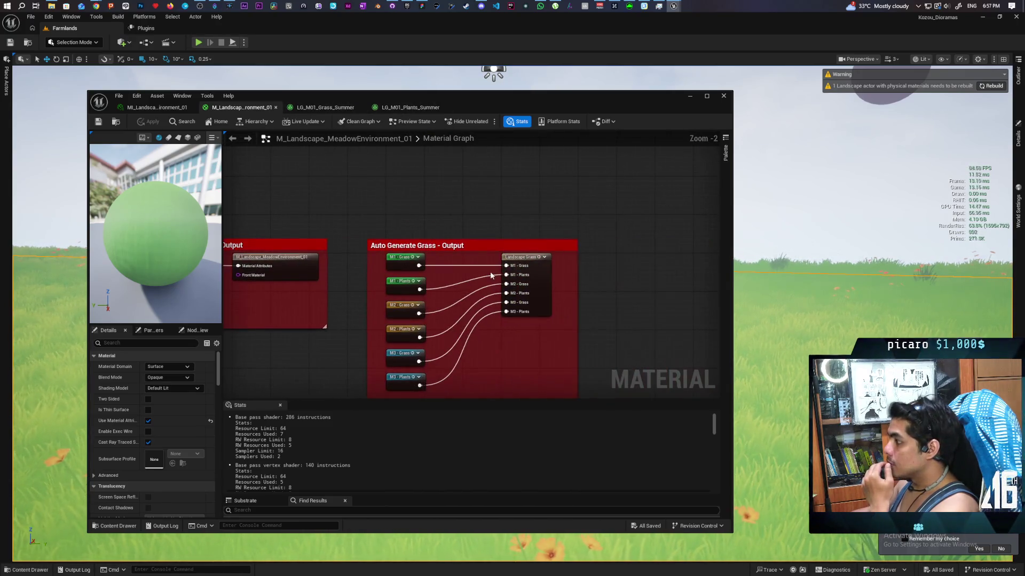
left_click(544, 257)
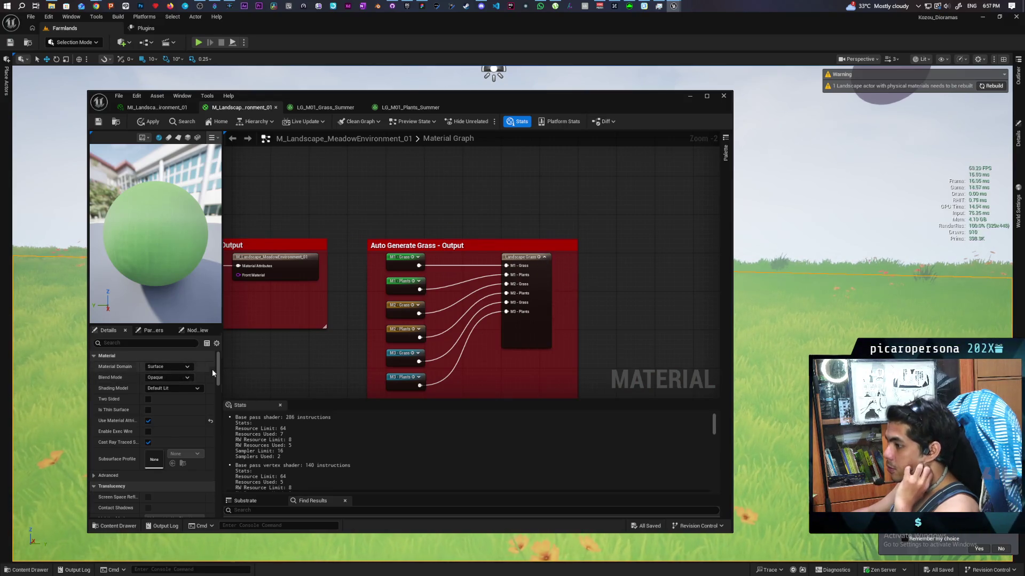
left_click(540, 288)
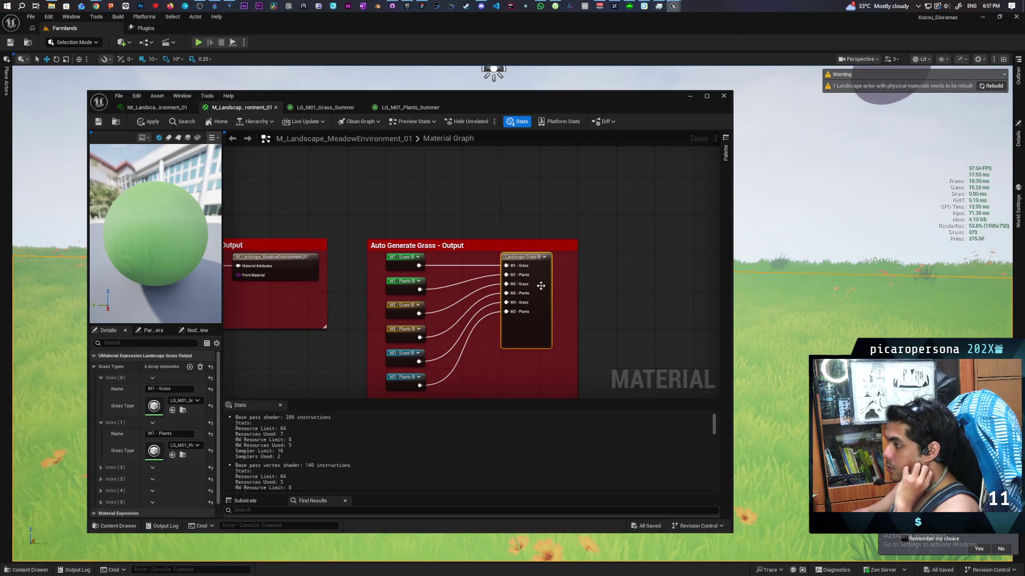
double_click(153, 406)
double_click(361, 207)
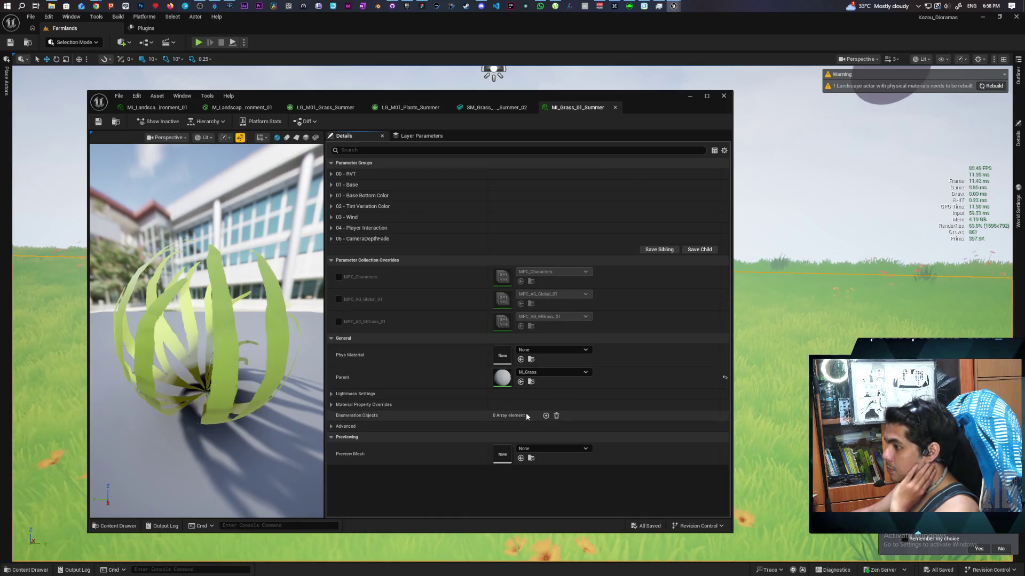
Open the parent M_Grass material and center its output nodes in view.
double_click(502, 378)
scroll(484, 338, "down", 3)
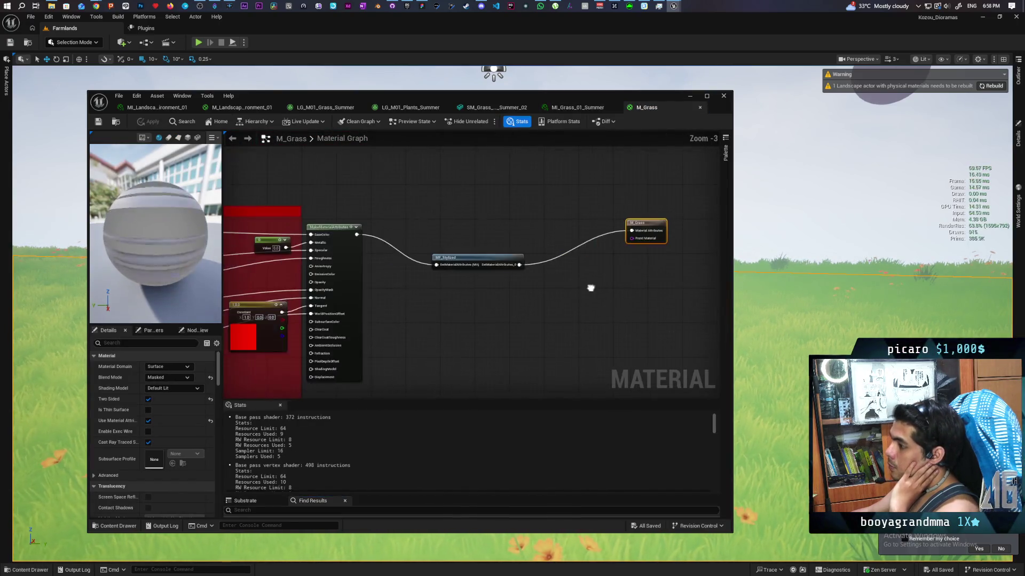
scroll(540, 283, "up", 1)
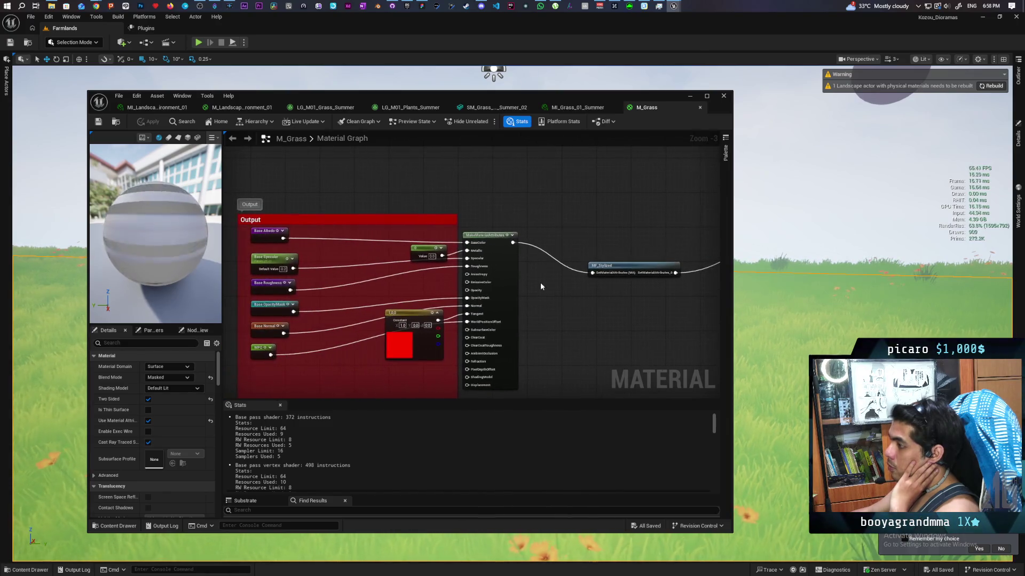
left_click_drag(540, 283, 570, 285)
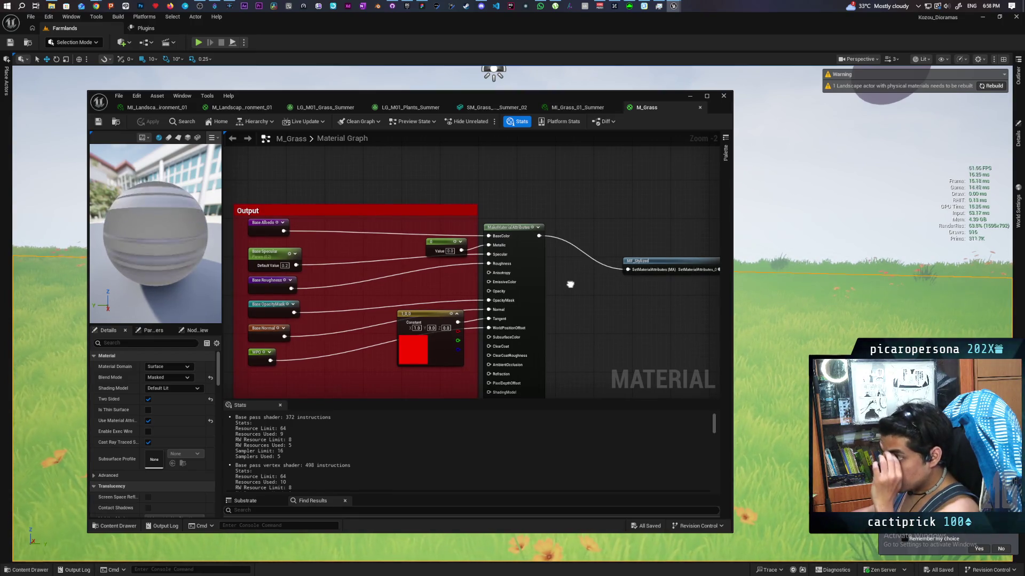
left_click_drag(570, 284, 497, 285)
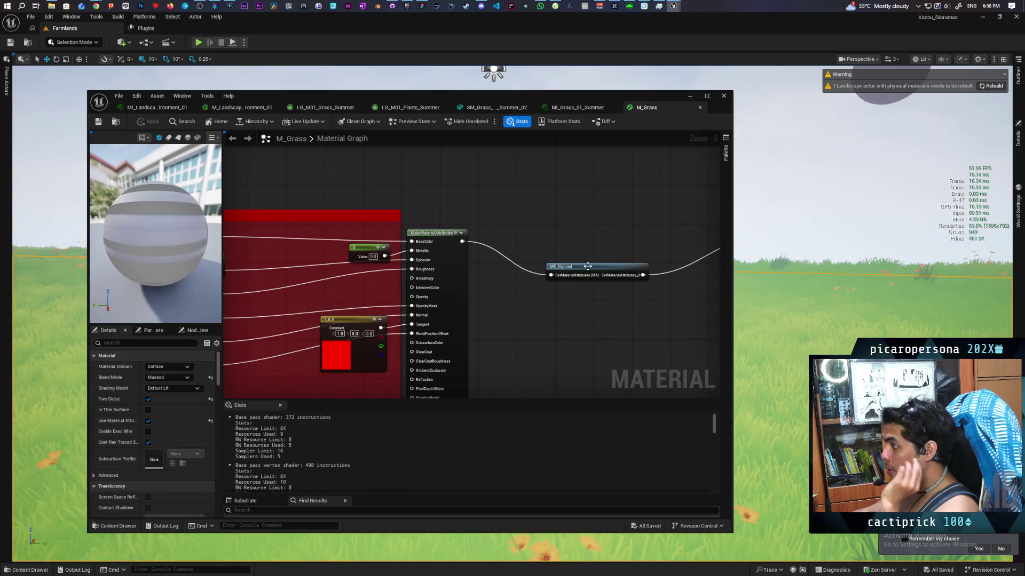
Open the MF_Stylized material function and zoom out over its graph.
double_click(587, 269)
scroll(589, 269, "down", 2)
left_click_drag(481, 250, 548, 358)
scroll(549, 358, "up", 2)
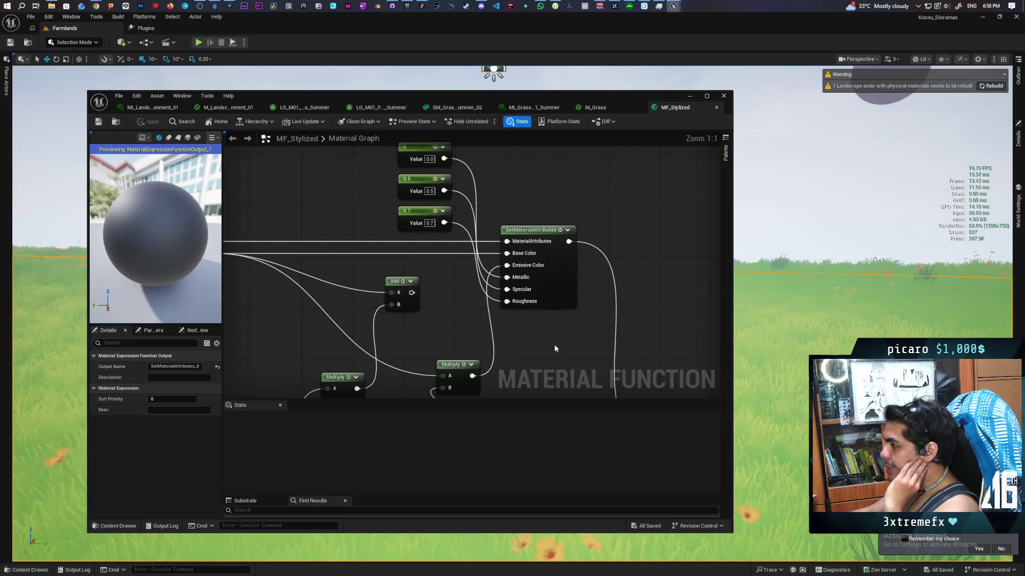
Pan to SetMaterialAttributes in MF_Stylized and wire a new constant 0 into its Roughness.
scroll(556, 345, "up", 1)
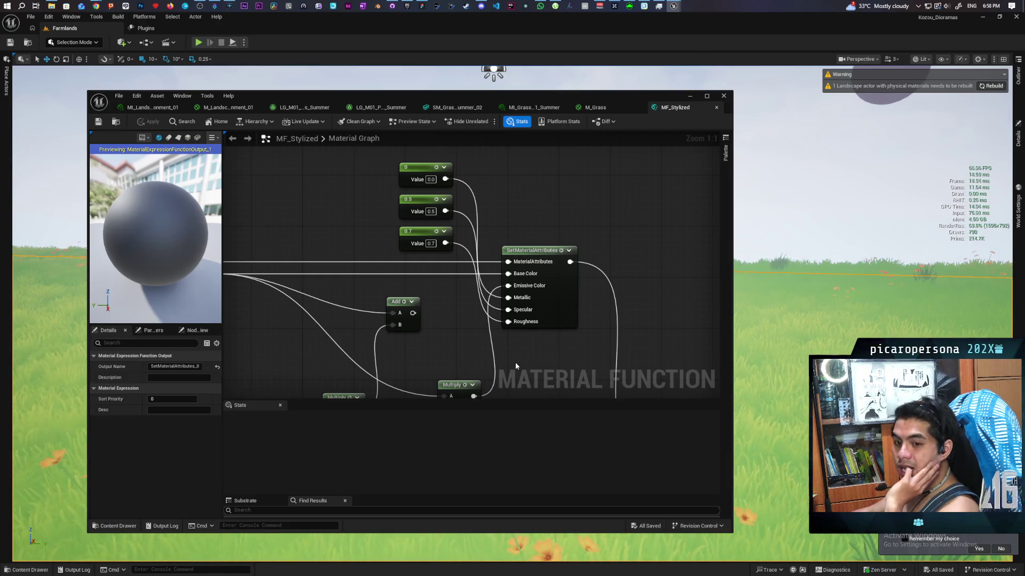
mouse_move(440, 350)
left_mouse_down()
mouse_move(610, 319)
mouse_move(501, 332)
left_mouse_up()
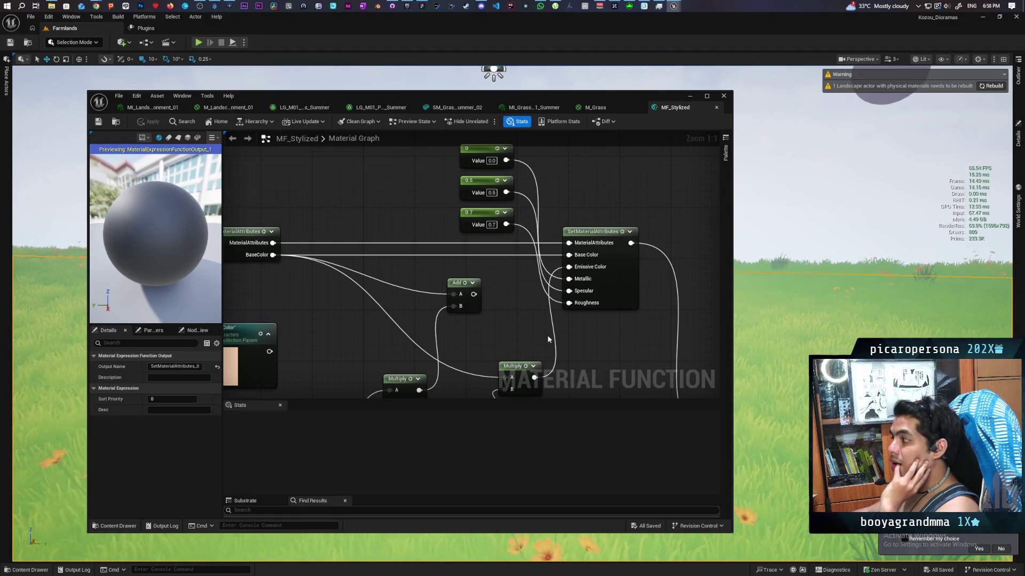
mouse_move(575, 337)
left_mouse_down()
mouse_move(540, 249)
mouse_move(546, 277)
mouse_move(536, 300)
left_mouse_up()
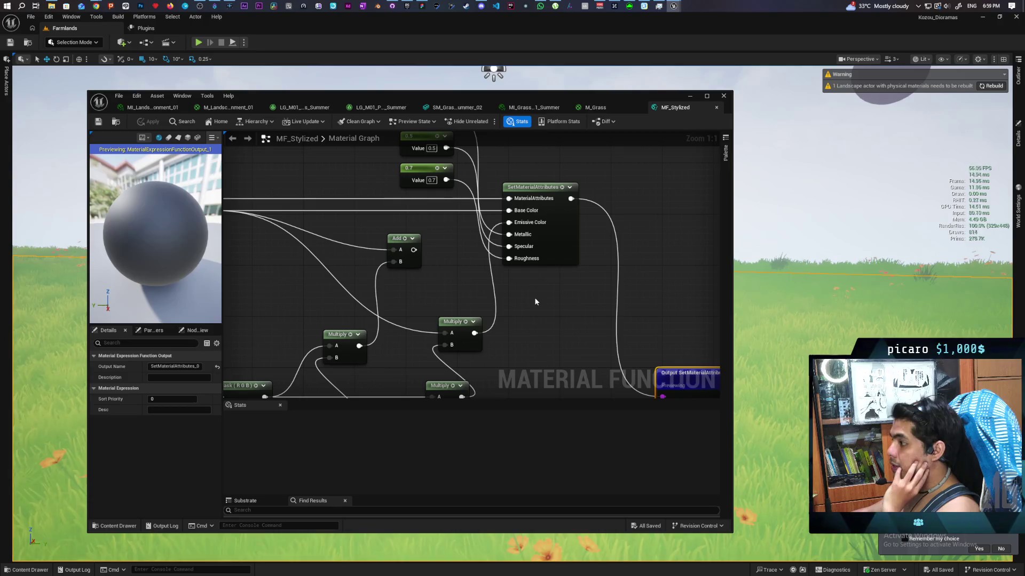
mouse_move(536, 297)
left_mouse_down()
mouse_move(469, 343)
mouse_move(534, 306)
mouse_move(517, 309)
mouse_move(491, 338)
mouse_move(485, 314)
mouse_move(487, 345)
mouse_move(490, 328)
left_mouse_up()
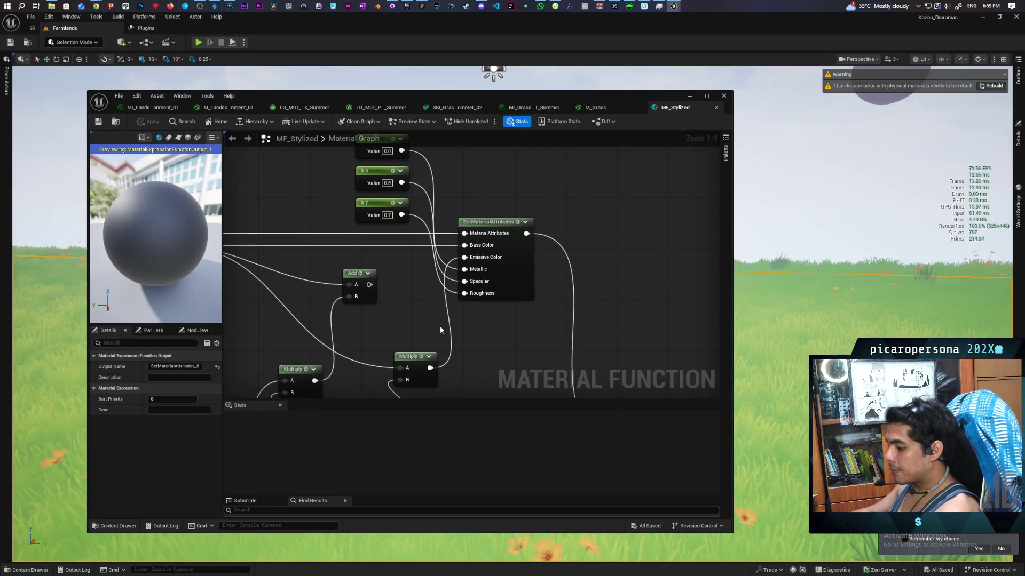
left_click(389, 310)
left_click_drag(434, 323, 465, 294)
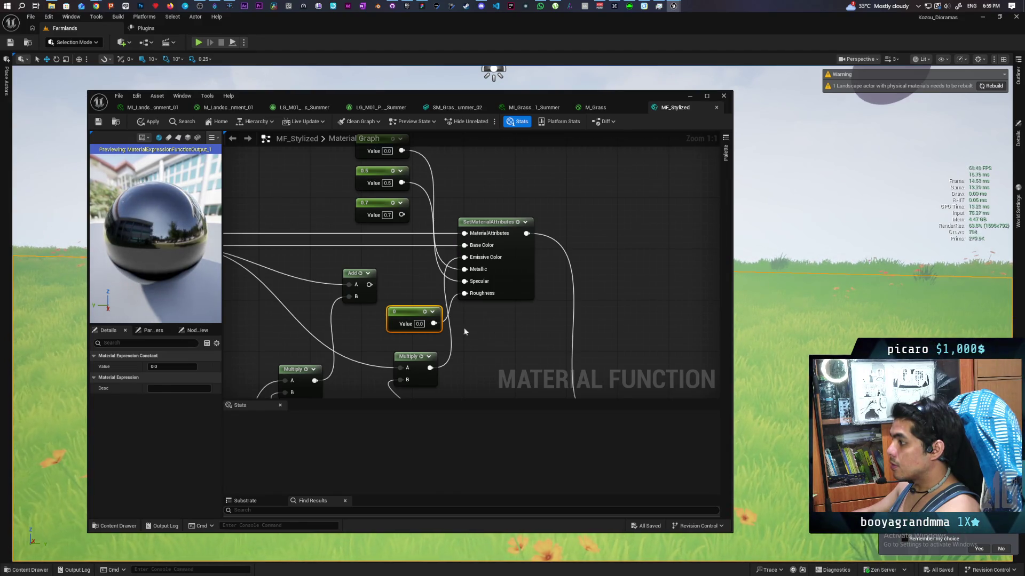
Set the roughness constant to 1 and wire in a second constant 0.
left_click(418, 324)
type("1")
left_click(483, 331)
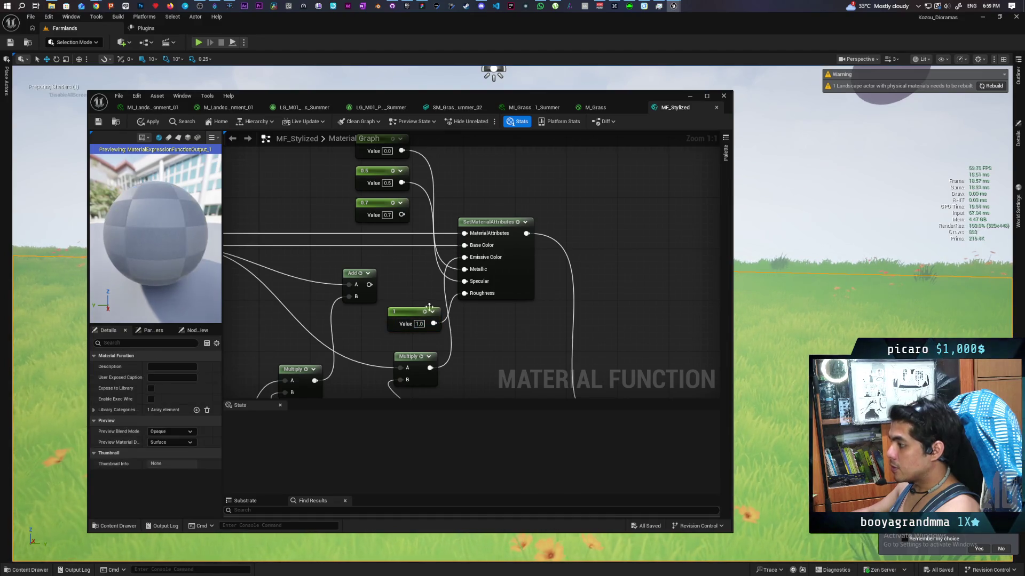
left_click(389, 291)
mouse_move(433, 304)
left_mouse_down()
mouse_move(465, 293)
mouse_move(418, 286)
left_mouse_up()
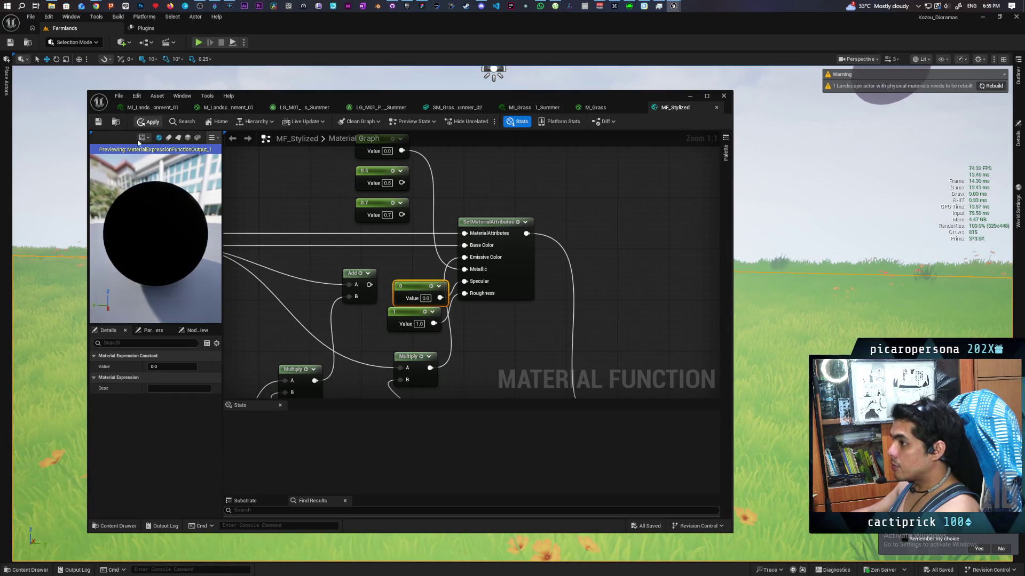
Apply and save MF_Stylized, then close its editor window.
left_click(149, 122)
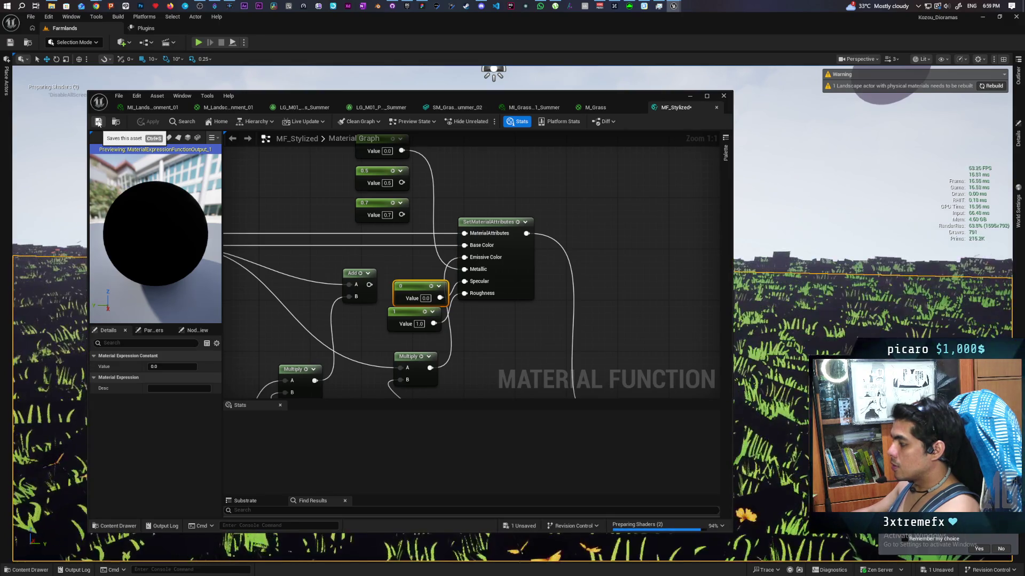
left_click(98, 123)
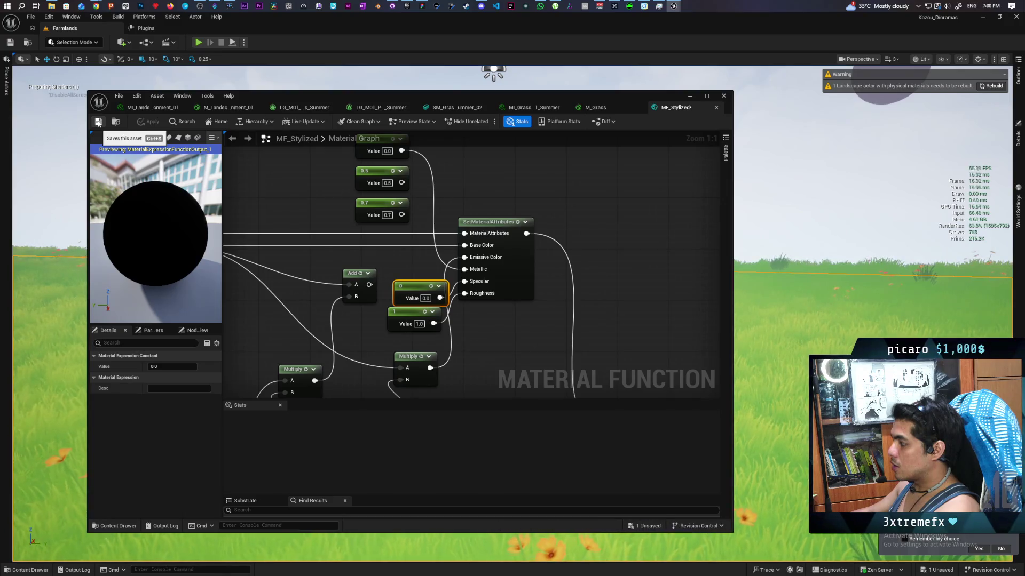
left_click(724, 96)
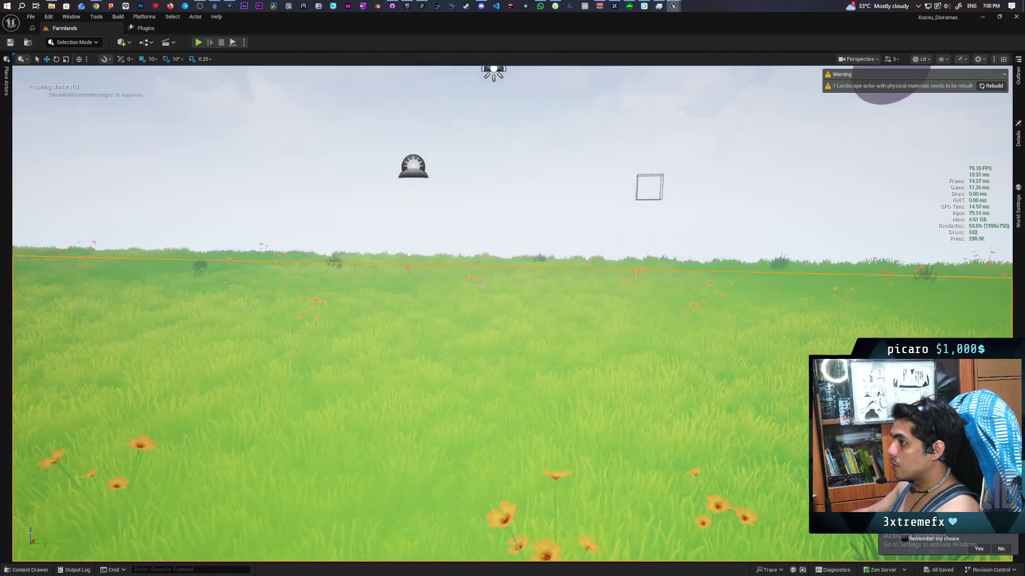
right_click(449, 355)
left_click(485, 351)
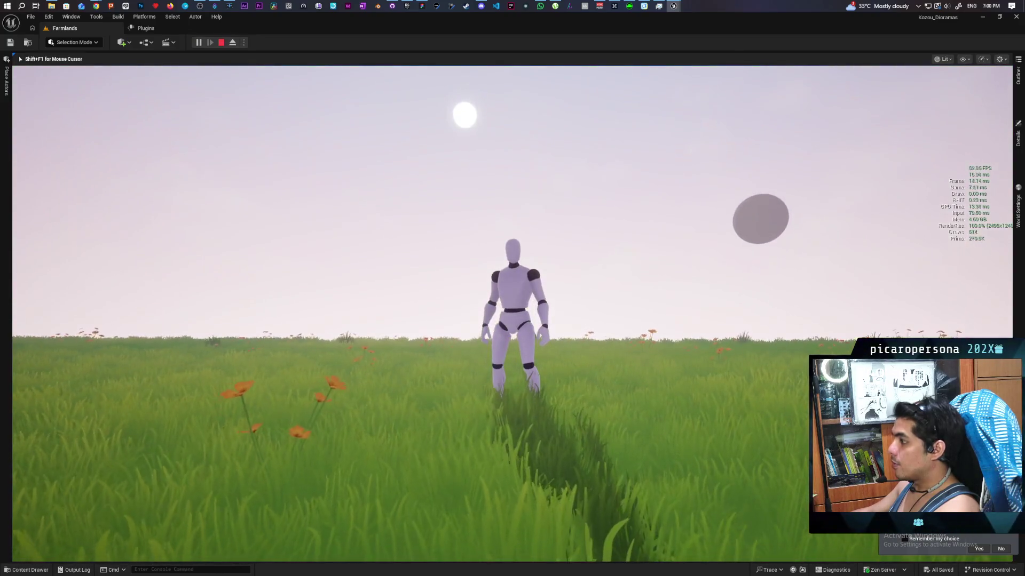
key("w")
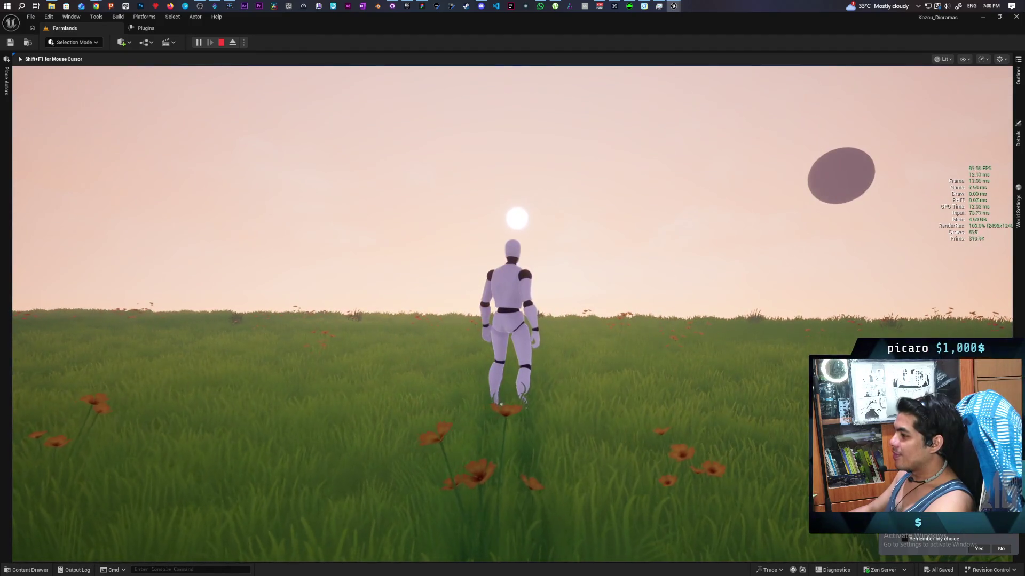
key("w")
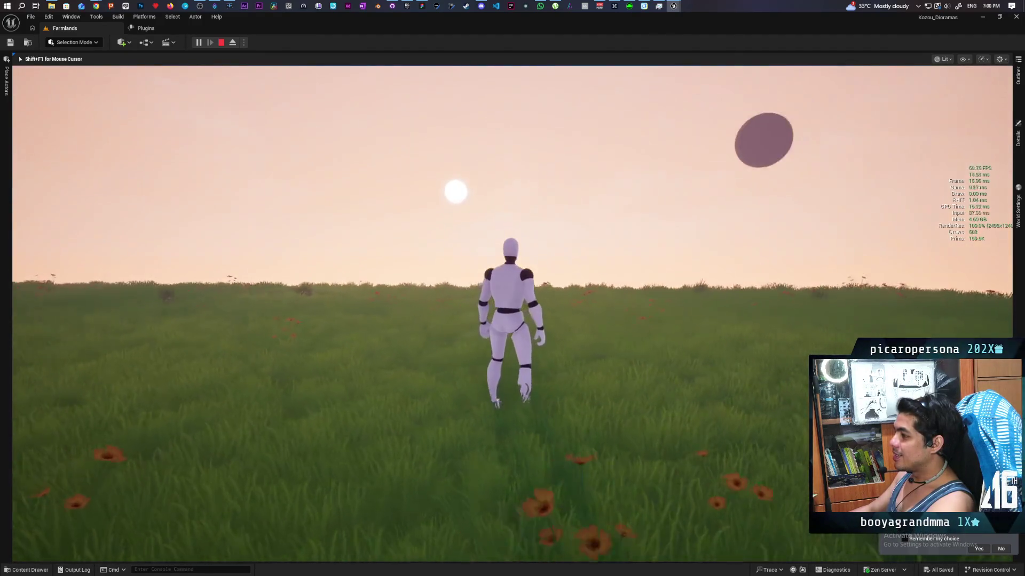
key("Escape")
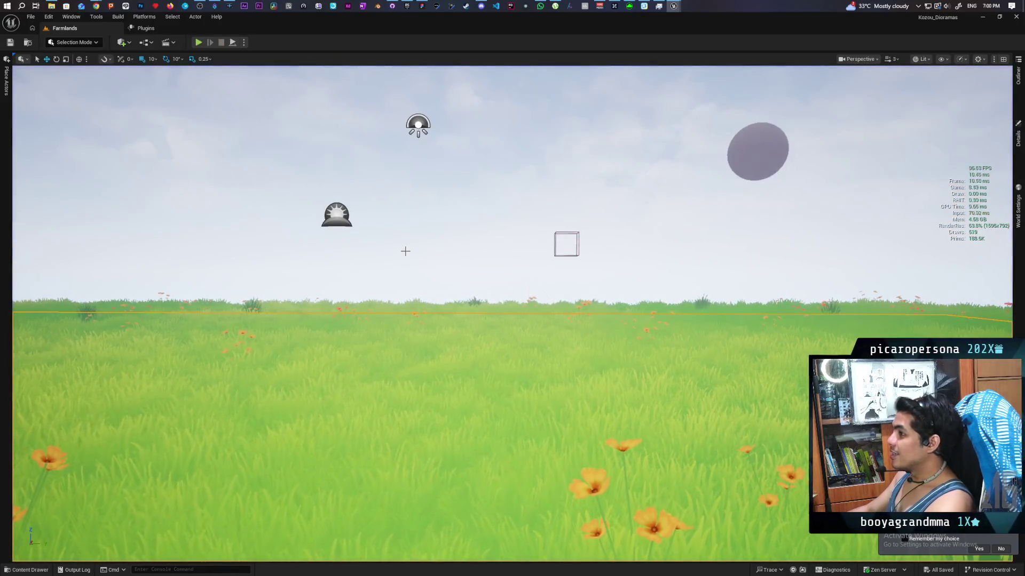
Bring the MF_Stylized editor back and nudge the 0 constant node into place.
mouse_move(676, 8)
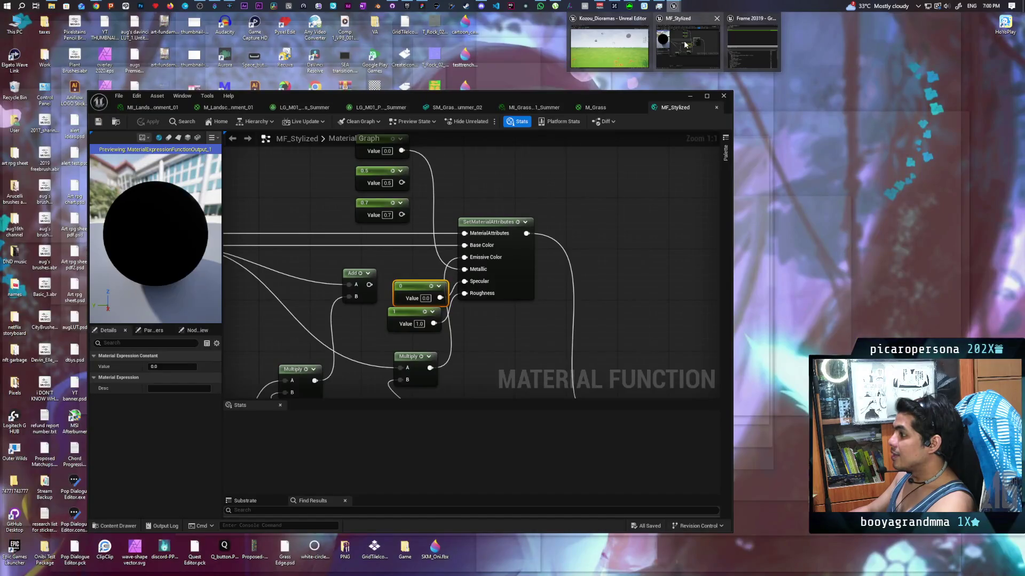
left_click(684, 40)
mouse_move(445, 368)
left_mouse_down()
mouse_move(647, 293)
mouse_move(638, 315)
mouse_move(602, 327)
left_mouse_up()
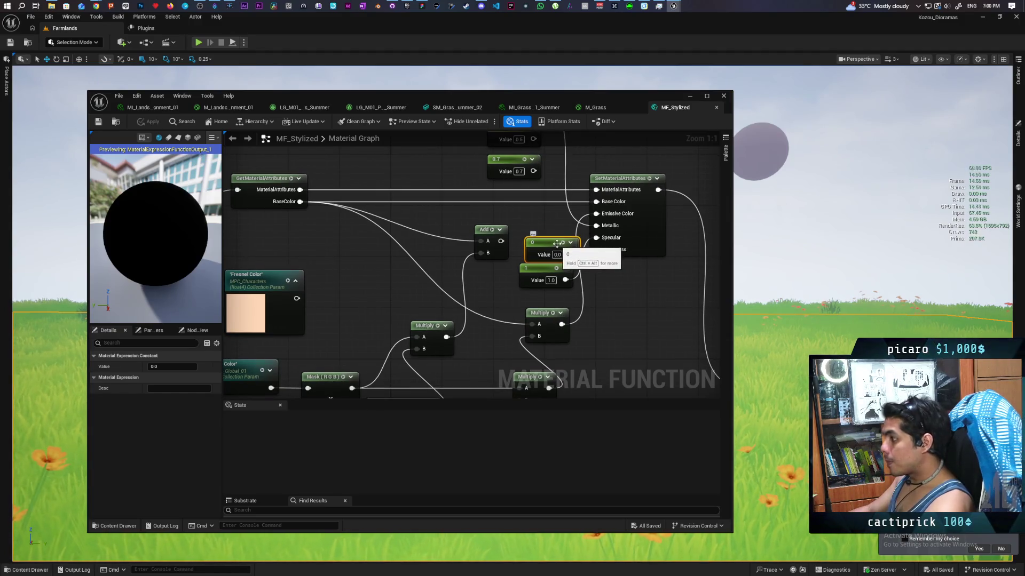
left_click_drag(557, 243, 553, 241)
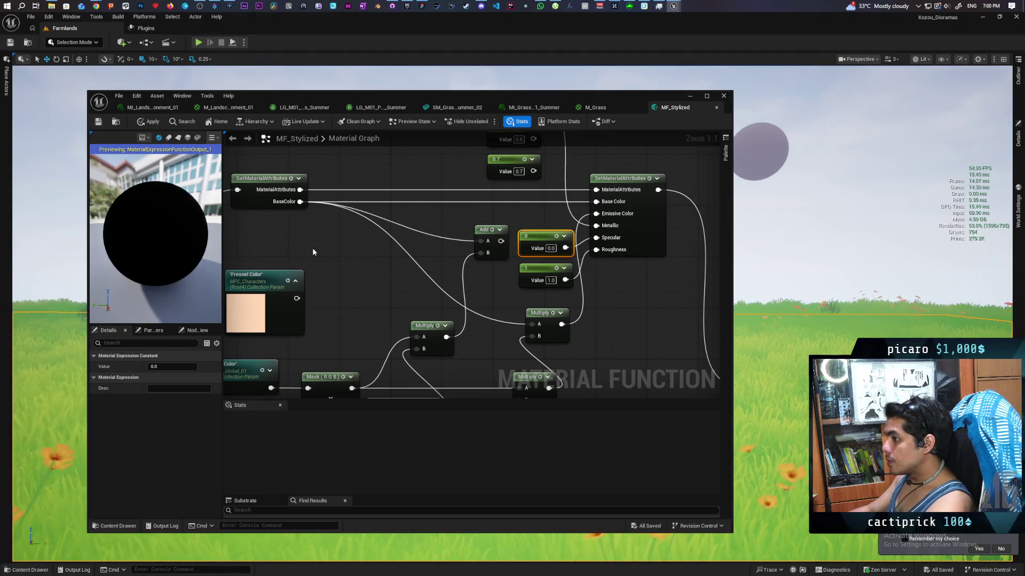
Make GetMaterialAttributes output Specular and Metallic, apply, and undo the extra third entry.
left_click(259, 204)
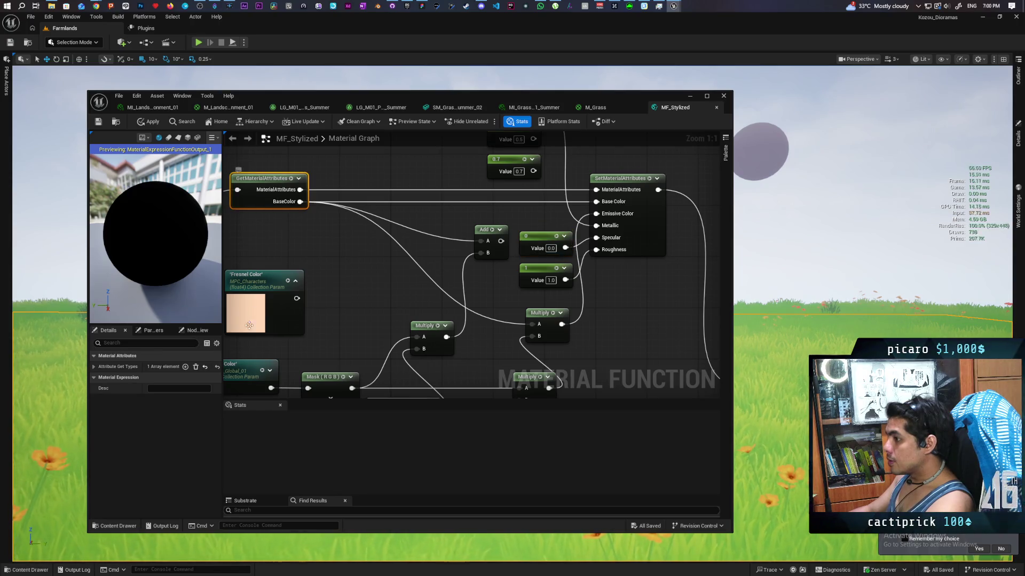
left_click(186, 367)
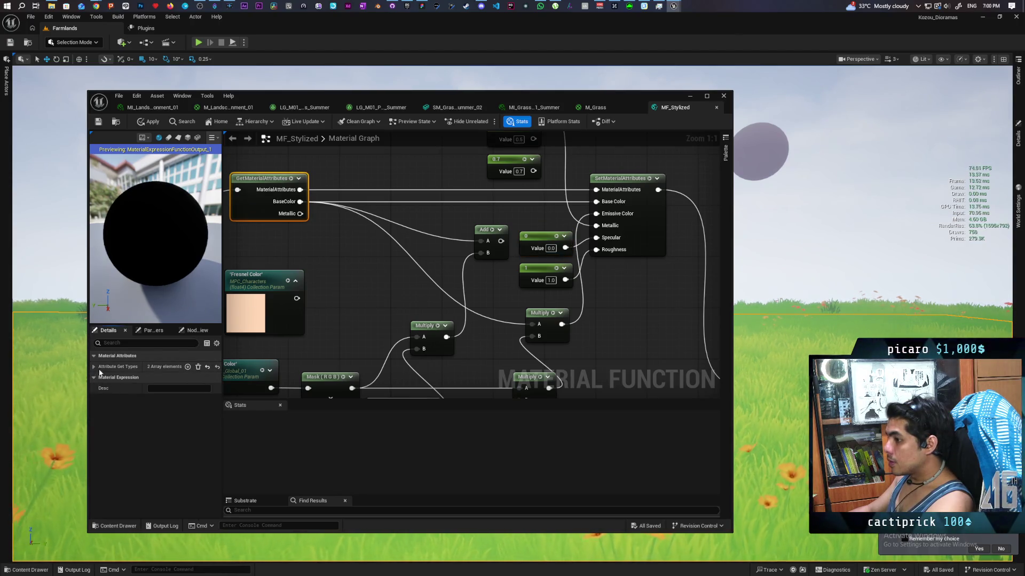
left_click(93, 367)
left_click(163, 378)
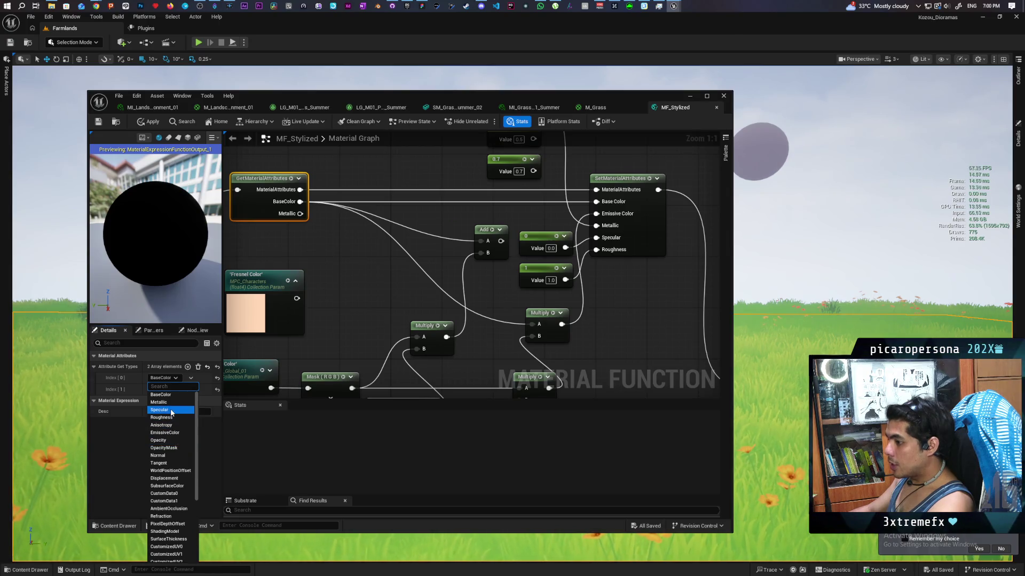
left_click(170, 410)
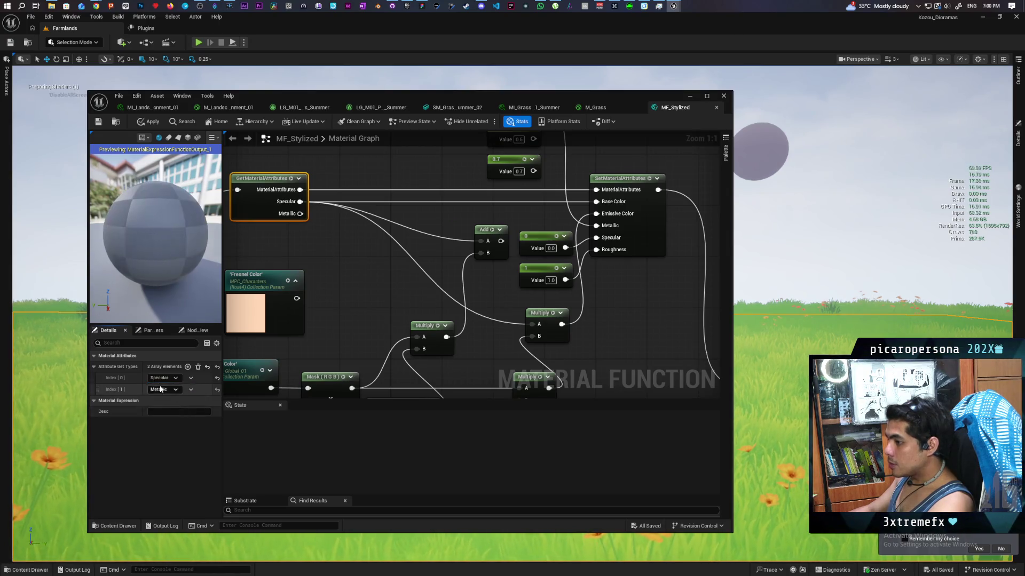
left_click(187, 367)
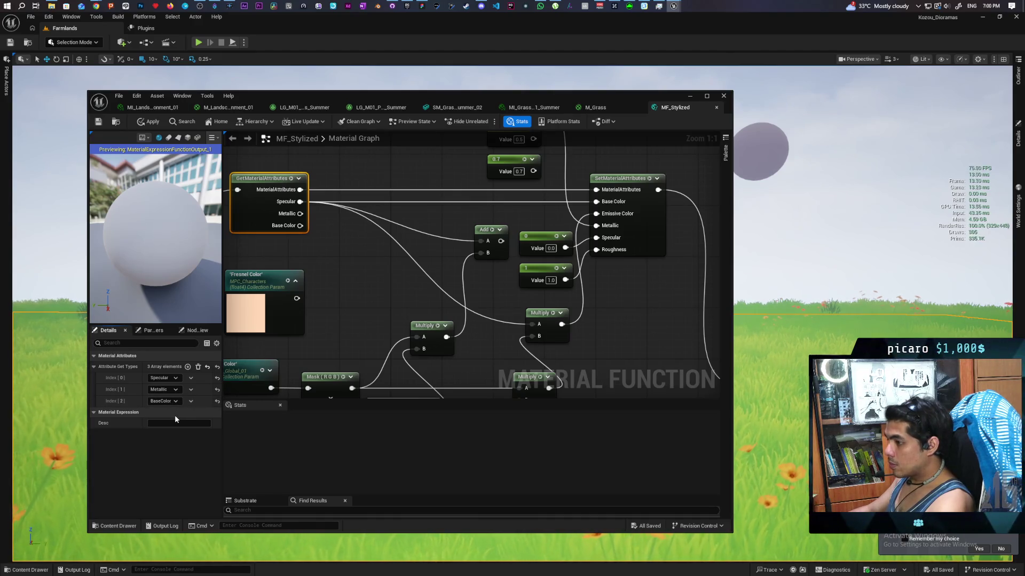
key("ctrl+s")
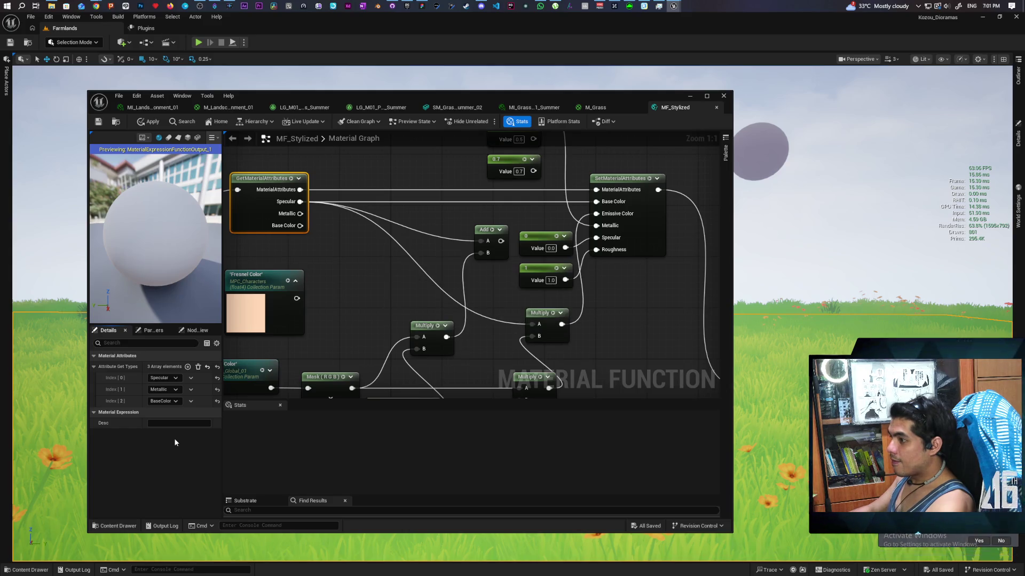
key("ctrl+z")
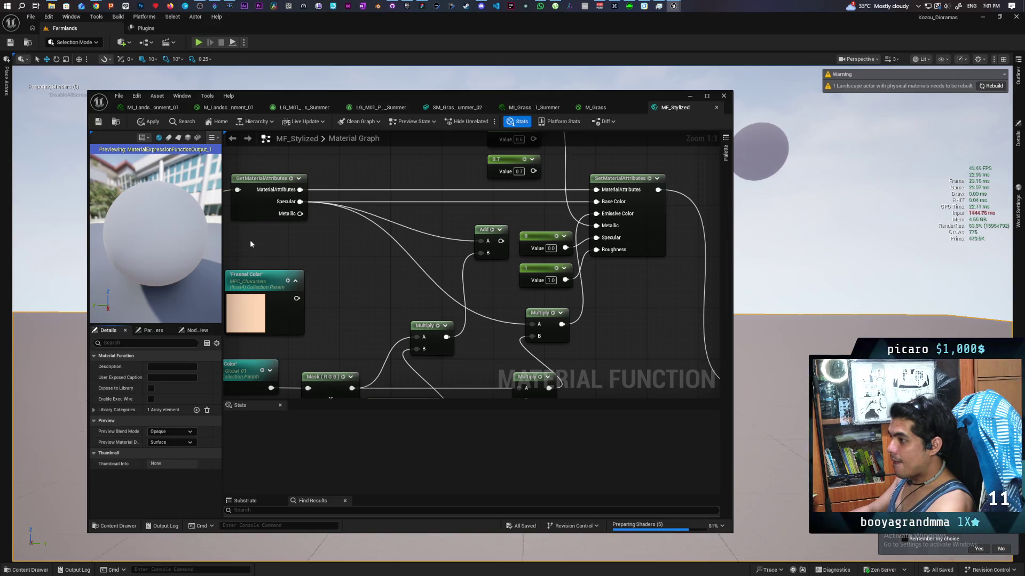
Set GetMaterialAttributes outputs to BaseColor, Specular and Roughness.
left_click(269, 207)
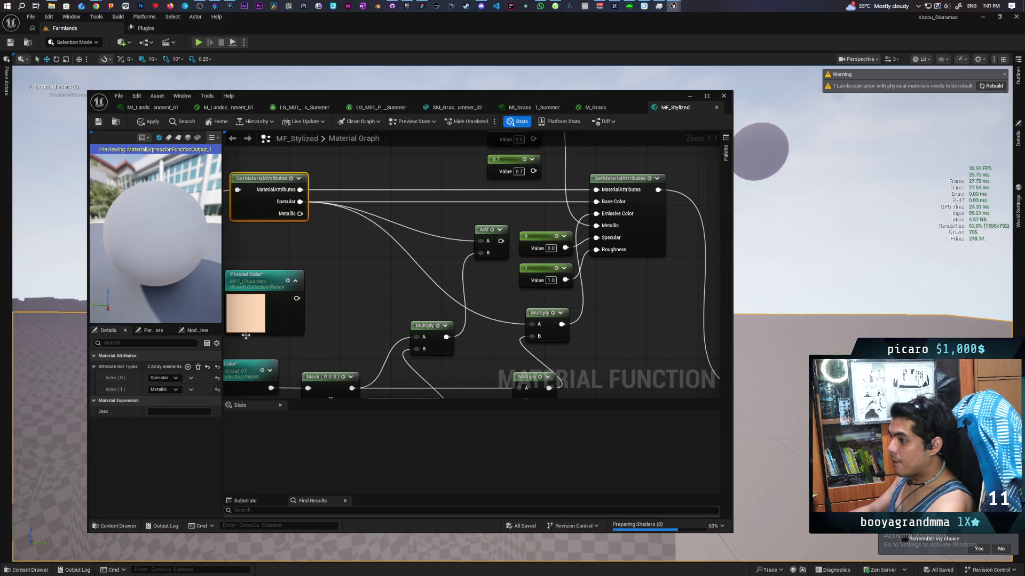
left_click(175, 377)
left_click(171, 395)
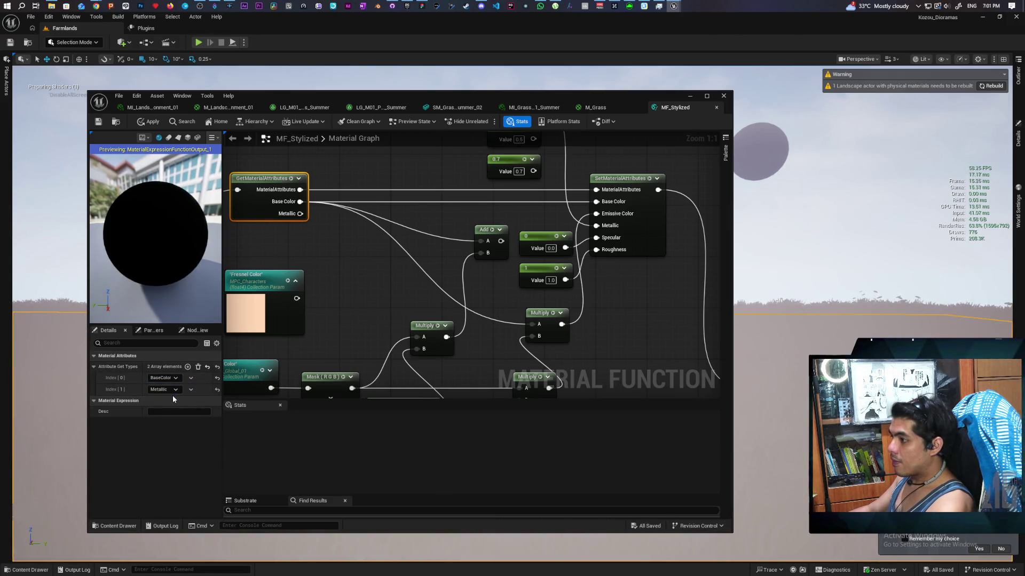
left_click(173, 390)
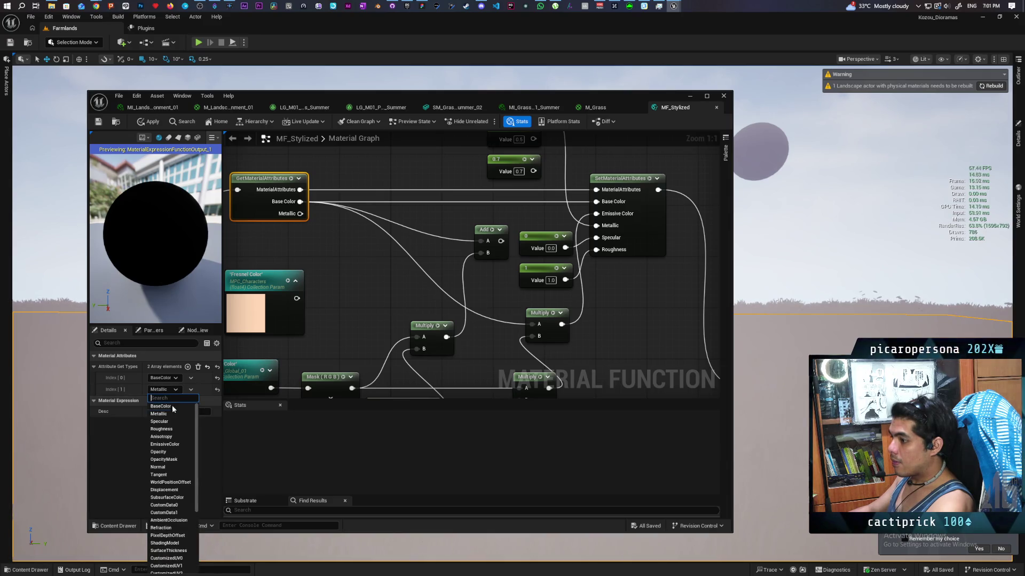
left_click(169, 422)
left_click(187, 367)
left_click(172, 402)
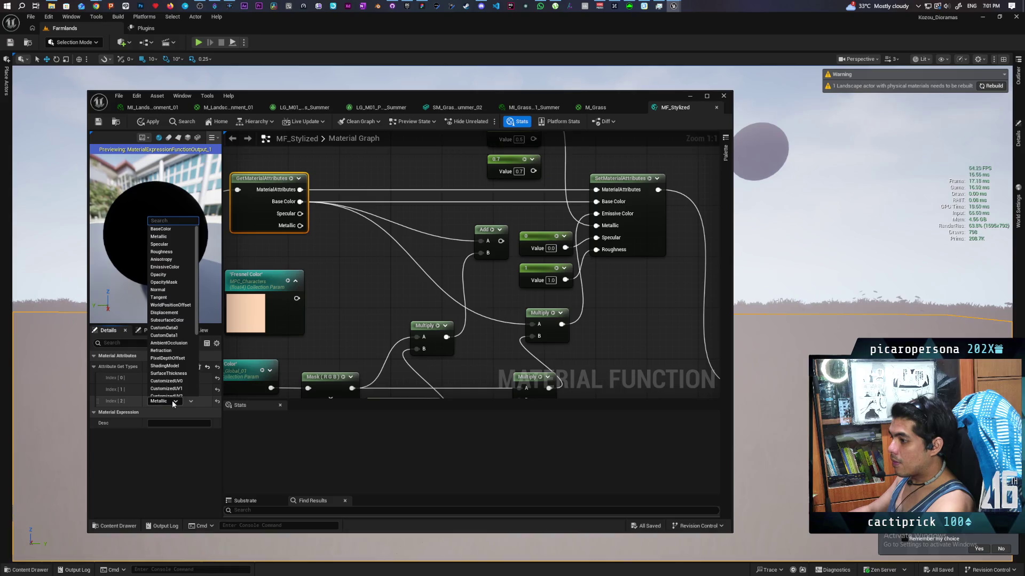
left_click(175, 252)
Wire Specular and Roughness into SetMaterialAttributes and save MF_Stylized.
mouse_move(300, 214)
left_mouse_down()
mouse_move(342, 228)
mouse_move(588, 251)
mouse_move(596, 239)
left_mouse_up()
left_click_drag(300, 226, 612, 251)
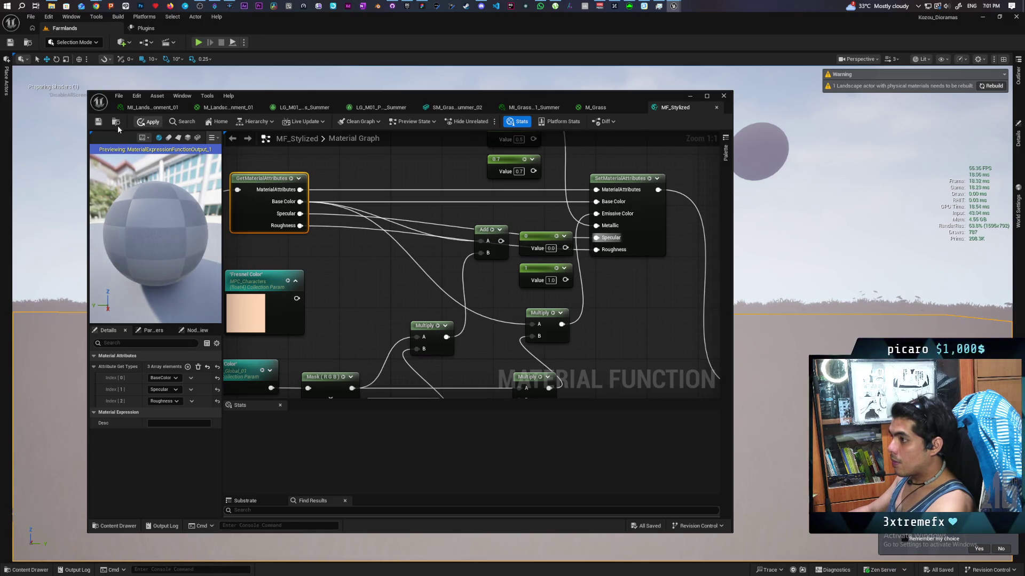
left_click(99, 122)
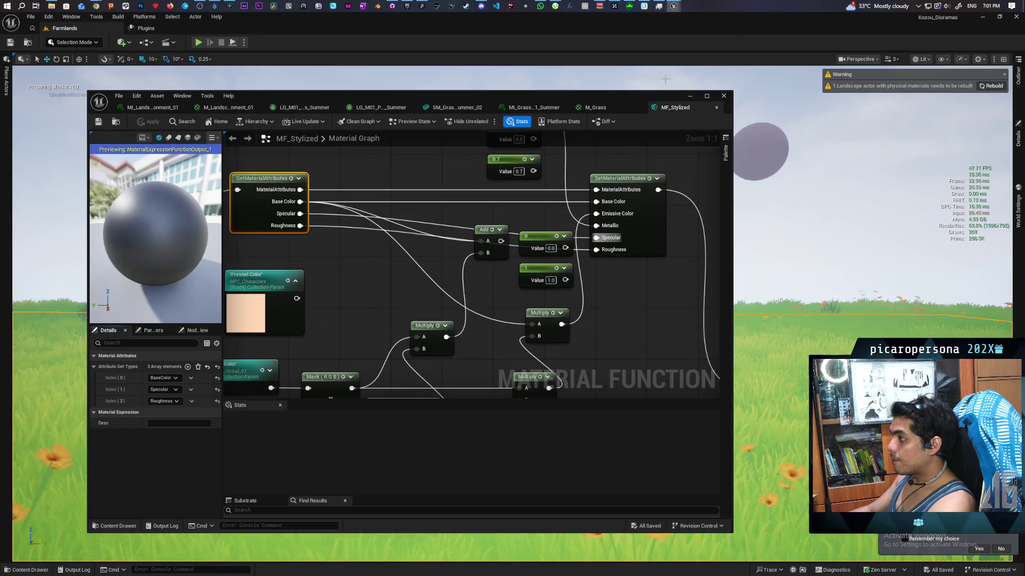
Minimize the material editor and start play-testing the Farmlands level.
left_click(689, 98)
right_click(411, 153)
left_click(426, 394)
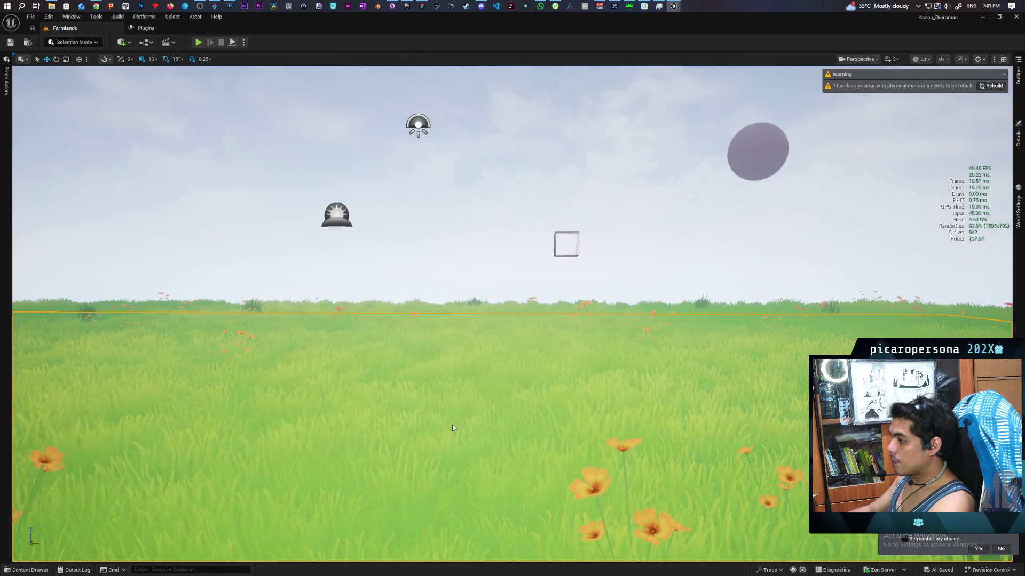
Walk the mannequin forward with W through the sunset grass field.
left_click(452, 425)
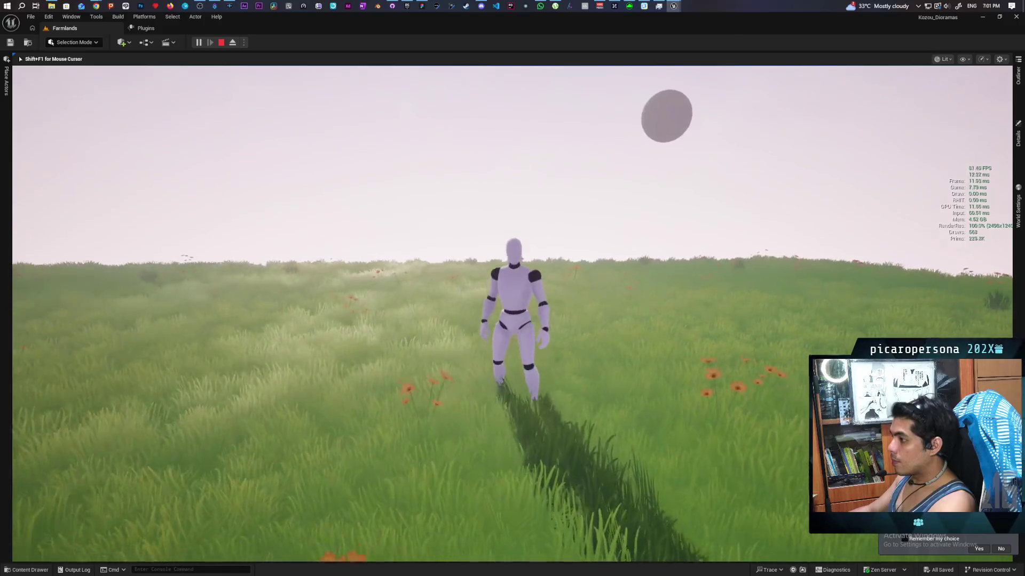
key("w")
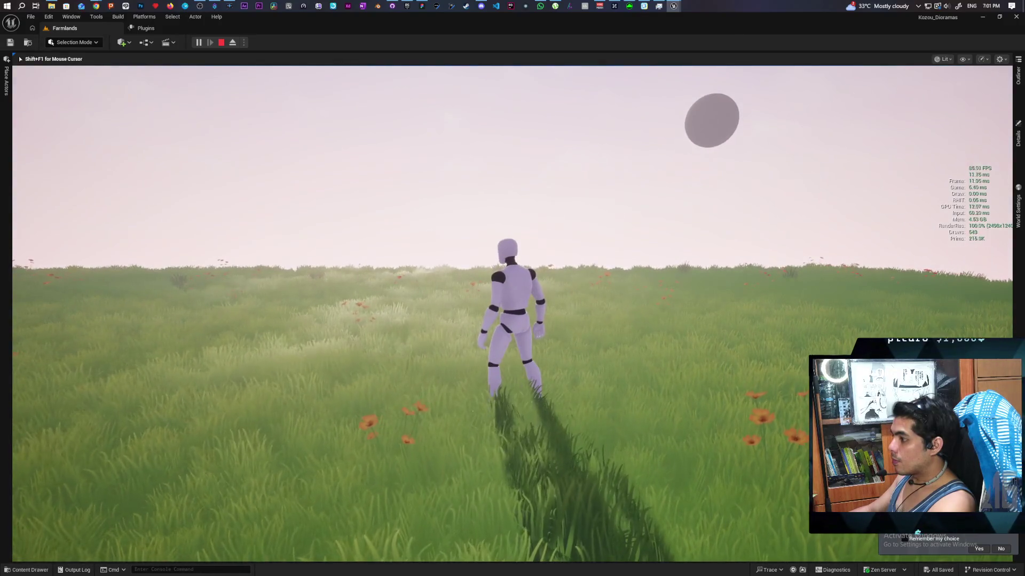
key("w")
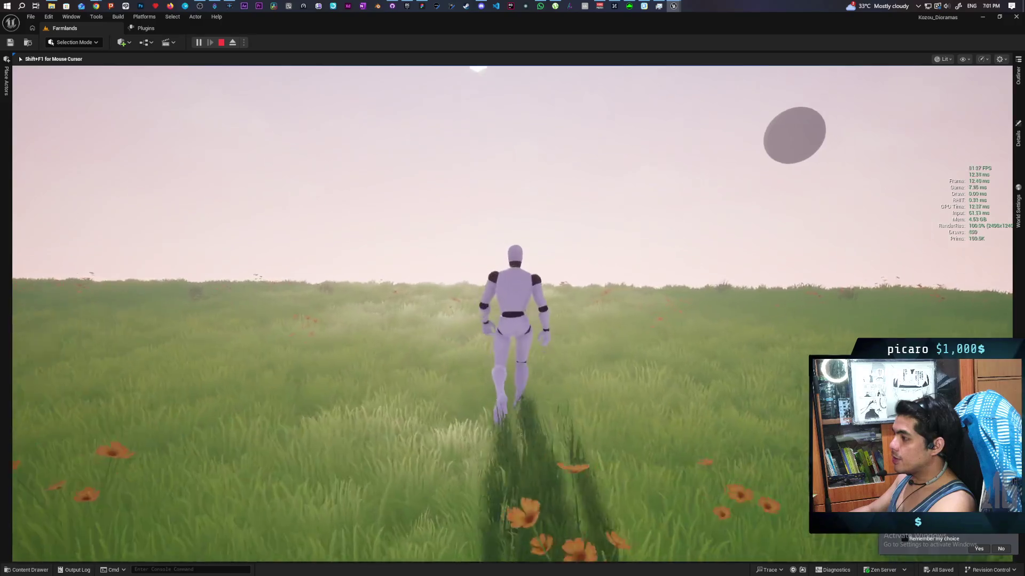
key("w")
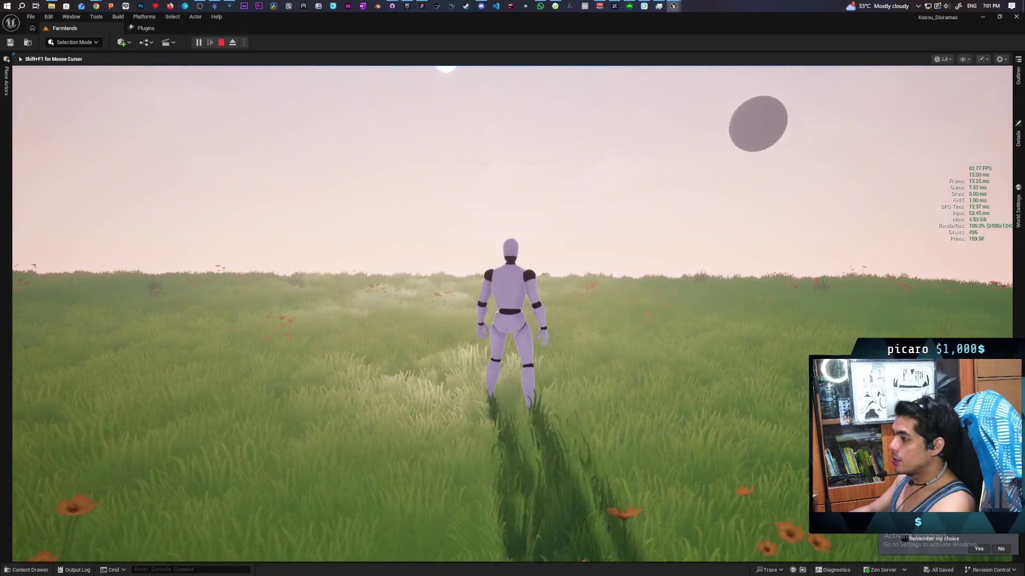
key("w")
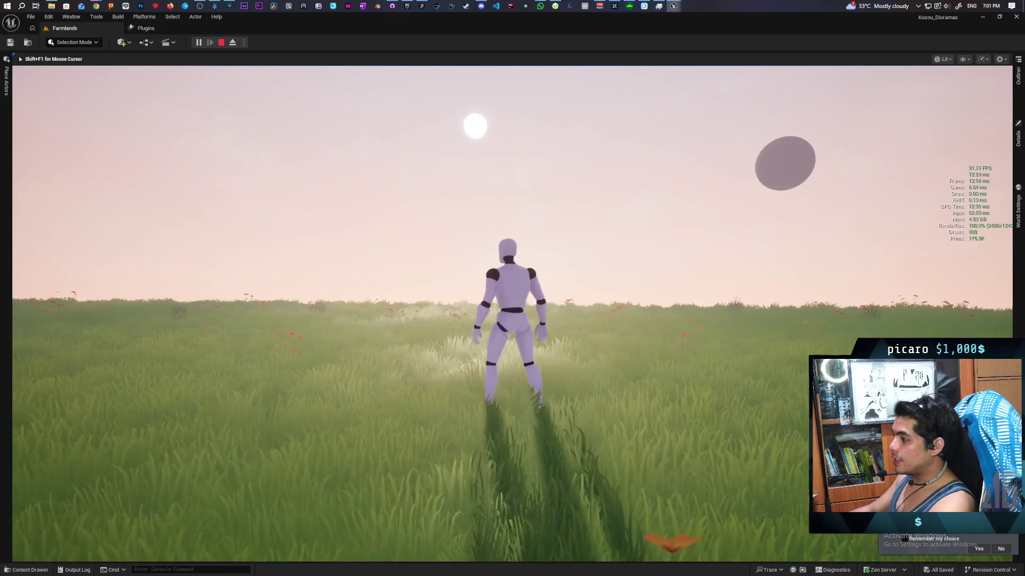
key("w")
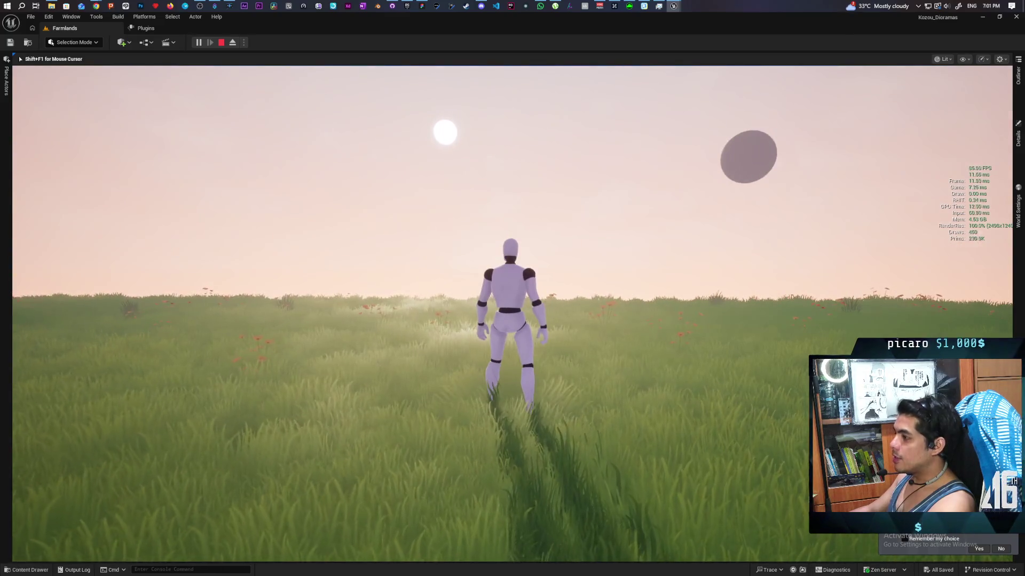
key("w")
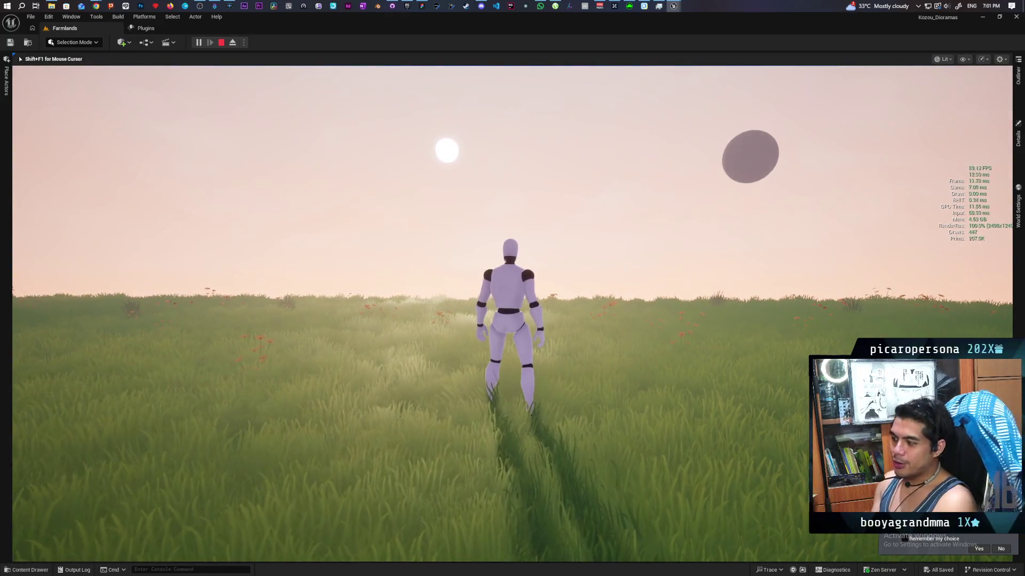
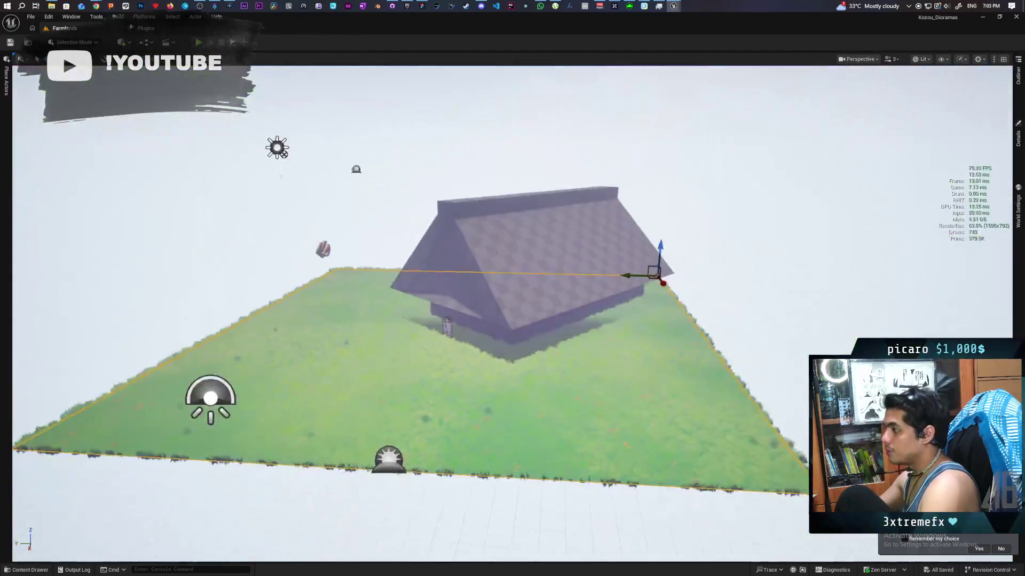
Switch the transform gizmo to rotate (E) while zooming around the roofed house.
scroll(653, 378, "up", 5)
key("e")
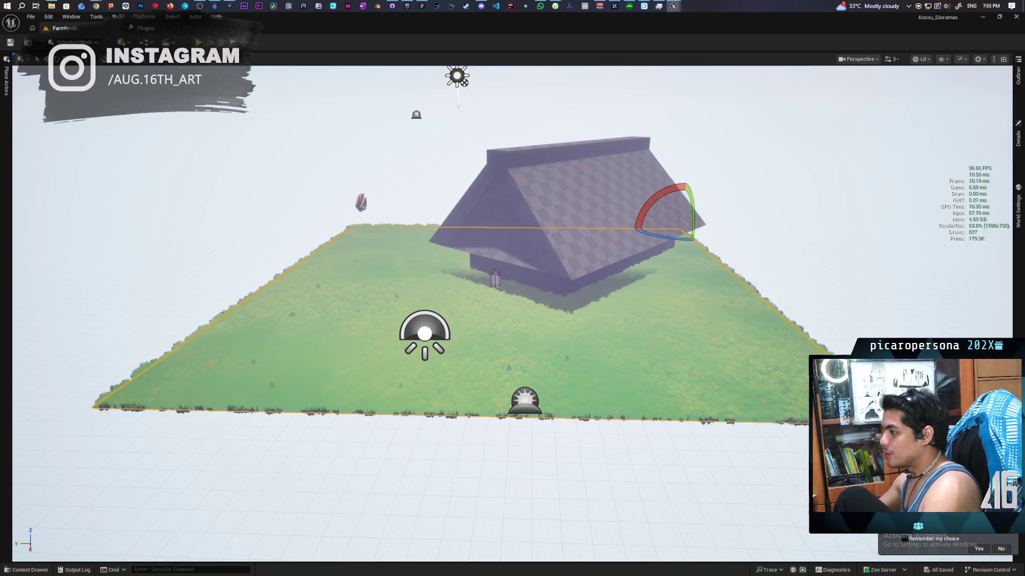
scroll(464, 283, "down", 3)
scroll(630, 298, "up", 2)
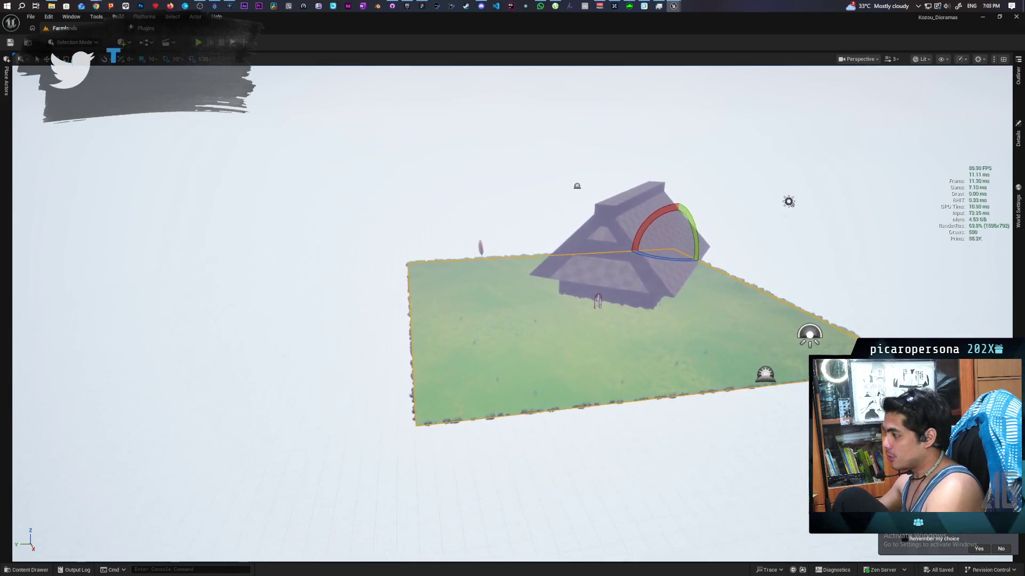
scroll(512, 299, "up", 5)
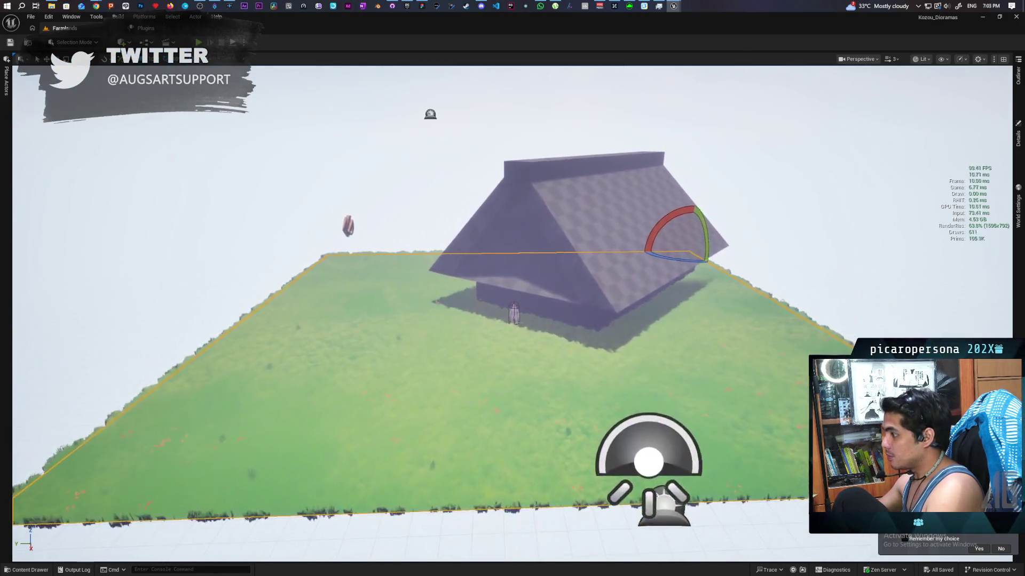
scroll(512, 299, "down", 5)
scroll(512, 299, "up", 4)
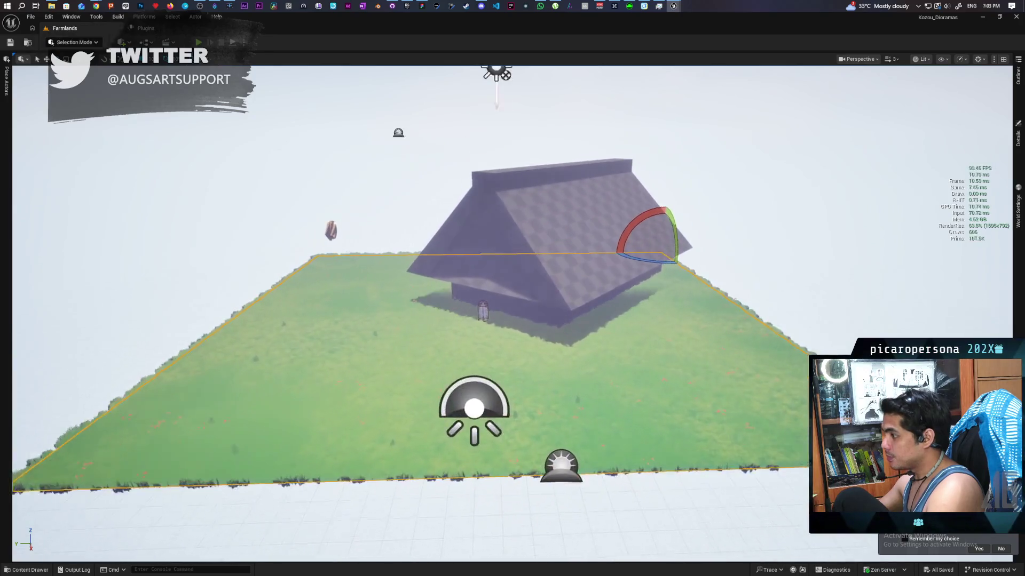
scroll(512, 299, "down", 3)
scroll(513, 299, "up", 4)
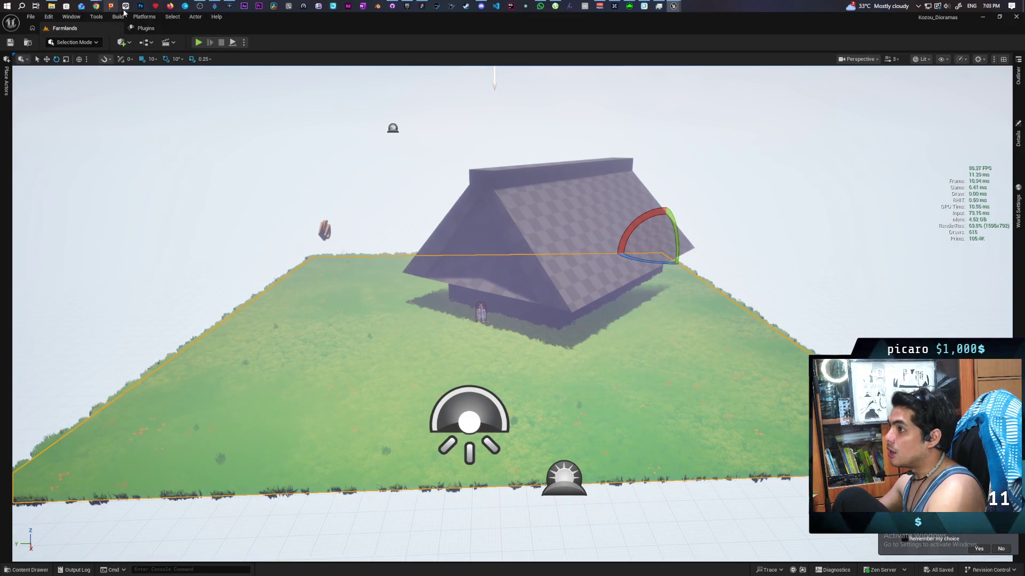
mouse_move(671, 10)
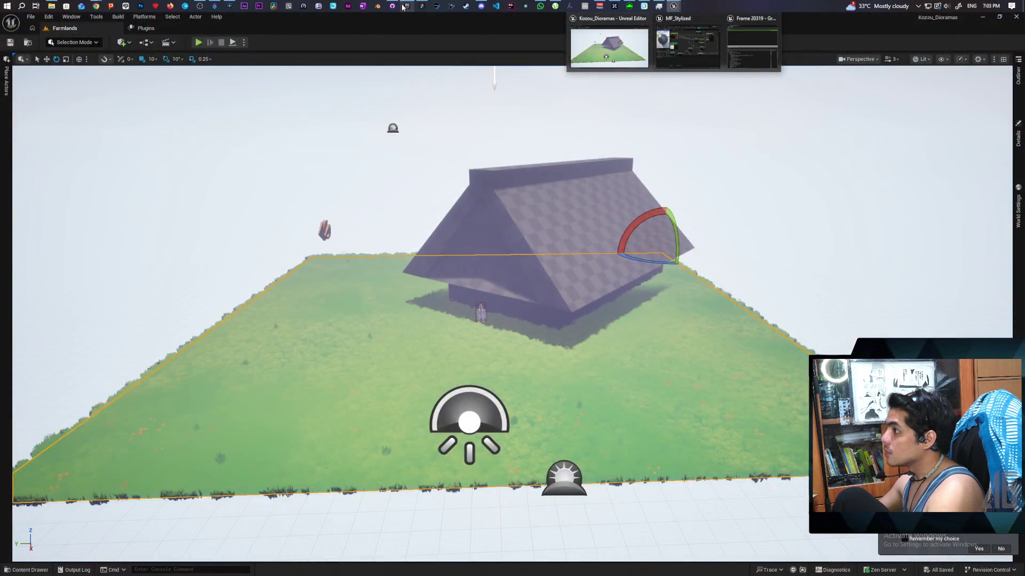
Launch the Paparazi project from the Epic Games Launcher Library.
left_click(609, 48)
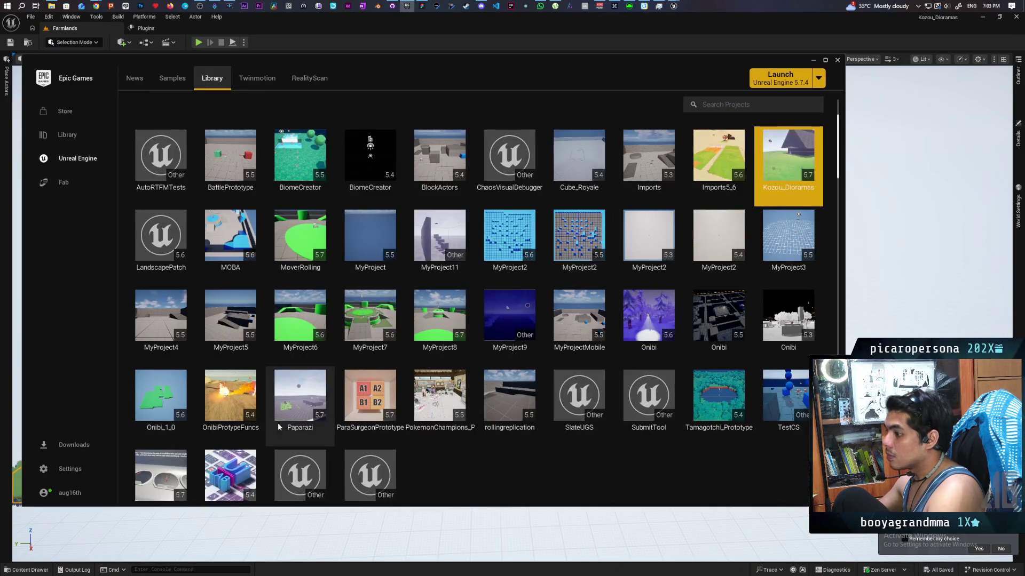
double_click(300, 397)
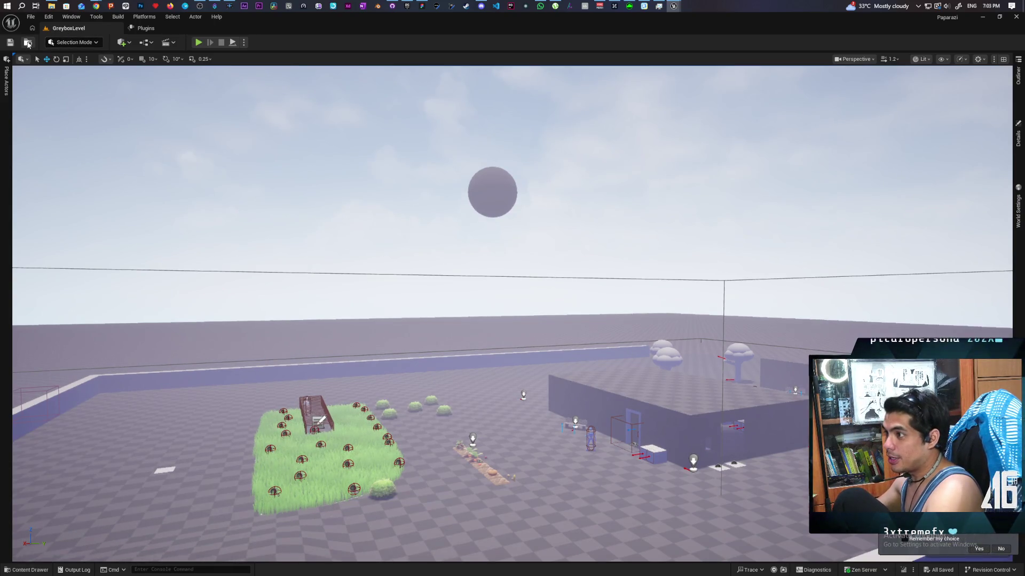
Load GreyboxLevel_02_DN from the Content Drawer's Maps, then close the drawer.
key("ctrl+space")
double_click(165, 426)
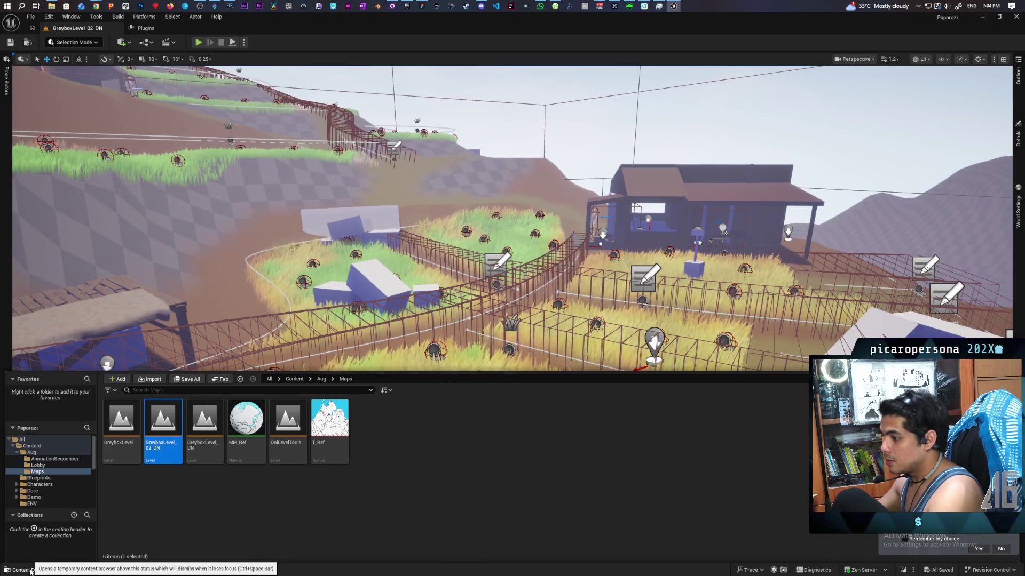
left_click(31, 572)
scroll(513, 314, "down", 10)
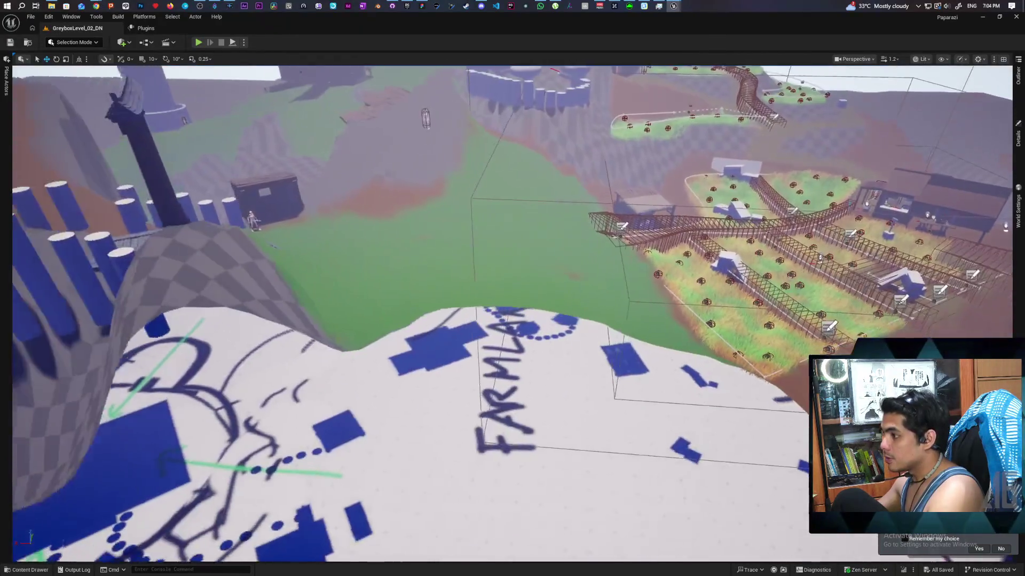
Delete the farm fences, stairs and red posts, undoing once before deleting them again.
mouse_move(512, 314)
left_mouse_down()
mouse_move(549, 320)
mouse_move(443, 299)
mouse_move(354, 218)
left_mouse_up()
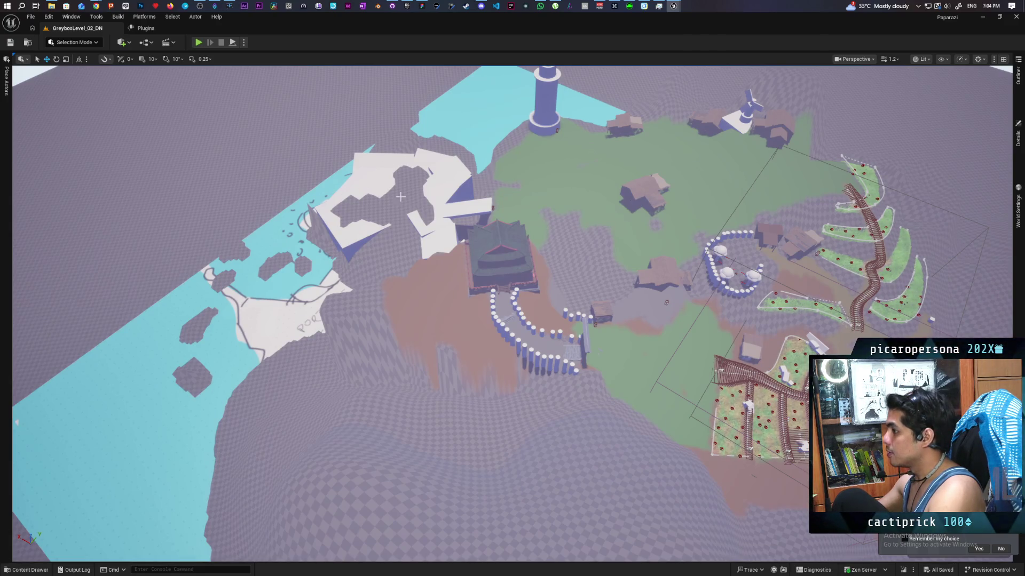
left_click_drag(411, 203, 401, 218)
left_click_drag(351, 246, 360, 246)
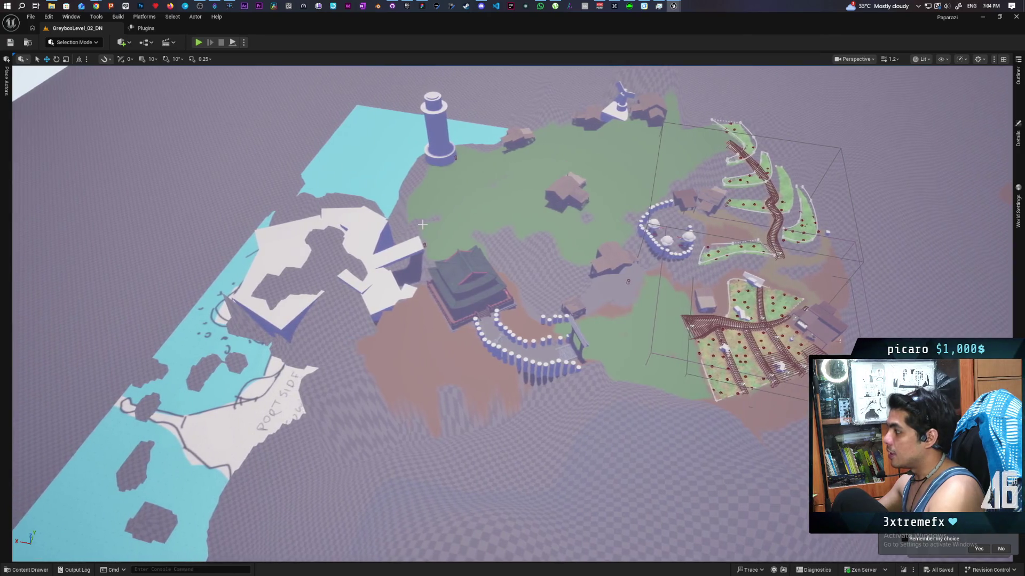
mouse_move(263, 249)
left_mouse_down()
mouse_move(410, 179)
mouse_move(340, 320)
mouse_move(495, 395)
left_mouse_up()
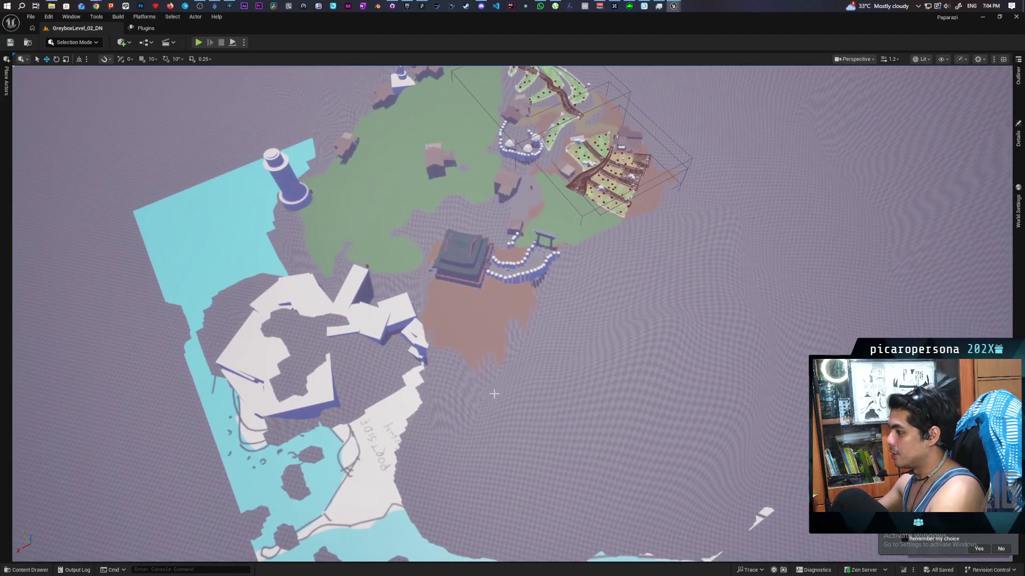
mouse_move(689, 488)
left_mouse_down()
mouse_move(688, 427)
mouse_move(553, 472)
left_mouse_up()
mouse_move(720, 405)
left_mouse_down()
mouse_move(720, 469)
mouse_move(656, 549)
mouse_move(603, 557)
mouse_move(693, 459)
mouse_move(917, 266)
mouse_move(887, 242)
left_mouse_up()
key("Delete")
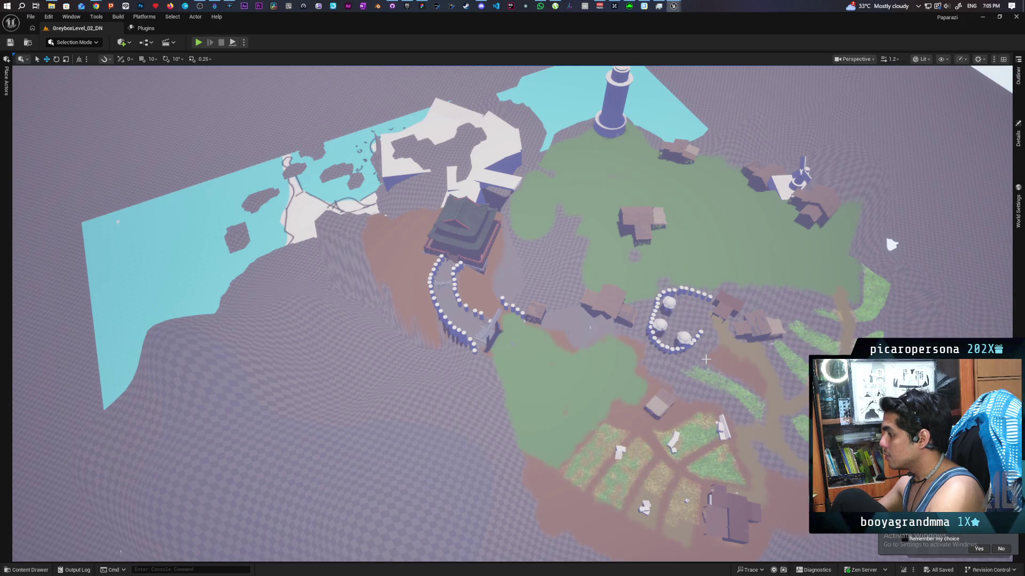
key("ctrl+z")
left_click_drag(885, 231, 880, 165)
left_click_drag(676, 357, 676, 358)
key("Delete")
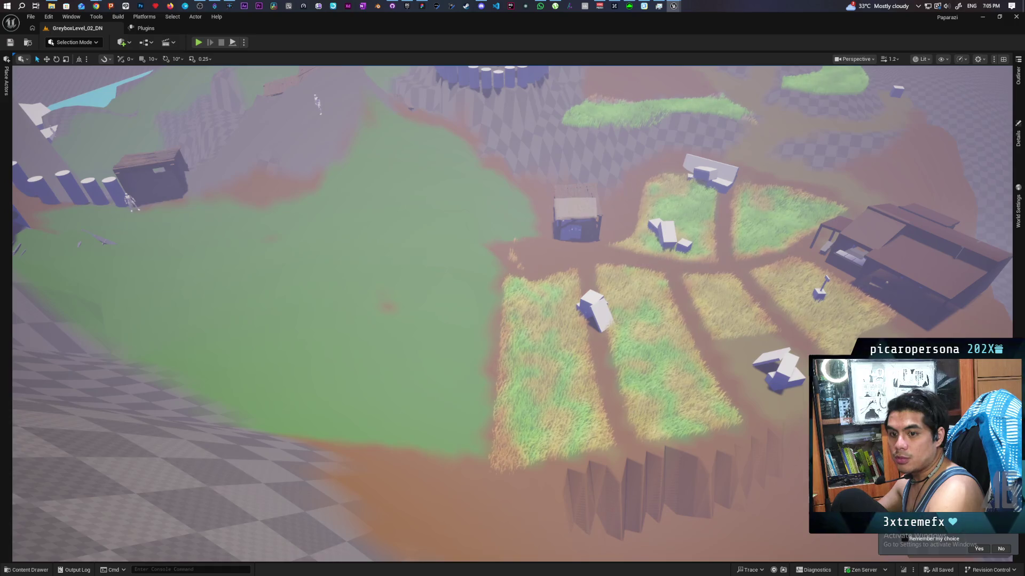
left_click_drag(676, 357, 670, 365)
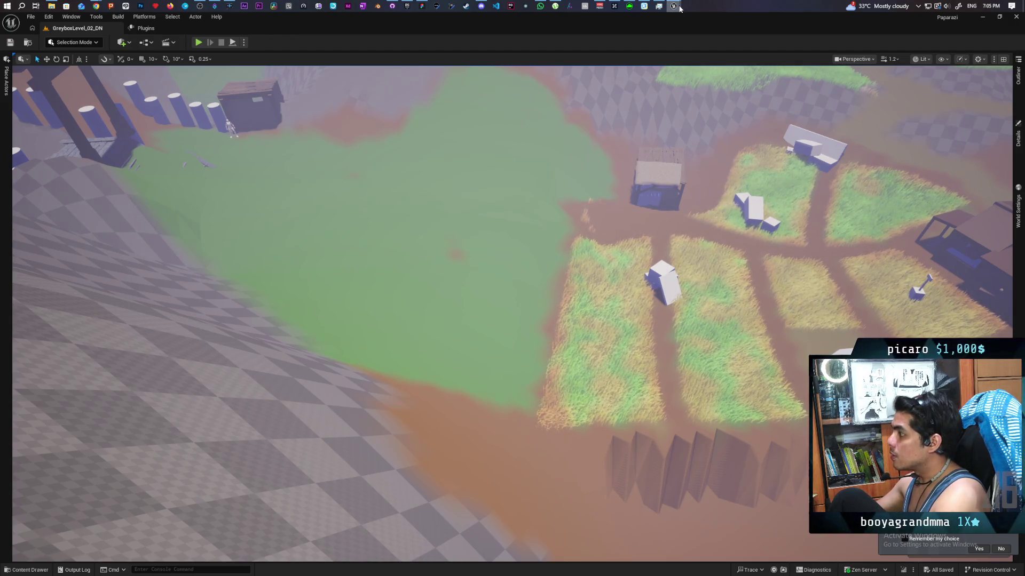
mouse_move(679, 8)
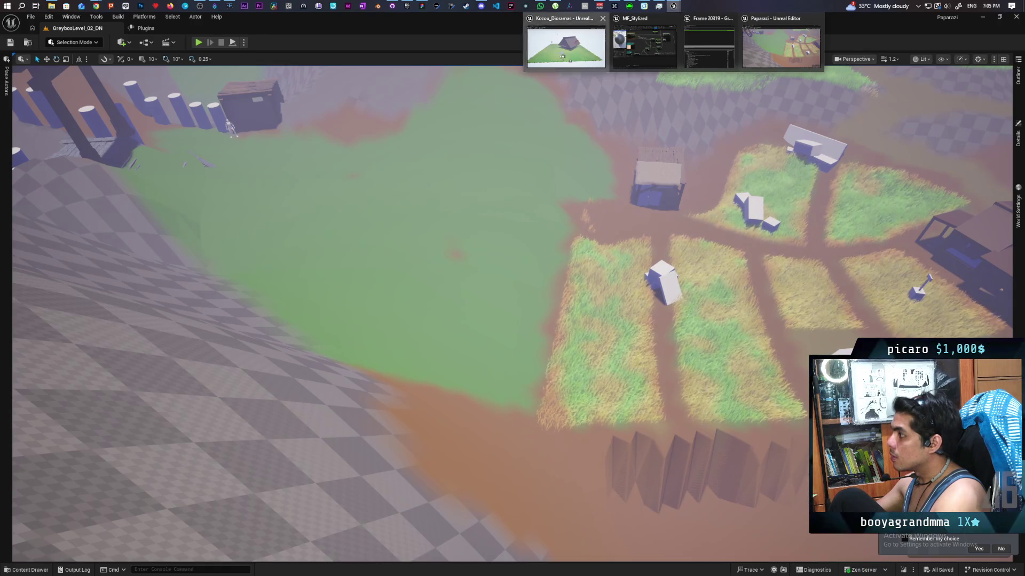
Switch back to the Kozou_Dioramas Farmlands level, fly around the house, and frame the grass plane.
left_click(565, 48)
scroll(512, 315, "down", 3)
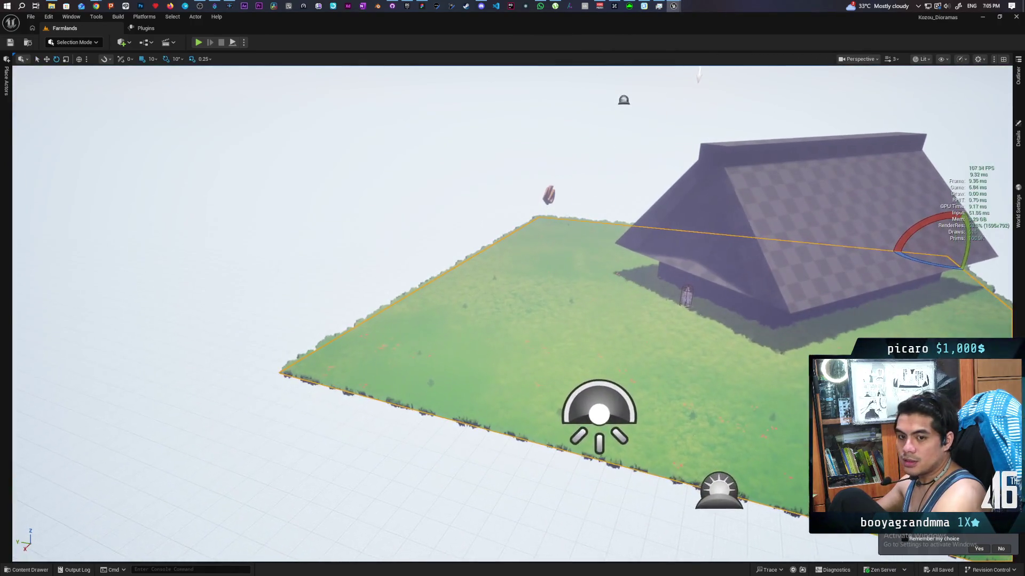
mouse_move(512, 315)
left_mouse_down()
mouse_move(480, 337)
mouse_move(475, 315)
mouse_move(505, 288)
left_mouse_up()
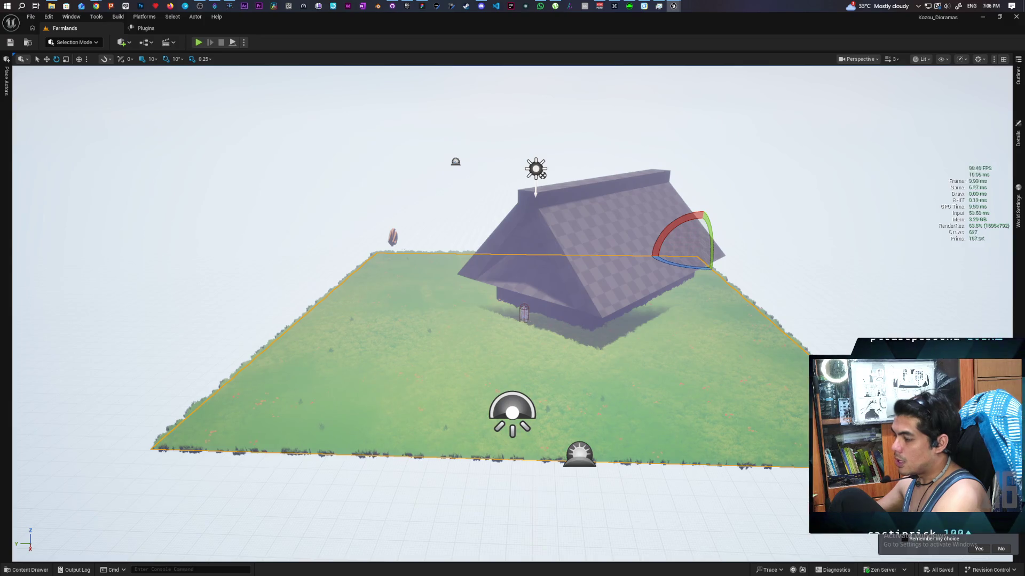
left_click_drag(504, 289, 508, 268)
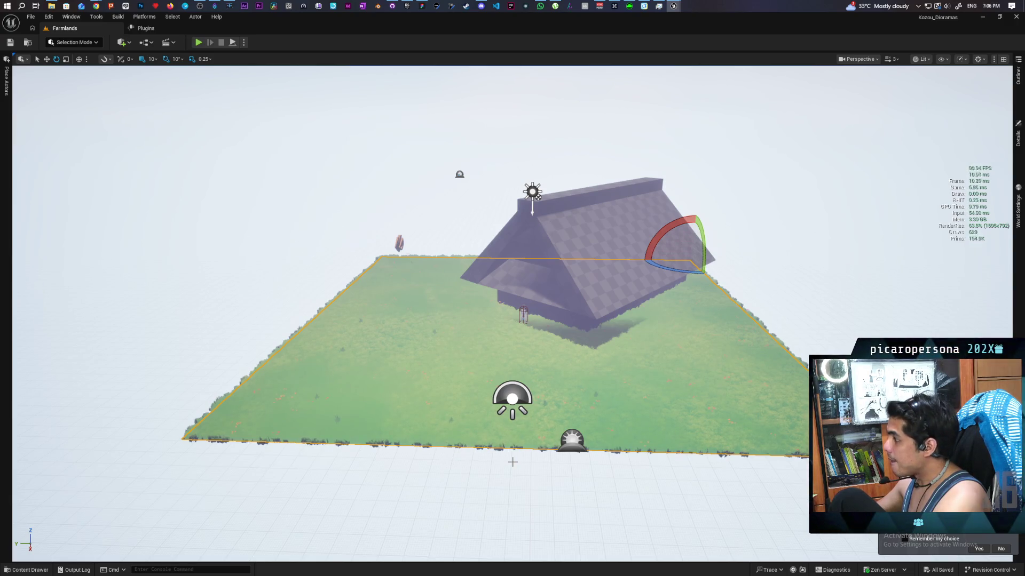
mouse_move(512, 321)
left_mouse_down()
mouse_move(512, 267)
mouse_move(528, 250)
mouse_move(491, 342)
left_mouse_up()
mouse_move(512, 288)
left_mouse_down()
mouse_move(488, 254)
mouse_move(486, 283)
mouse_move(464, 235)
mouse_move(481, 237)
mouse_move(465, 238)
mouse_move(464, 251)
mouse_move(480, 251)
mouse_move(467, 248)
mouse_move(464, 261)
mouse_move(469, 224)
mouse_move(476, 237)
left_mouse_up()
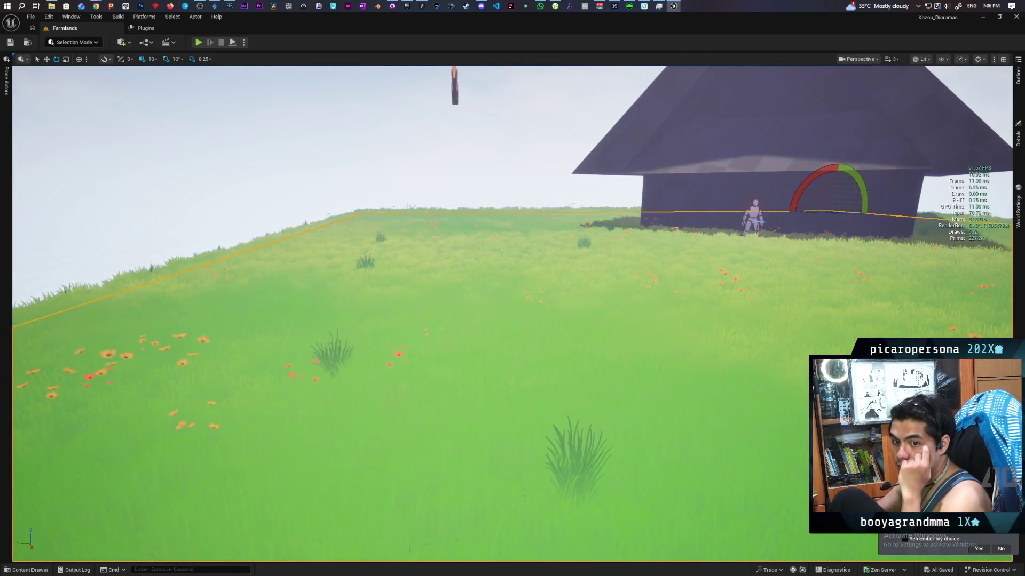
left_click_drag(476, 237, 481, 234)
scroll(487, 444, "up", 3)
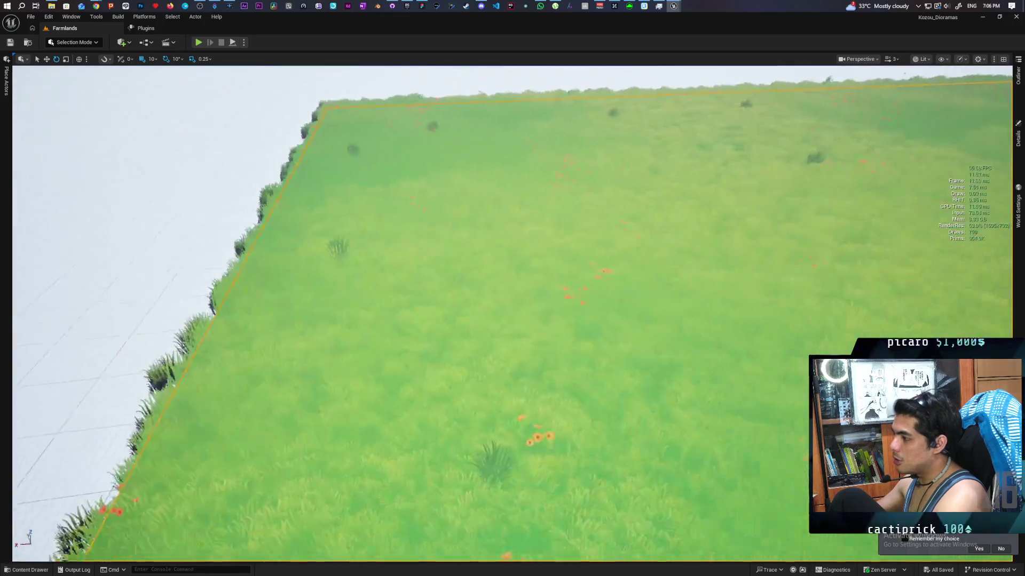
mouse_move(576, 373)
left_mouse_down()
mouse_move(550, 411)
mouse_move(528, 400)
mouse_move(520, 374)
mouse_move(492, 399)
mouse_move(515, 369)
left_mouse_up()
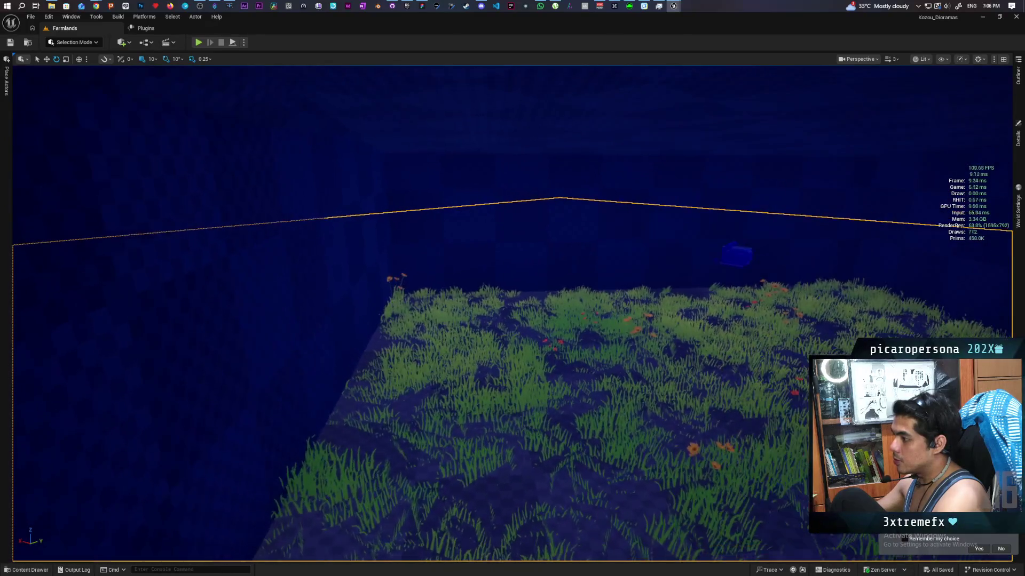
left_click_drag(515, 370, 515, 366)
key("f")
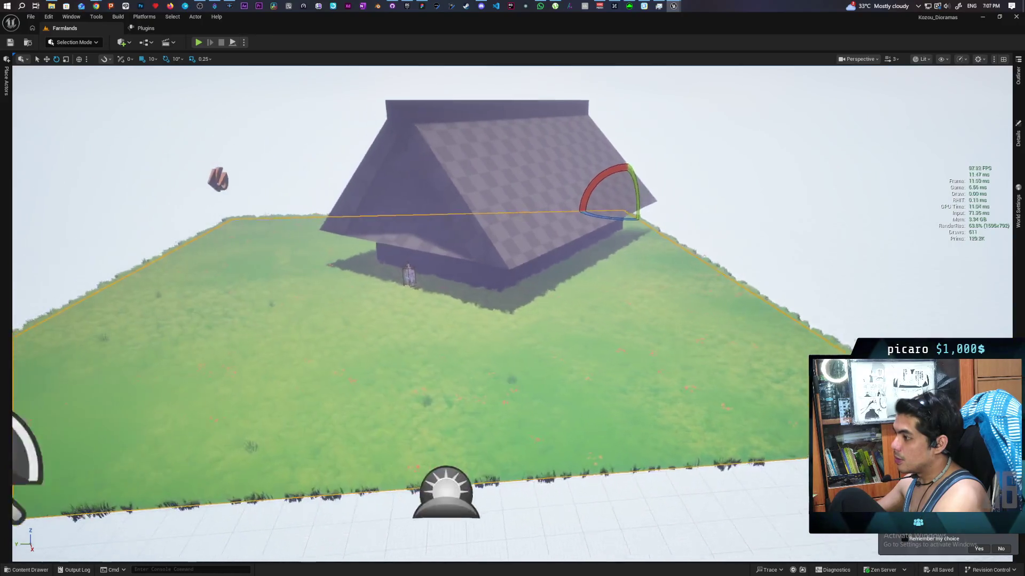
scroll(512, 288, "up", 5)
scroll(512, 288, "down", 5)
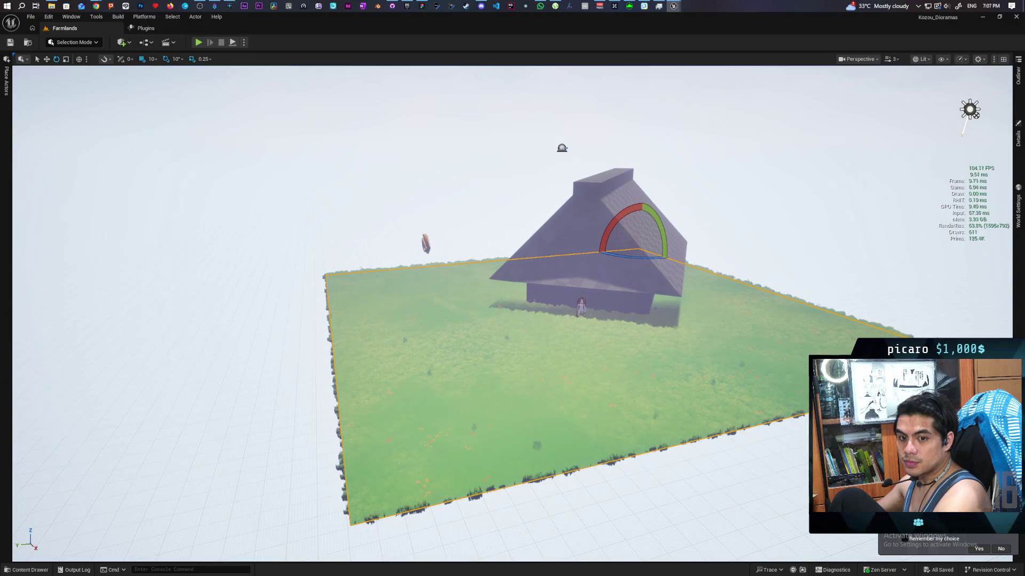
scroll(512, 289, "up", 5)
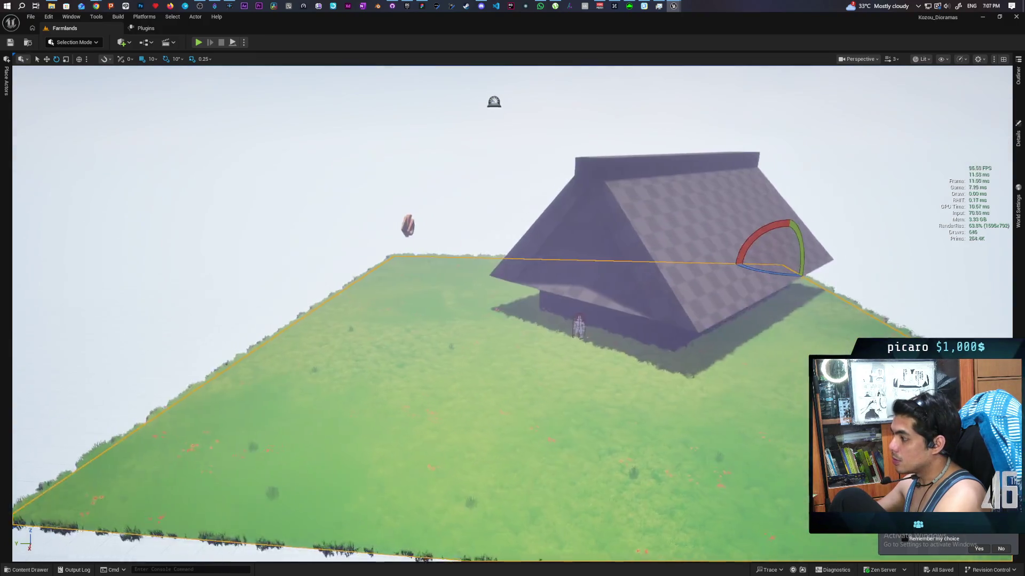
key("Left")
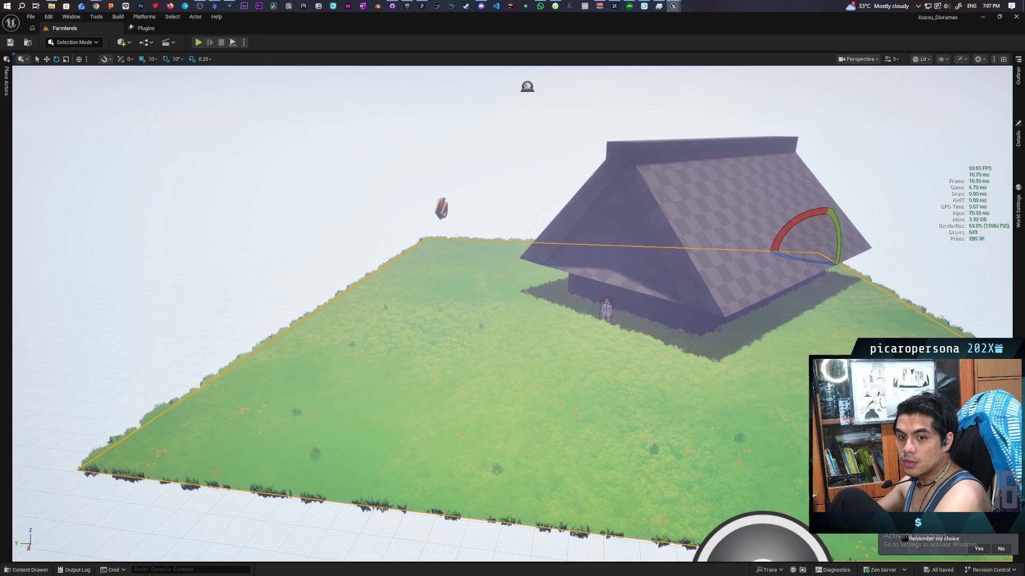
key("Up")
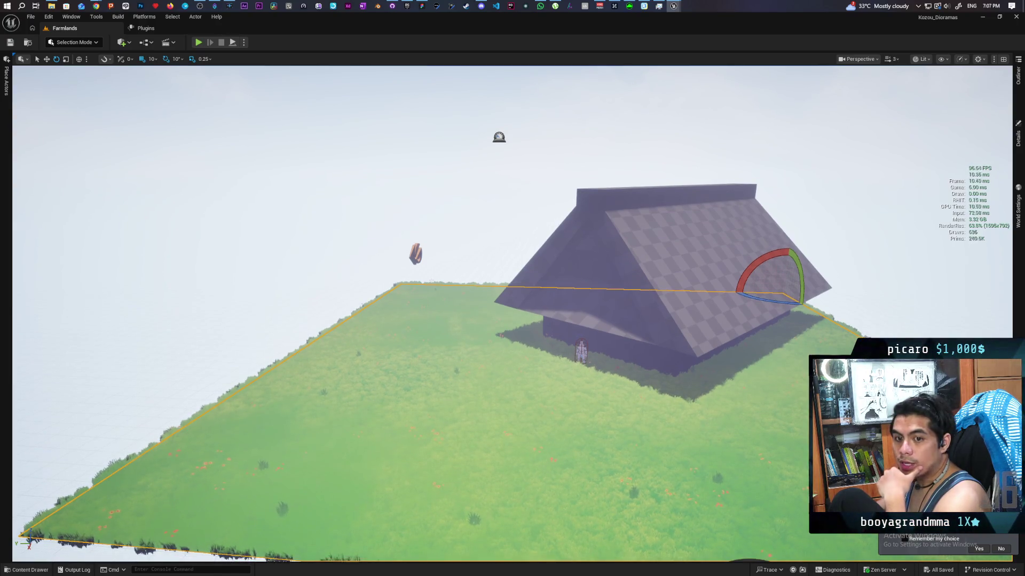
key("Page_Down")
key("w")
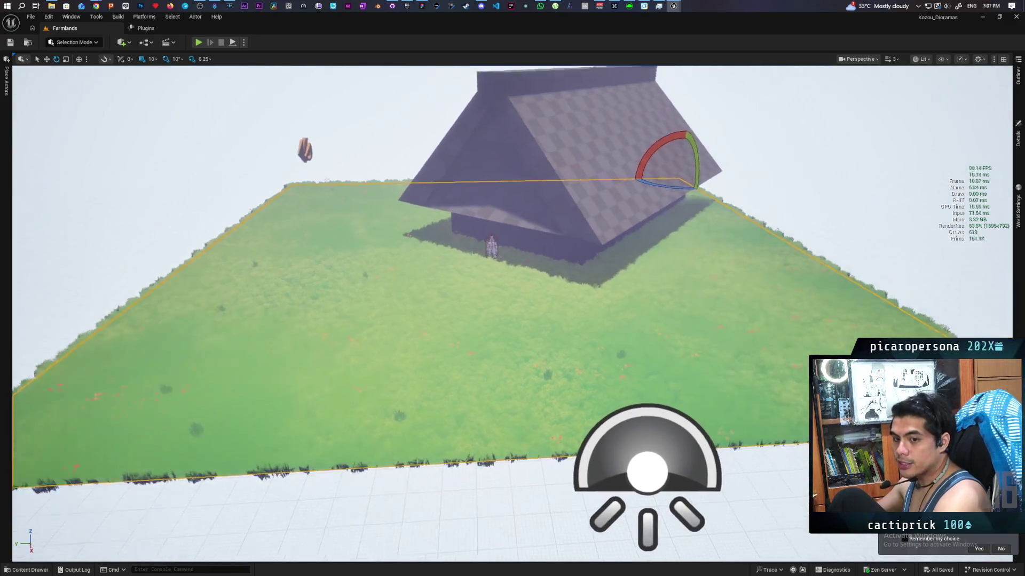
key("s")
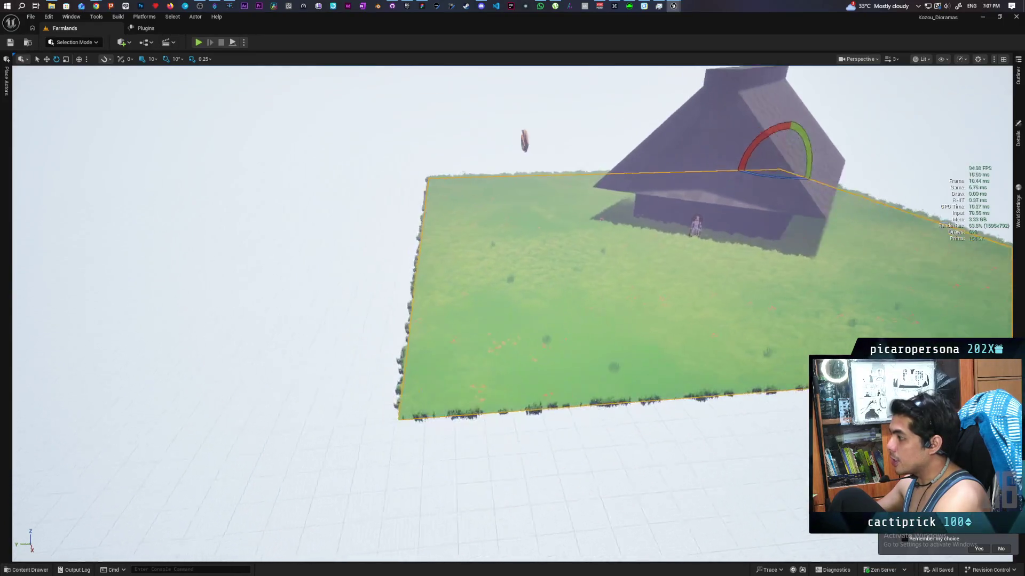
key("w")
key("s")
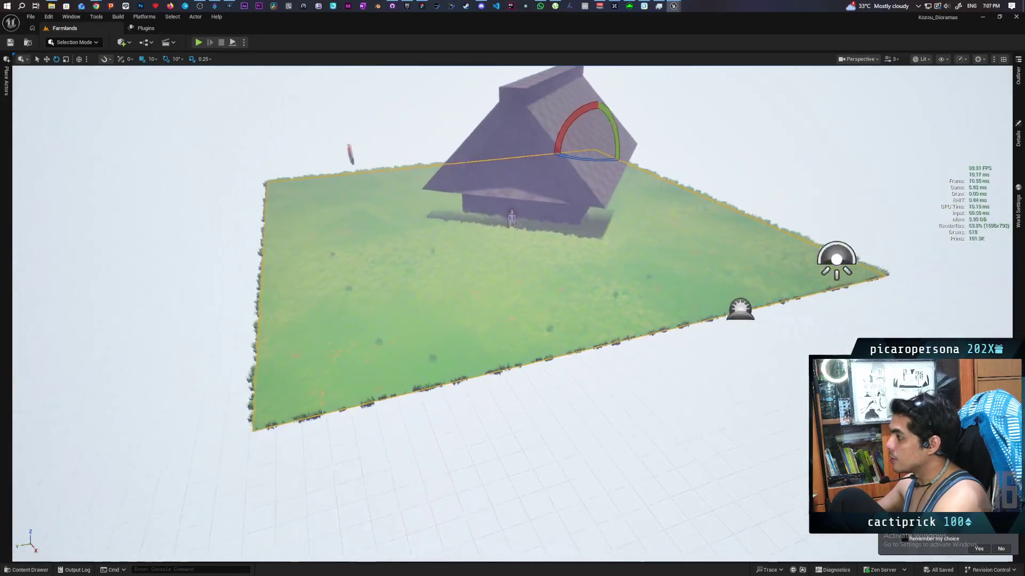
key("w")
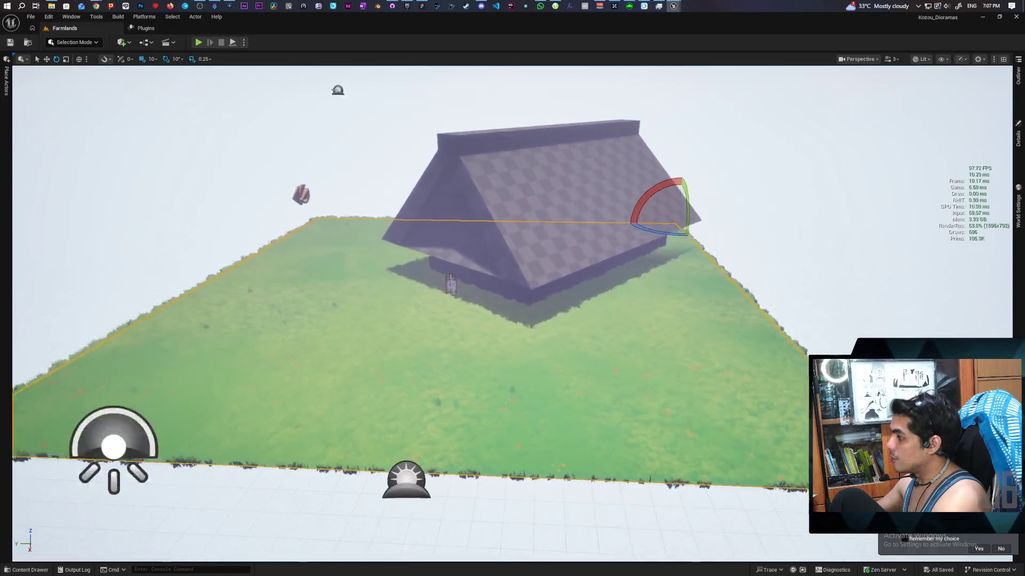
key("w")
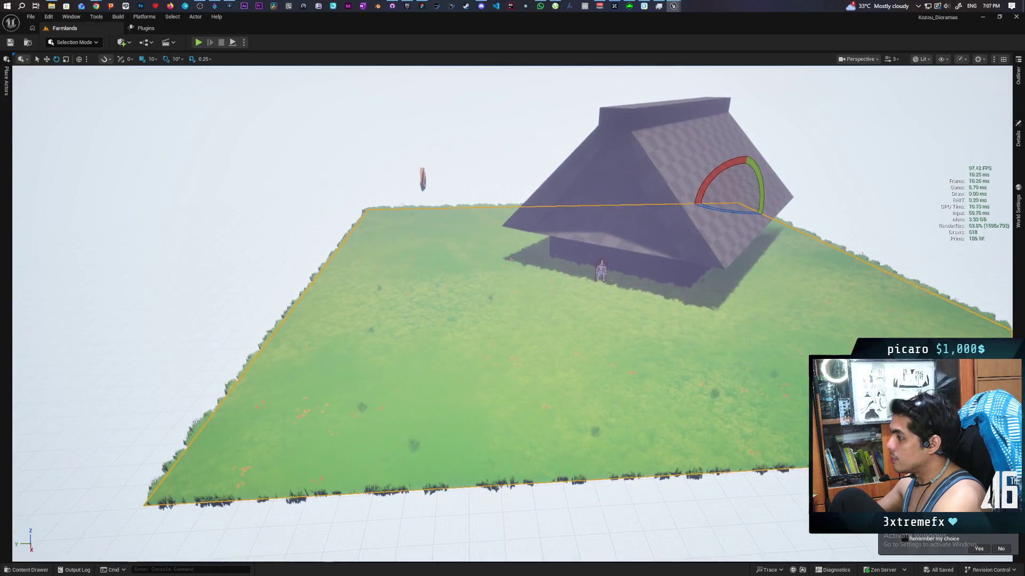
key("s")
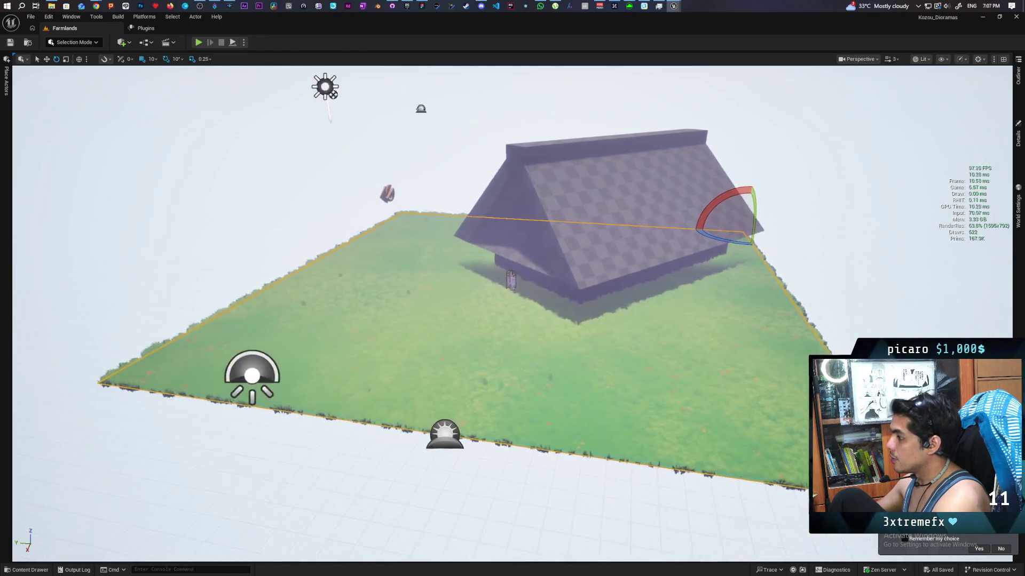
key("w")
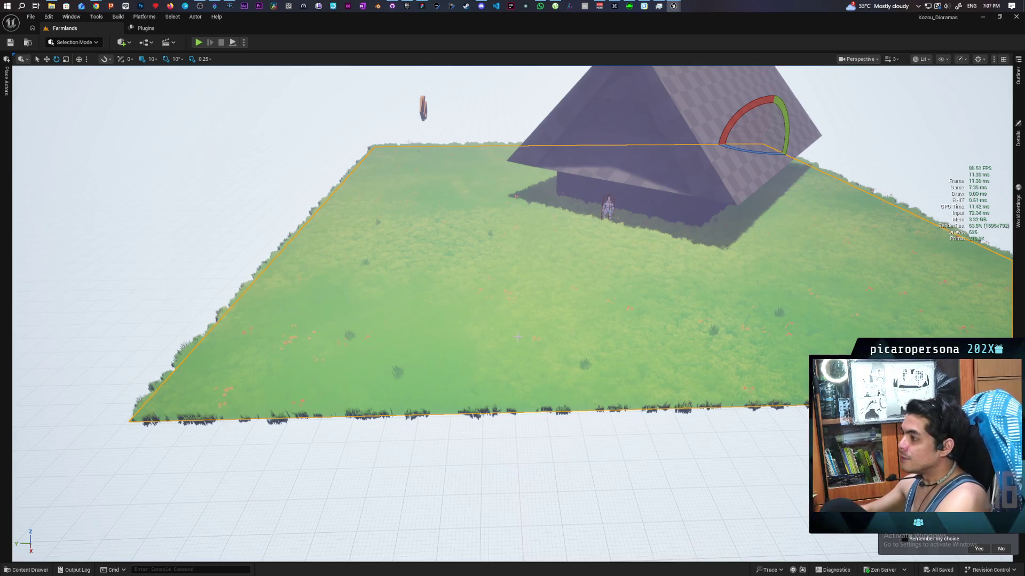
left_click(26, 570)
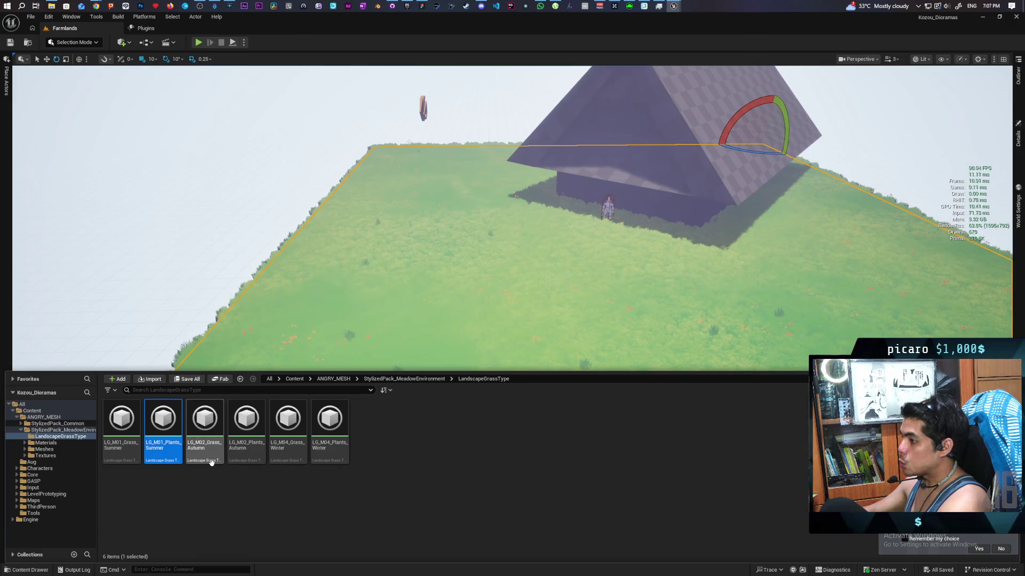
Enter Landscape Mode from the editor mode dropdown.
left_click(73, 43)
left_click(59, 64)
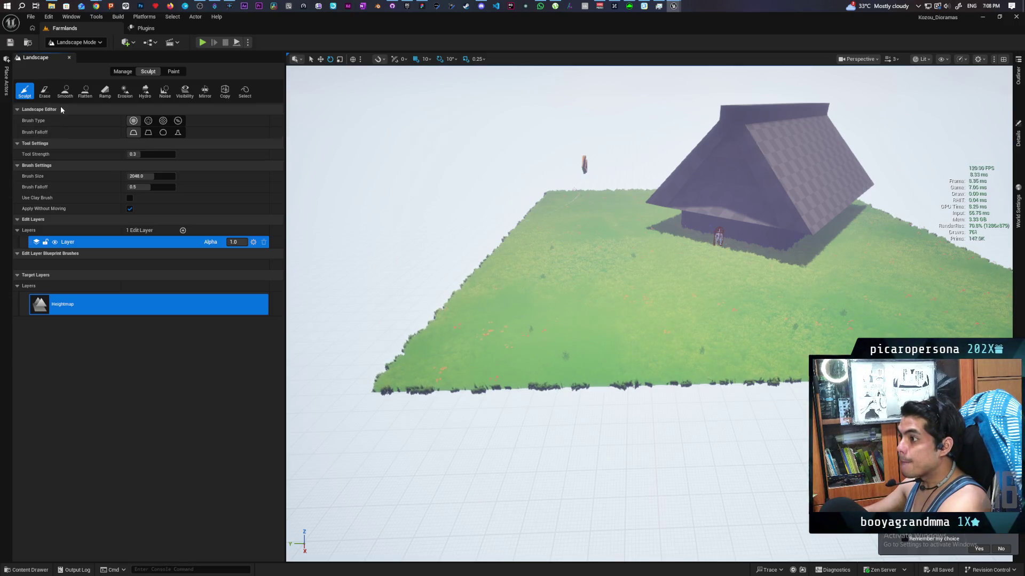
Place three landscape spline points with the Splines tool: edge, centre, opposite edge.
left_click(127, 74)
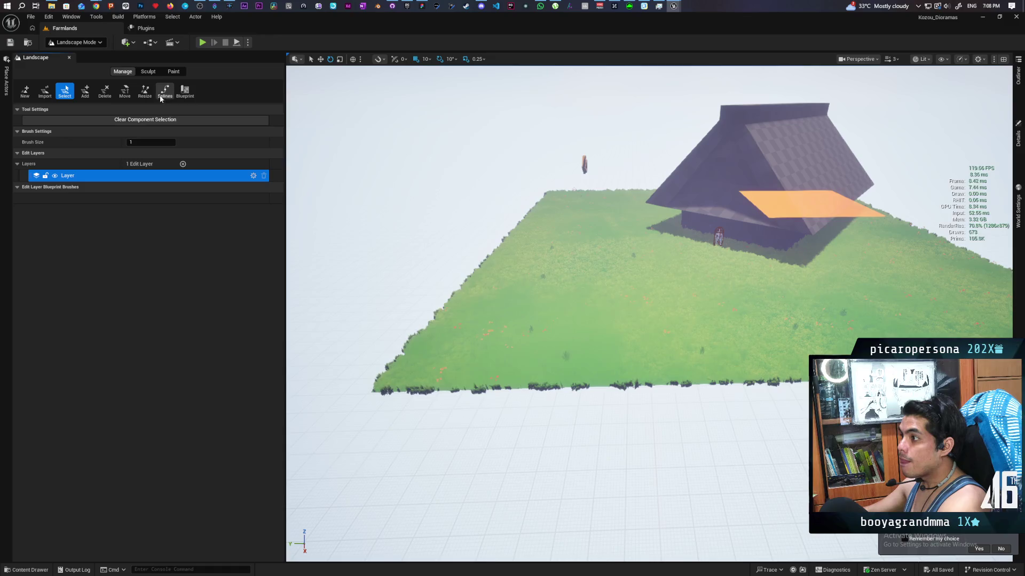
left_click(166, 92)
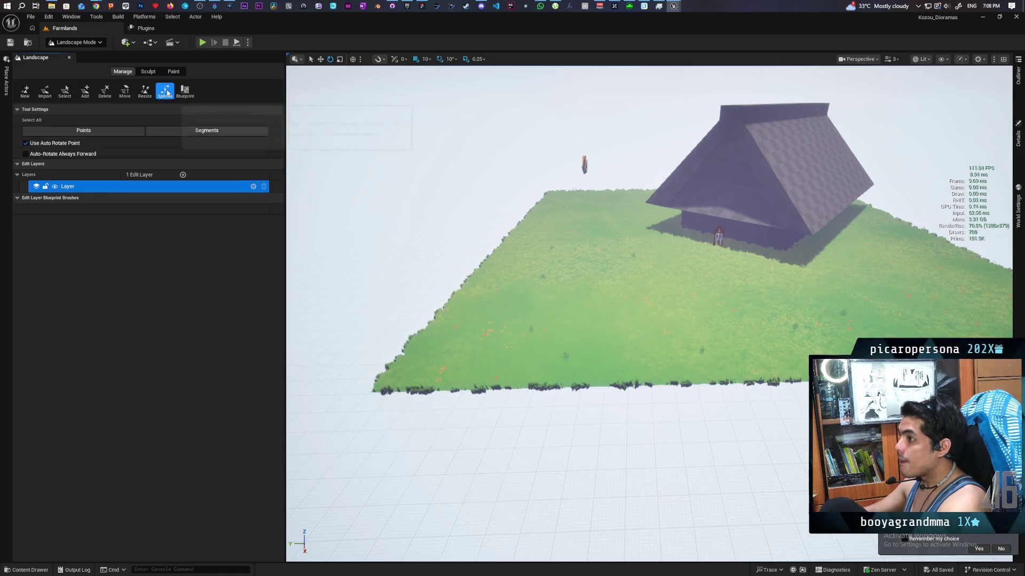
left_click_drag(649, 374, 649, 328)
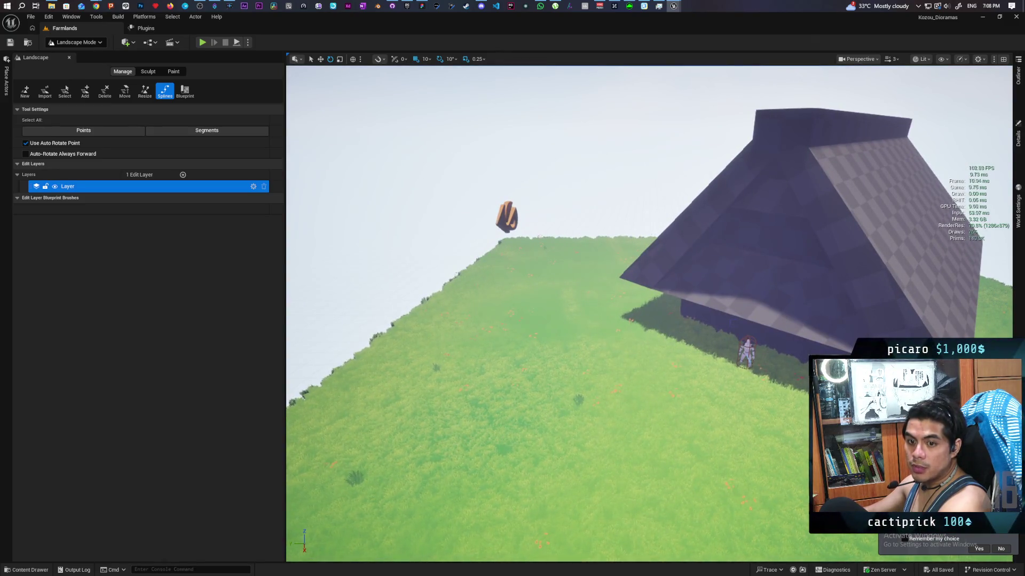
mouse_move(649, 328)
left_mouse_down()
mouse_move(648, 395)
mouse_move(649, 330)
mouse_move(635, 379)
mouse_move(635, 353)
left_mouse_up()
mouse_move(468, 320)
left_mouse_down()
mouse_move(464, 347)
mouse_move(469, 320)
left_mouse_up()
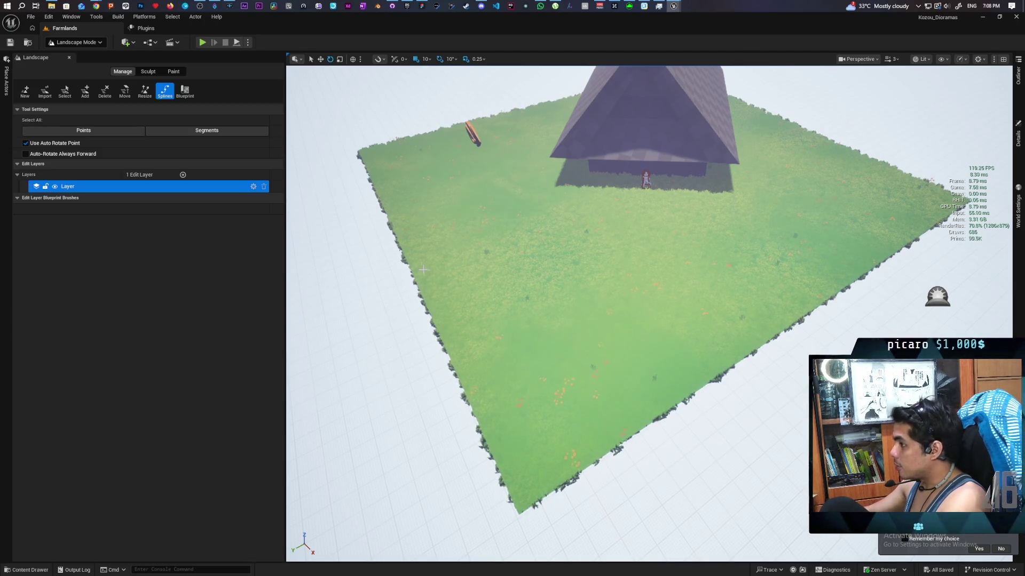
left_click(415, 260, "ctrl")
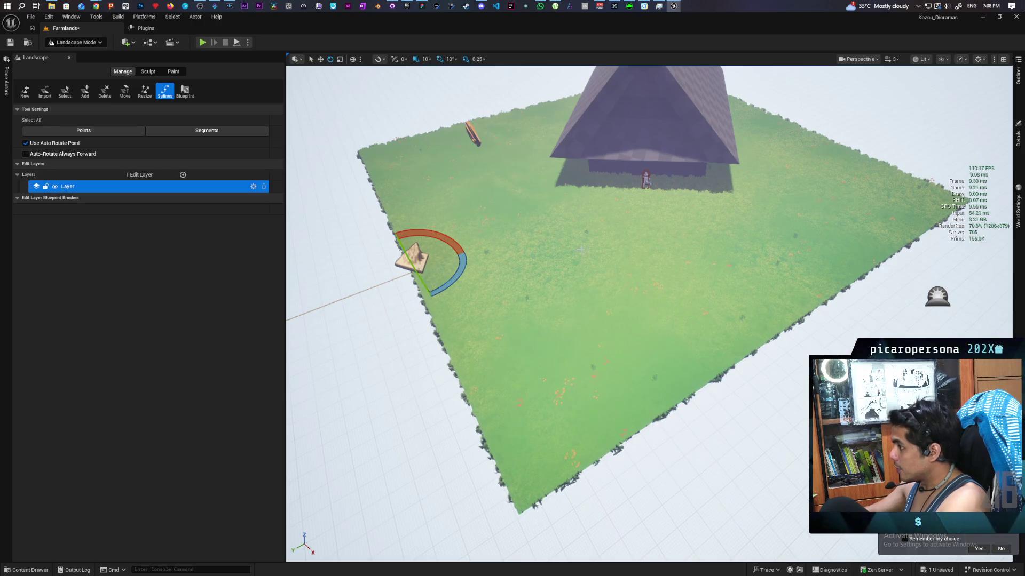
left_click(607, 249, "ctrl")
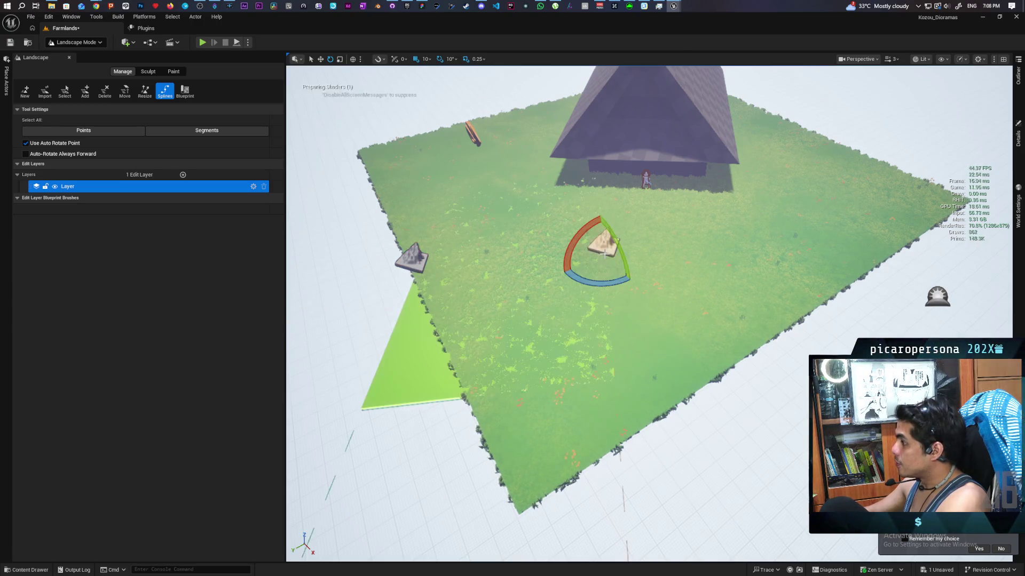
left_click(800, 304, "ctrl")
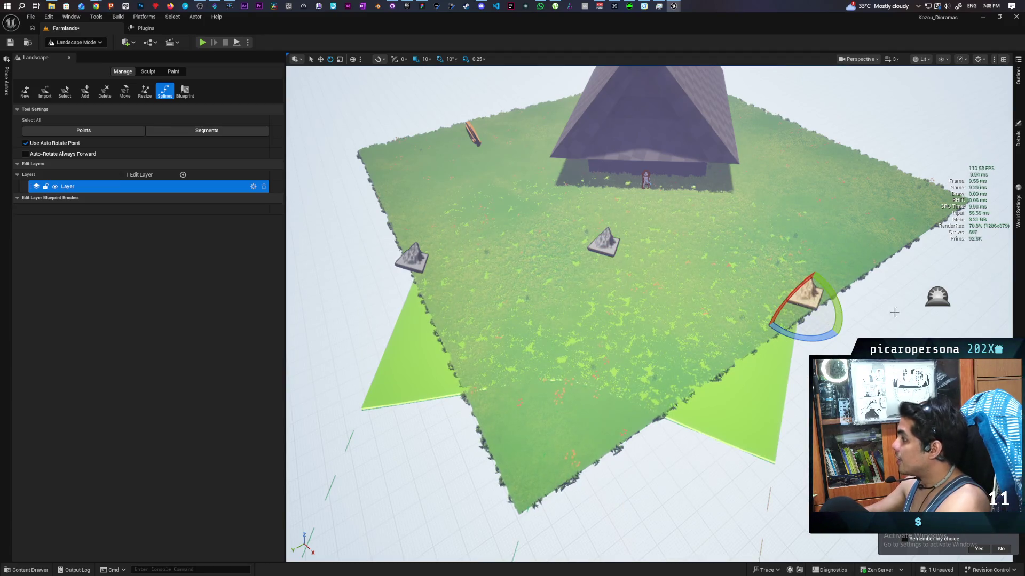
Pin the Details panel, set spline Half-Width to 200, and lower one point toward the terrain.
left_click(1018, 139)
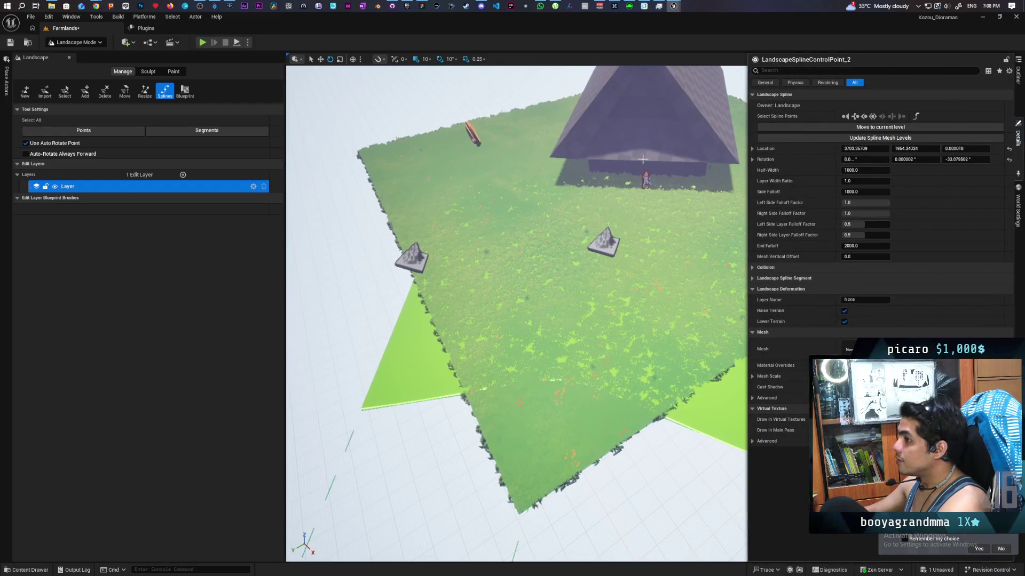
left_click(874, 117)
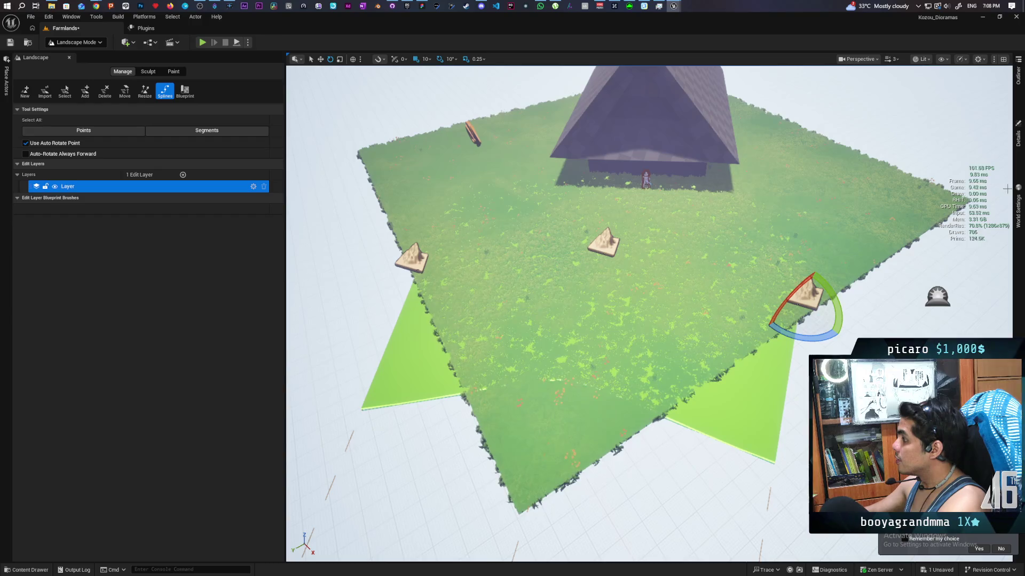
left_click(1019, 150)
left_click(1018, 178)
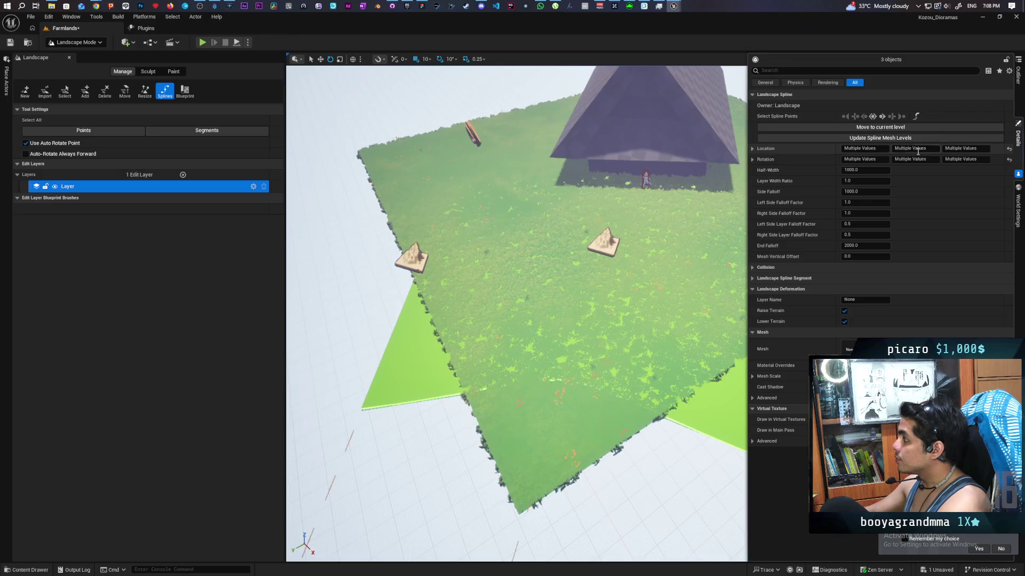
left_click(867, 170)
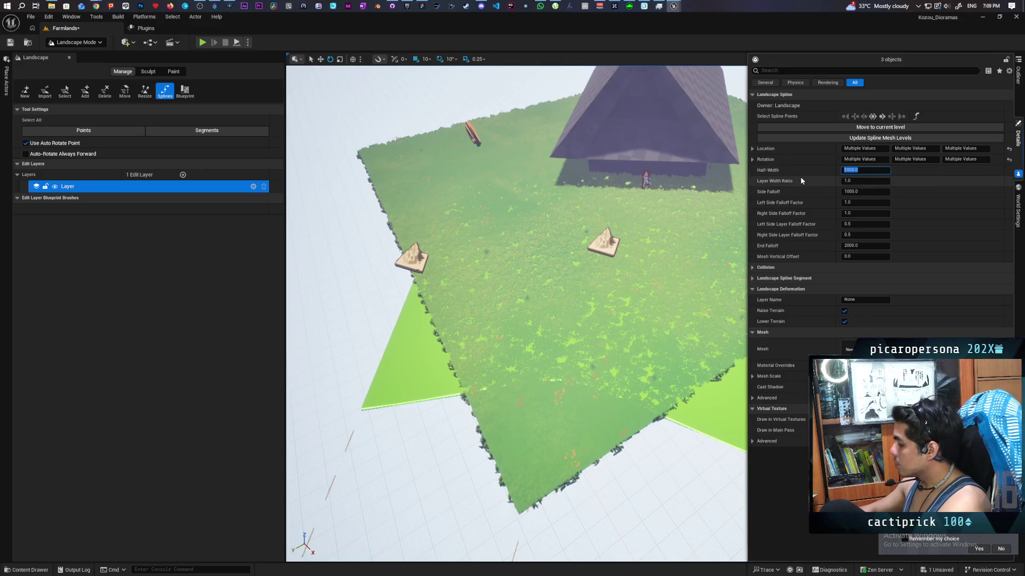
type("200")
key("Return")
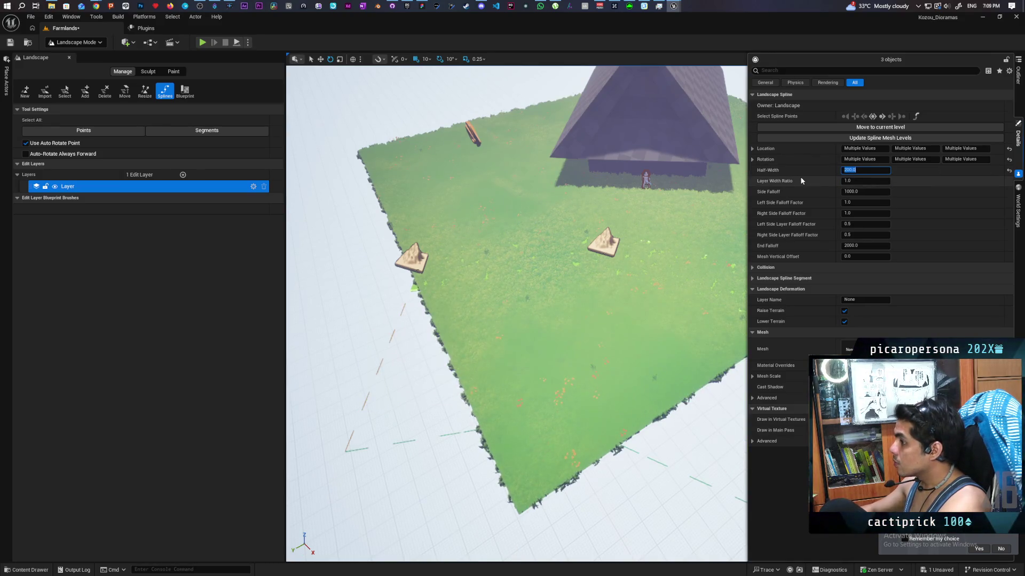
mouse_move(518, 315)
left_mouse_down()
mouse_move(480, 331)
mouse_move(480, 342)
mouse_move(459, 325)
mouse_move(612, 362)
left_mouse_up()
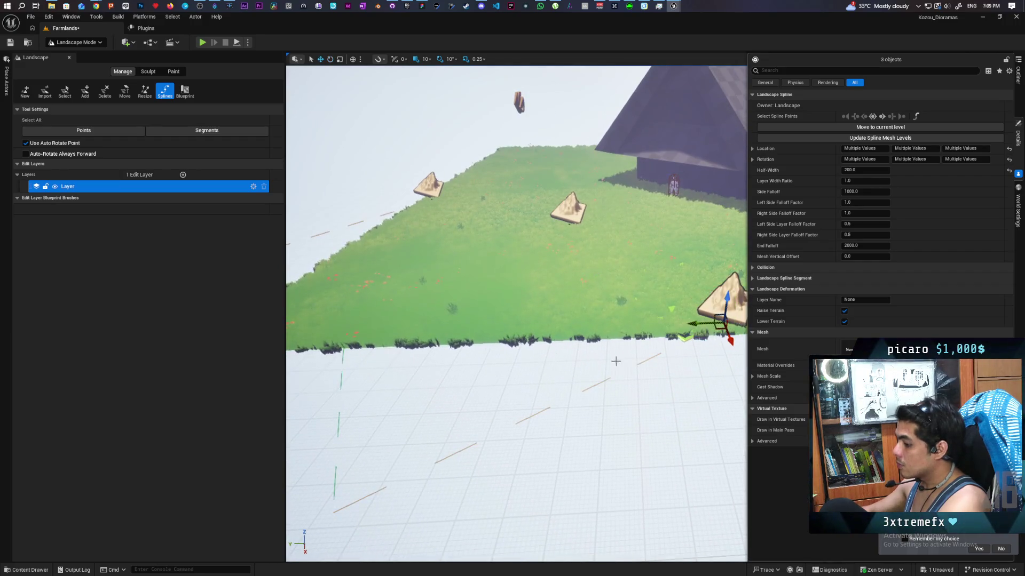
left_click_drag(726, 307, 726, 332)
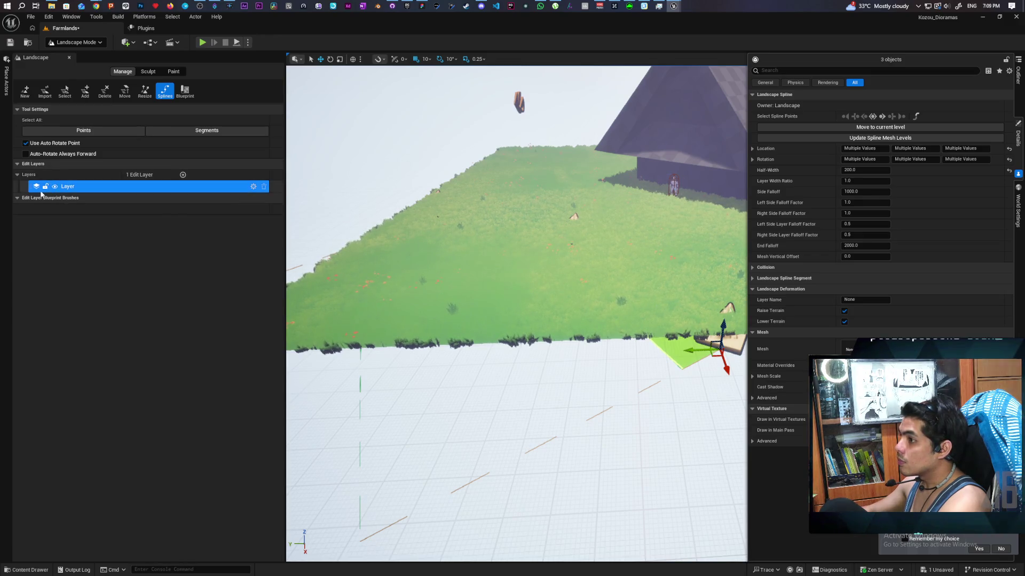
Add a Landscape Edit Layer Splines layer and raise all spline points with the Z gizmo.
left_click(183, 175)
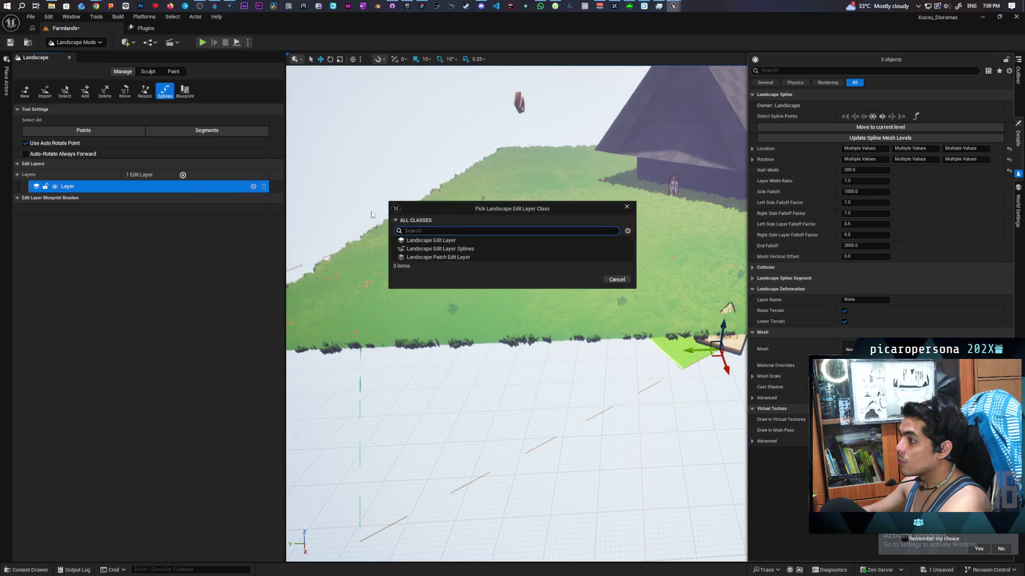
left_click(440, 248)
left_click(586, 280)
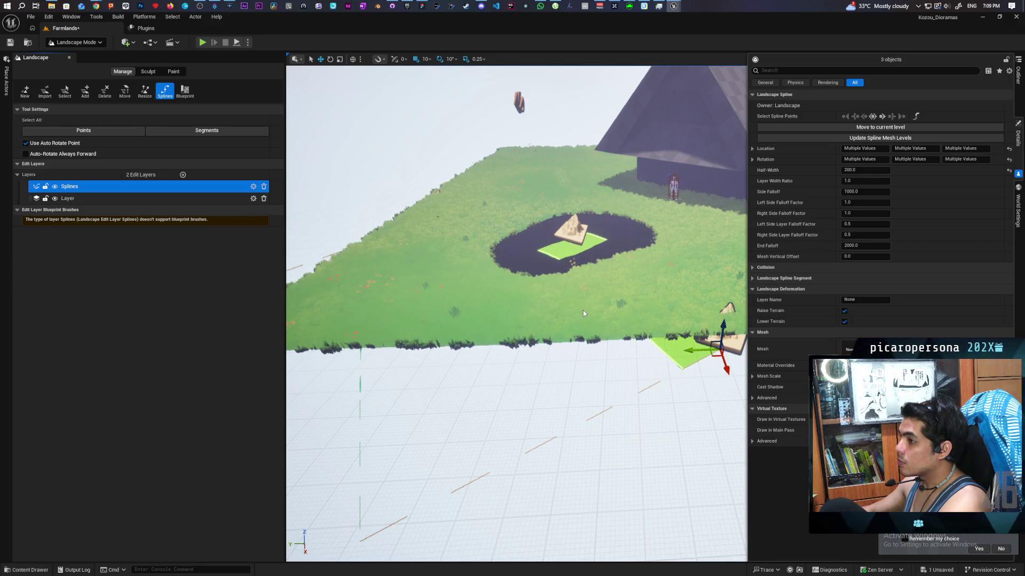
left_click(95, 135)
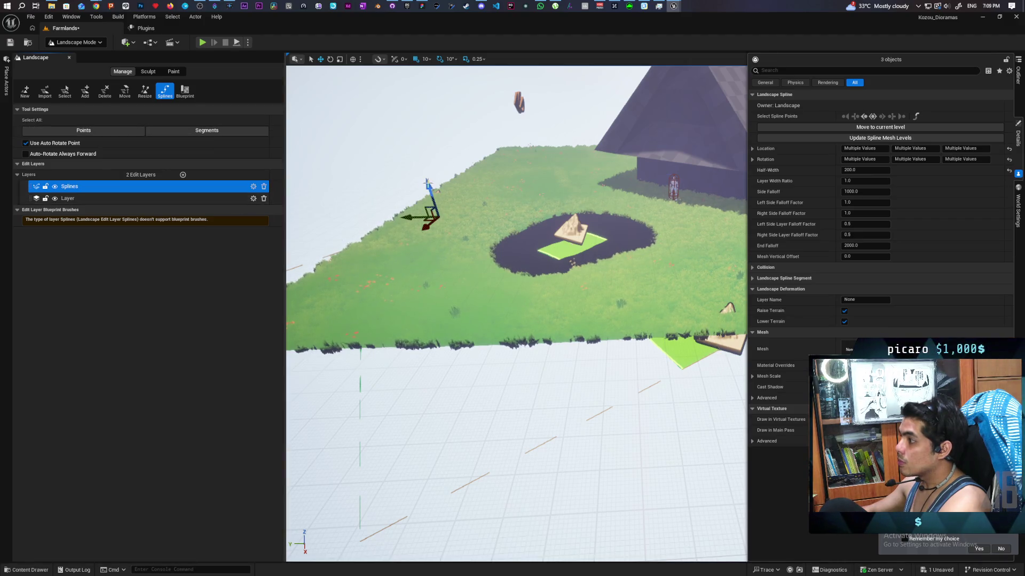
left_click_drag(426, 184, 413, 138)
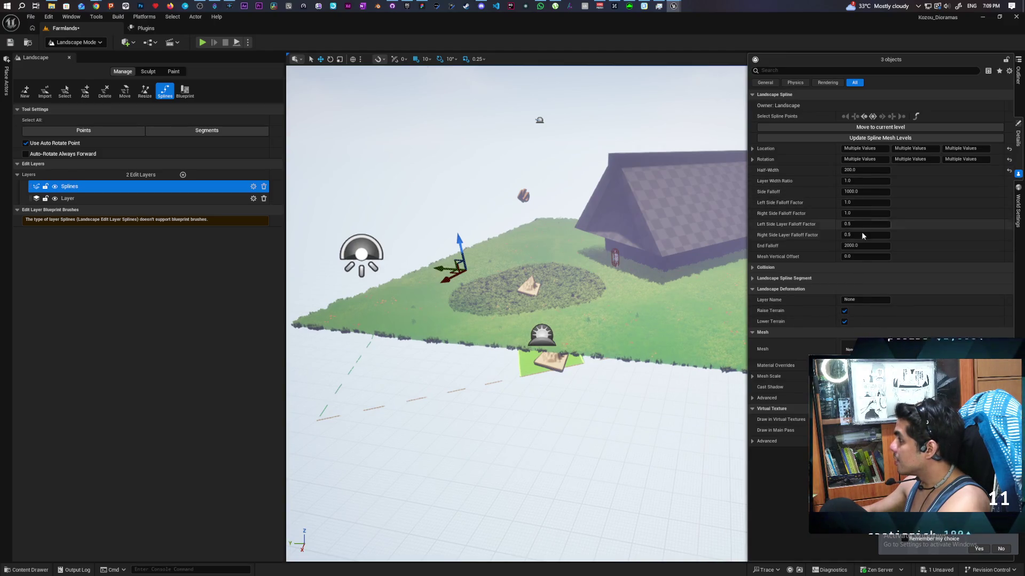
Set the spline's End Falloff and Side Falloff both to 0.
left_click(868, 245)
type("0")
key("Return")
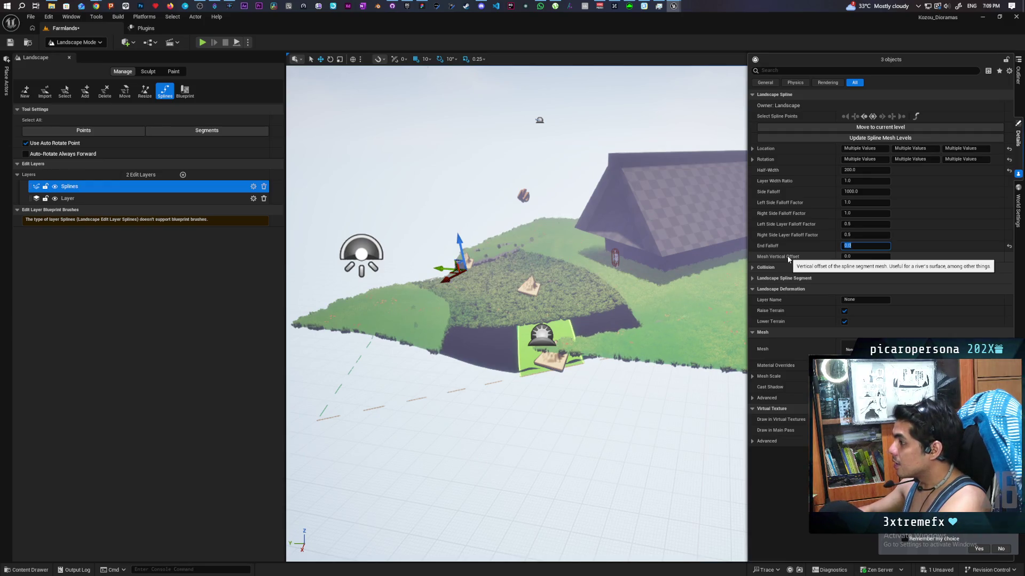
left_click(869, 194)
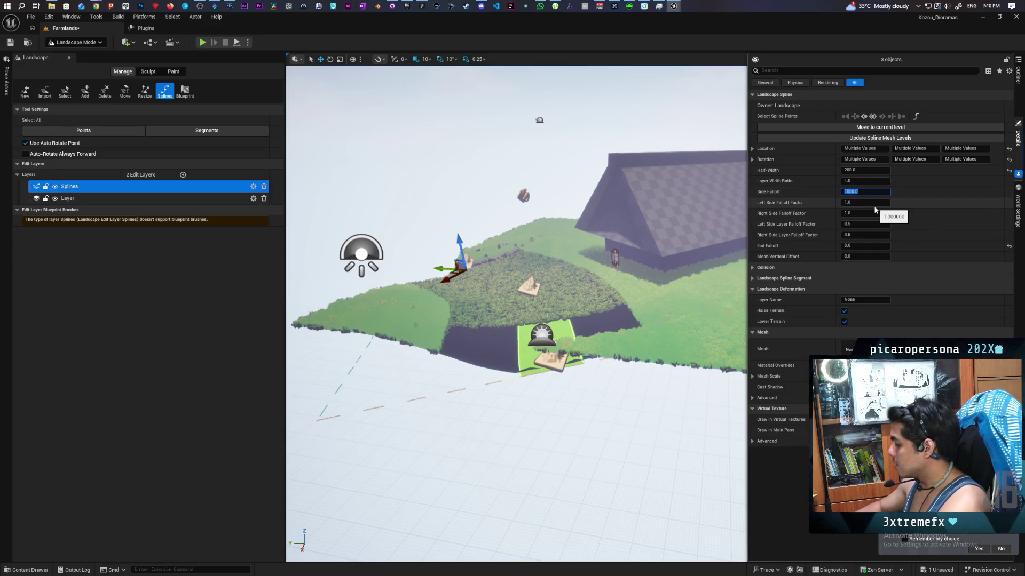
type("0")
key("Return")
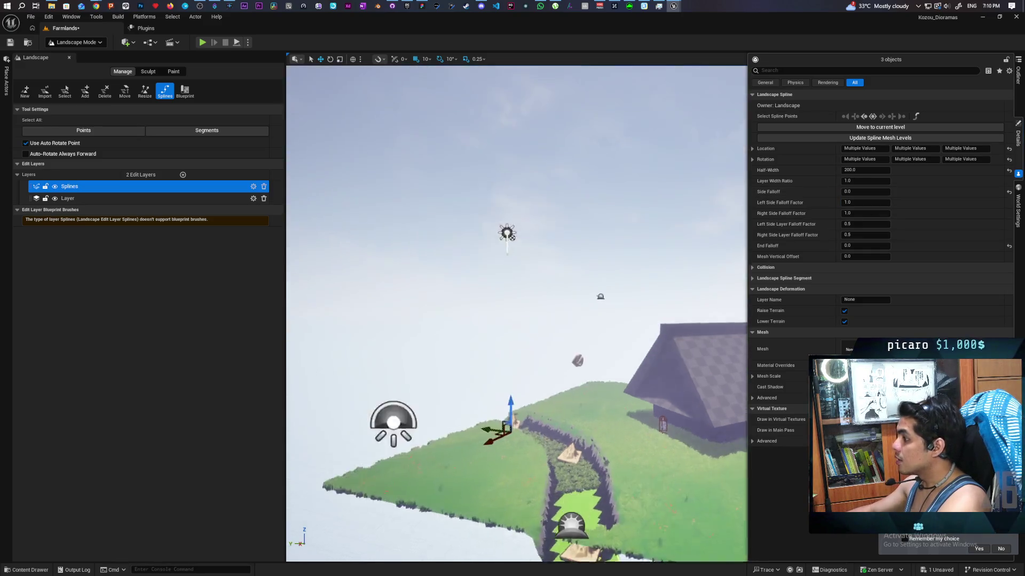
Drag the cliff-edge end point outward so the road extends past the landscape edge.
left_click_drag(506, 233, 520, 363)
mouse_move(560, 287)
left_mouse_down()
mouse_move(560, 320)
mouse_move(559, 287)
left_mouse_up()
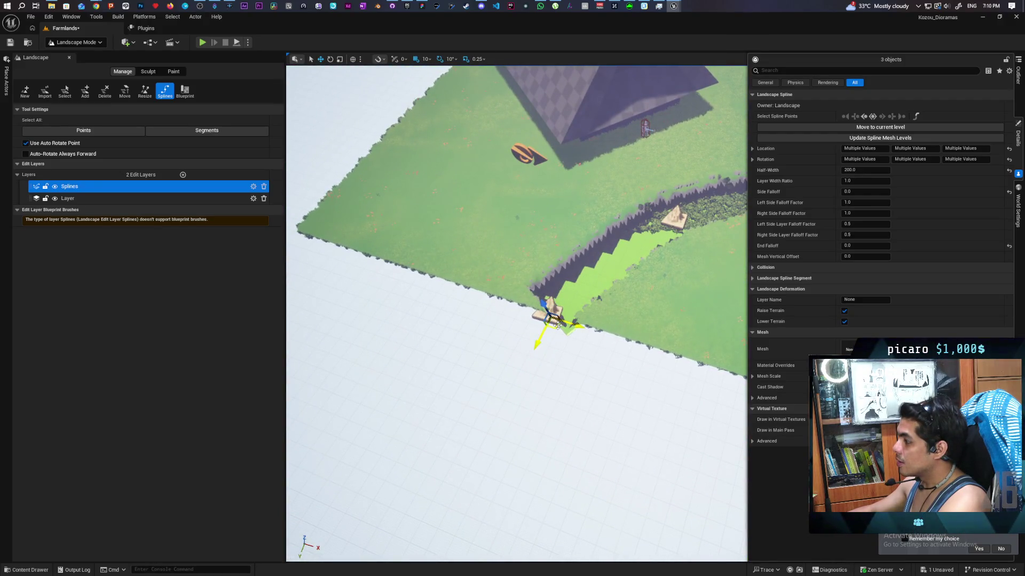
left_click(222, 132)
left_click(549, 299)
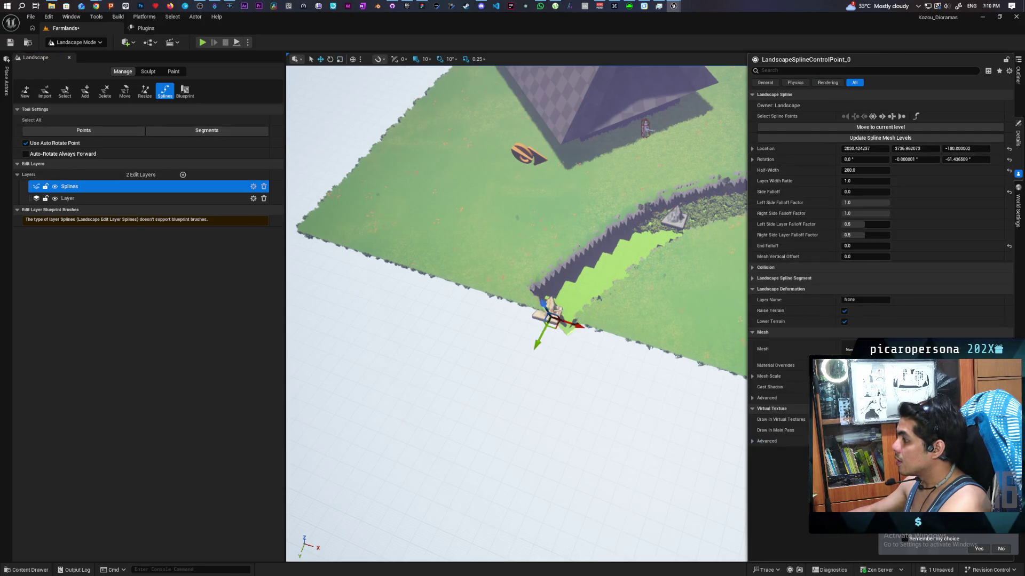
mouse_move(556, 330)
left_mouse_down()
mouse_move(493, 381)
mouse_move(494, 395)
left_mouse_up()
left_click_drag(489, 395, 373, 384)
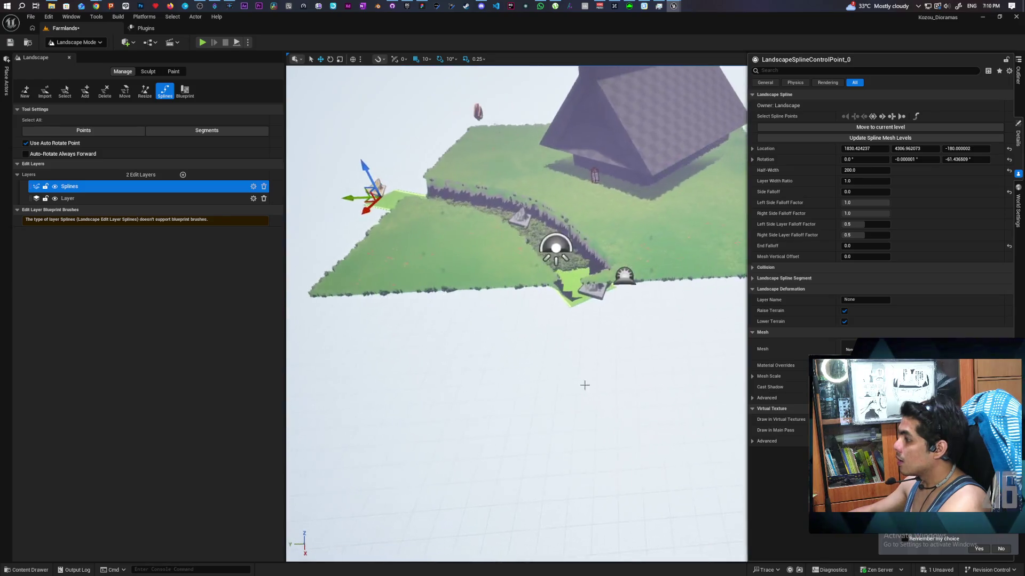
left_click_drag(598, 299, 577, 298)
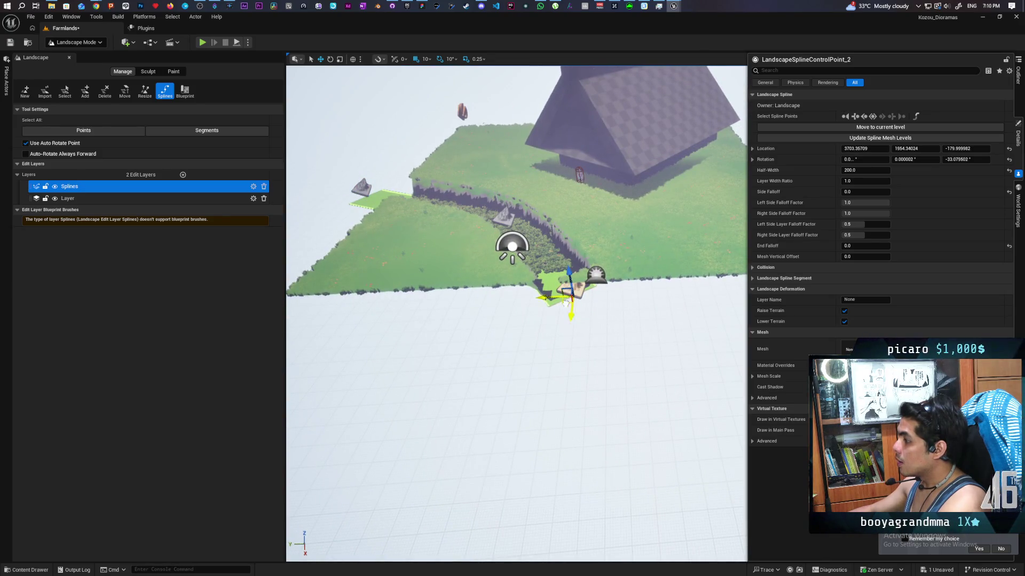
mouse_move(610, 376)
left_mouse_down()
mouse_move(531, 339)
mouse_move(712, 272)
left_mouse_up()
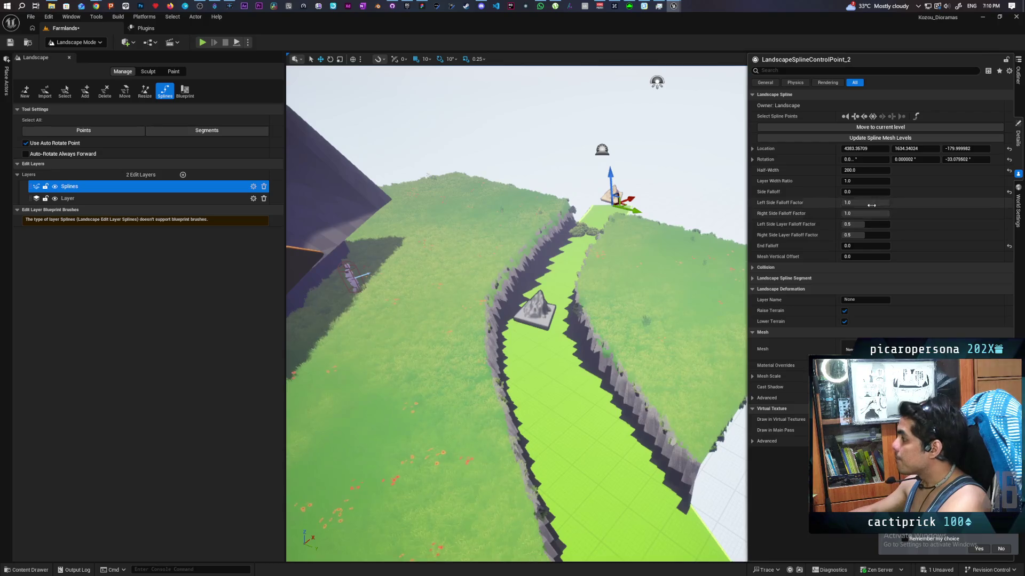
Set the end point's Side Falloff to 100 and inspect the trench at ground level.
left_click(862, 192)
type("100")
key("Return")
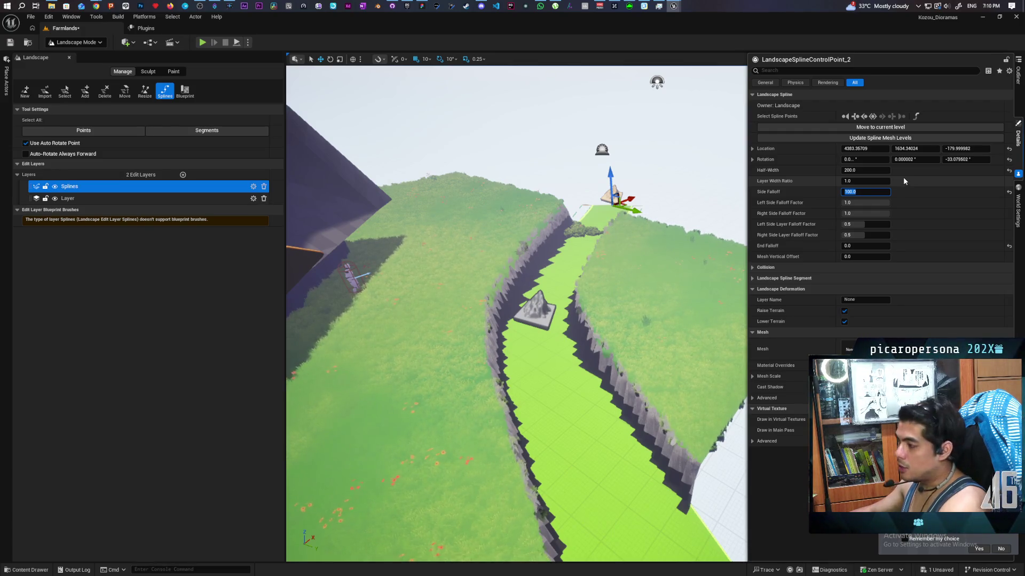
mouse_move(711, 190)
left_mouse_down()
mouse_move(710, 205)
mouse_move(683, 192)
mouse_move(660, 208)
left_mouse_up()
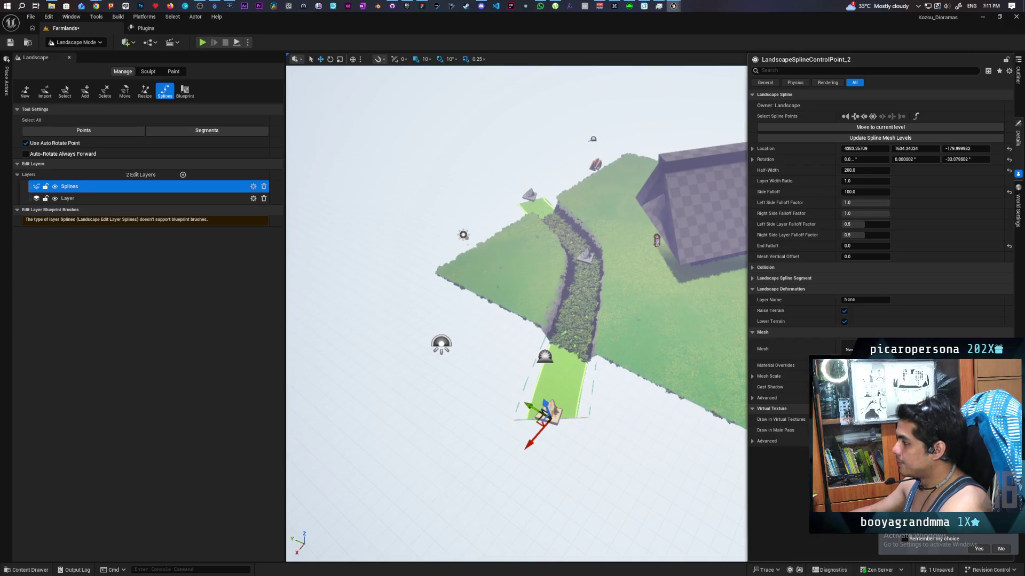
left_click_drag(659, 208, 642, 220)
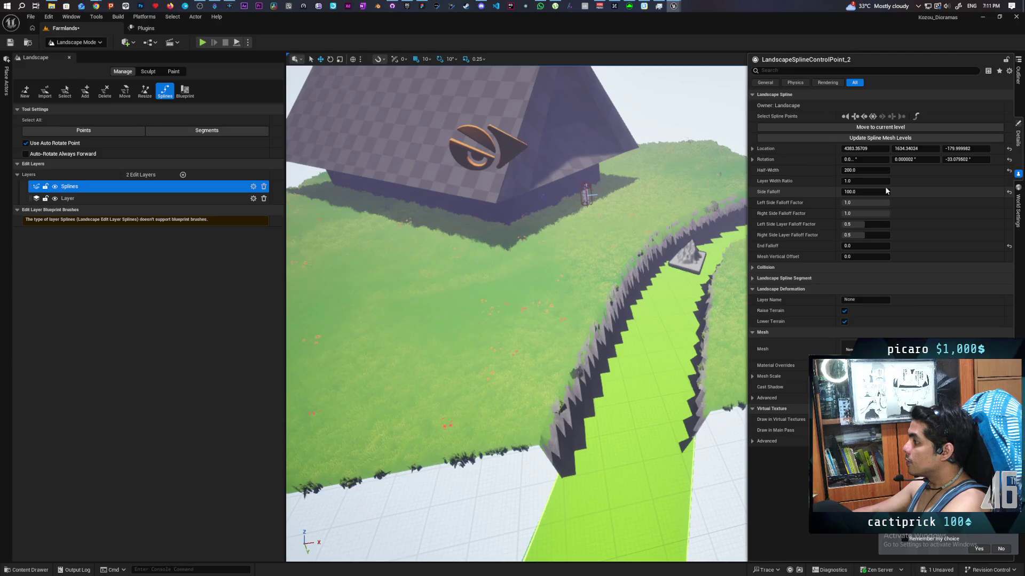
Try Side Falloff values of 200, 500 and then 1000.
left_click(886, 191)
type("200")
key("Return")
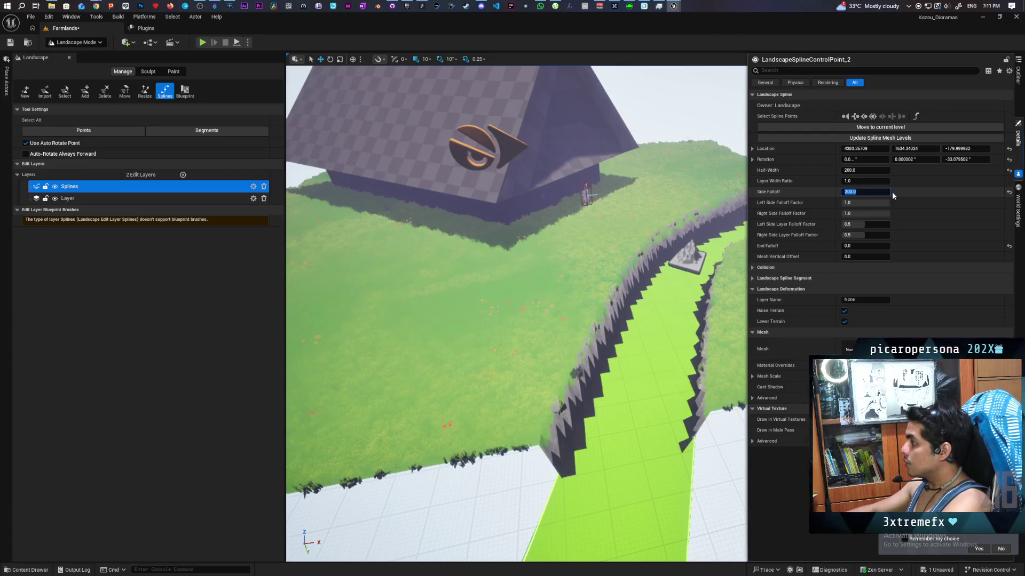
type("500")
key("Return")
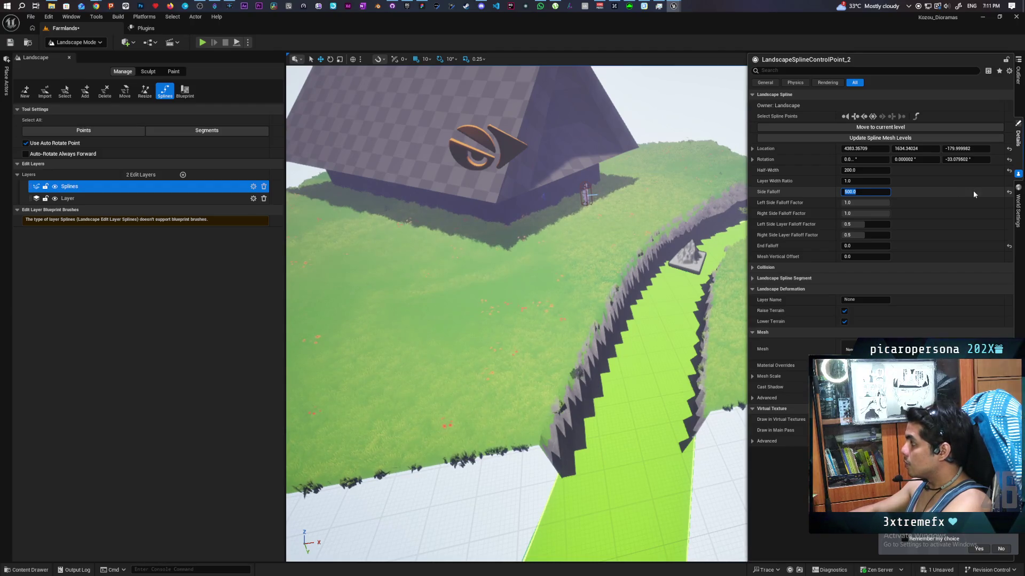
left_click(864, 191)
type("1000")
key("Return")
Reset Side Falloff to 0 and select all the spline points.
left_click_drag(663, 247, 663, 179)
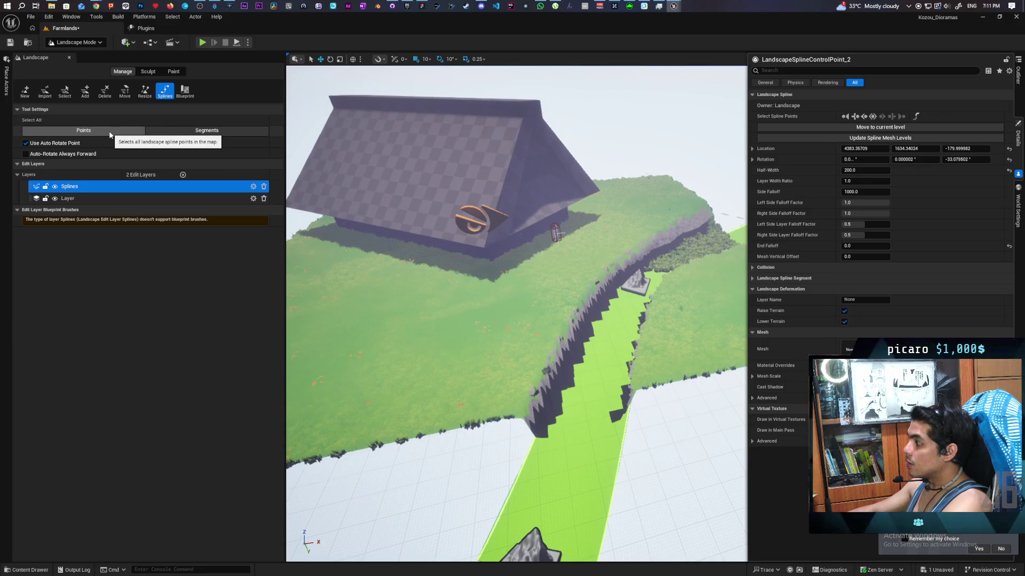
left_click_drag(516, 314, 517, 267)
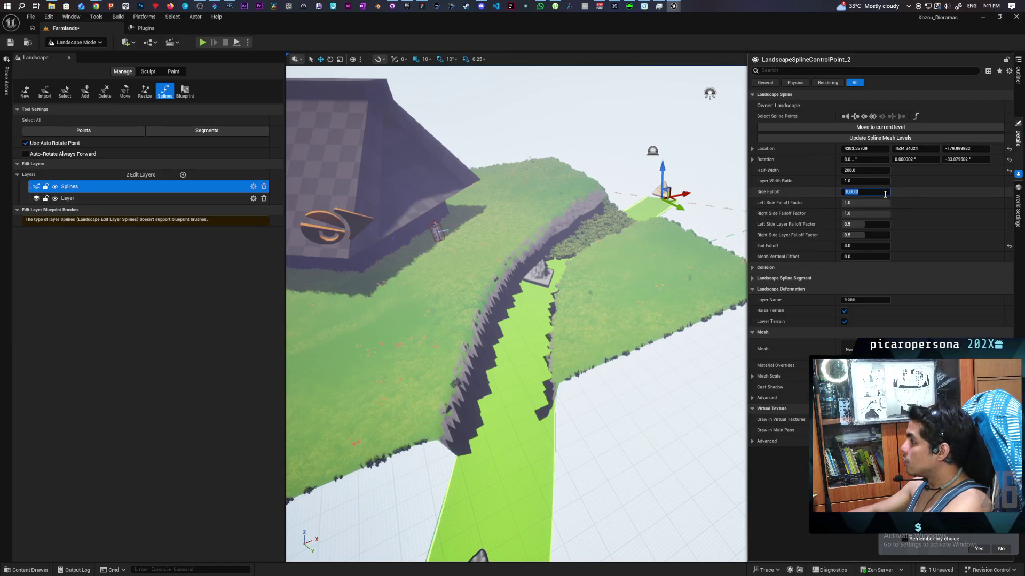
type("0")
key("Return")
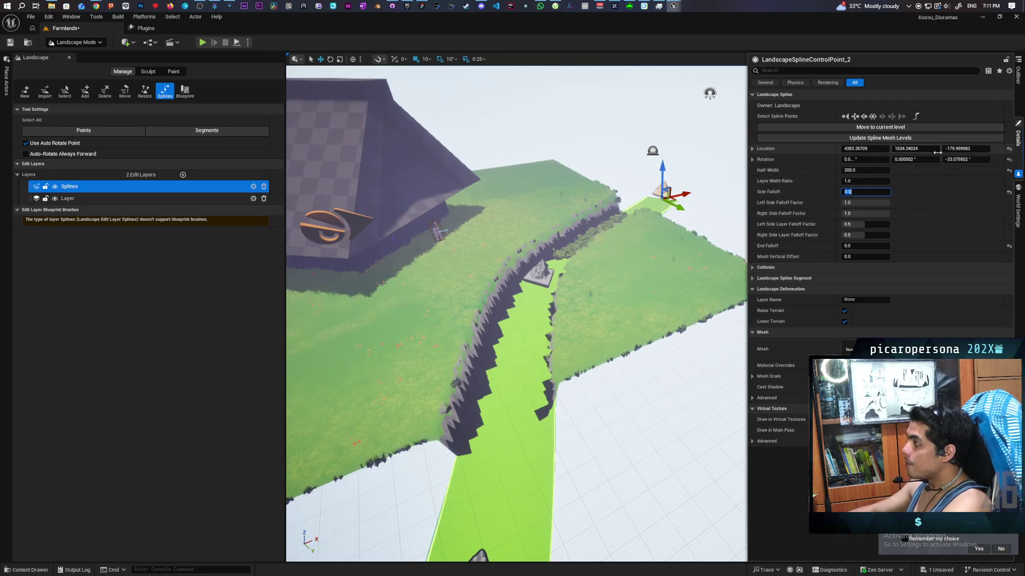
left_click(873, 117)
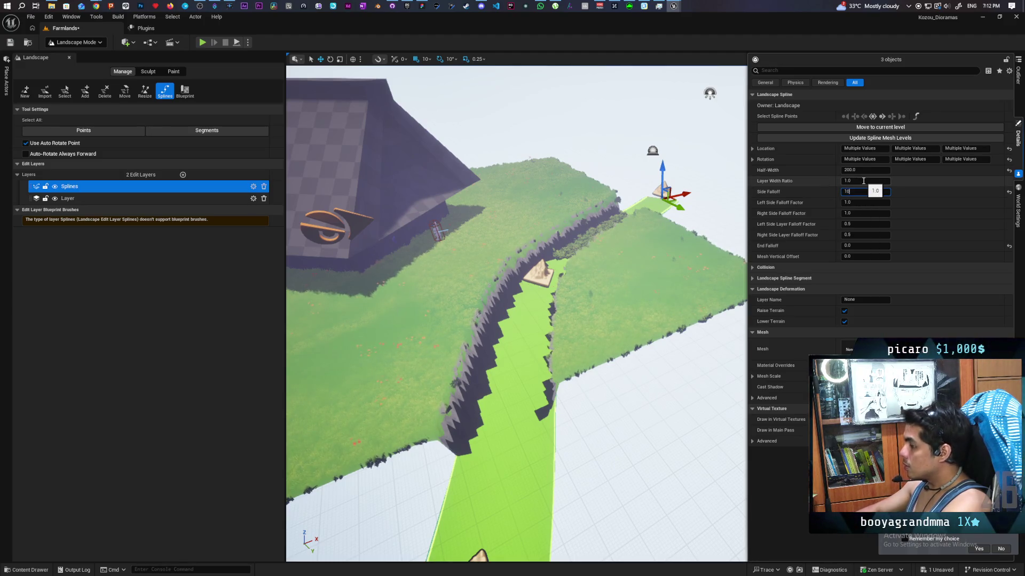
Apply a Side Falloff of 100 to all three trench spline points and fly along the road past the rock.
type("0.0")
key("Return")
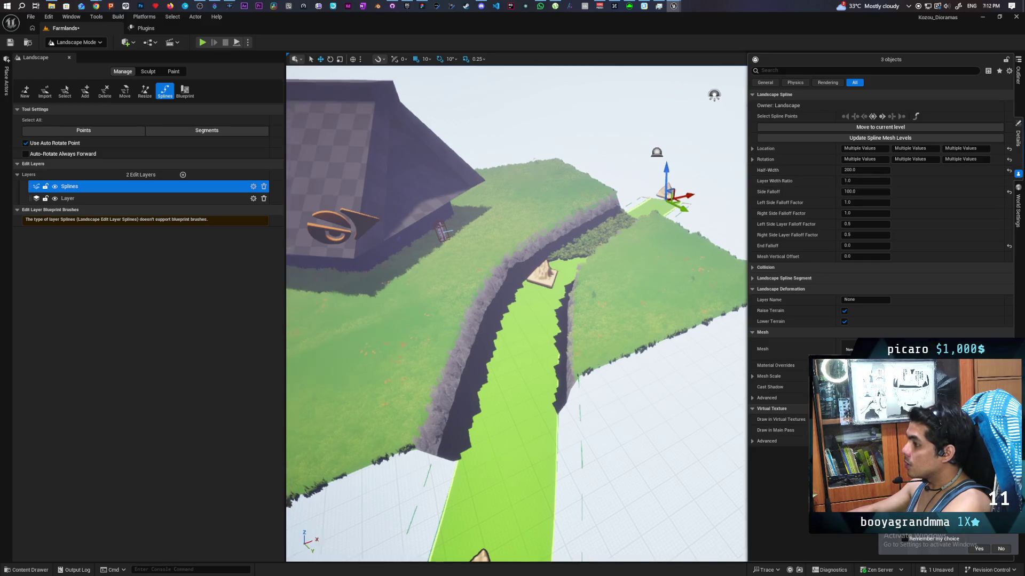
key("w")
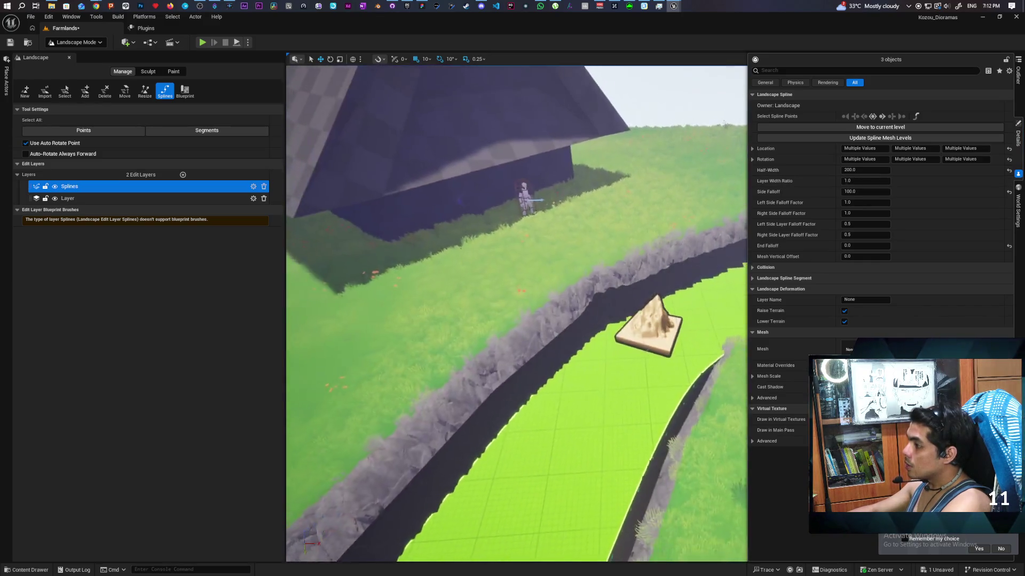
key("w")
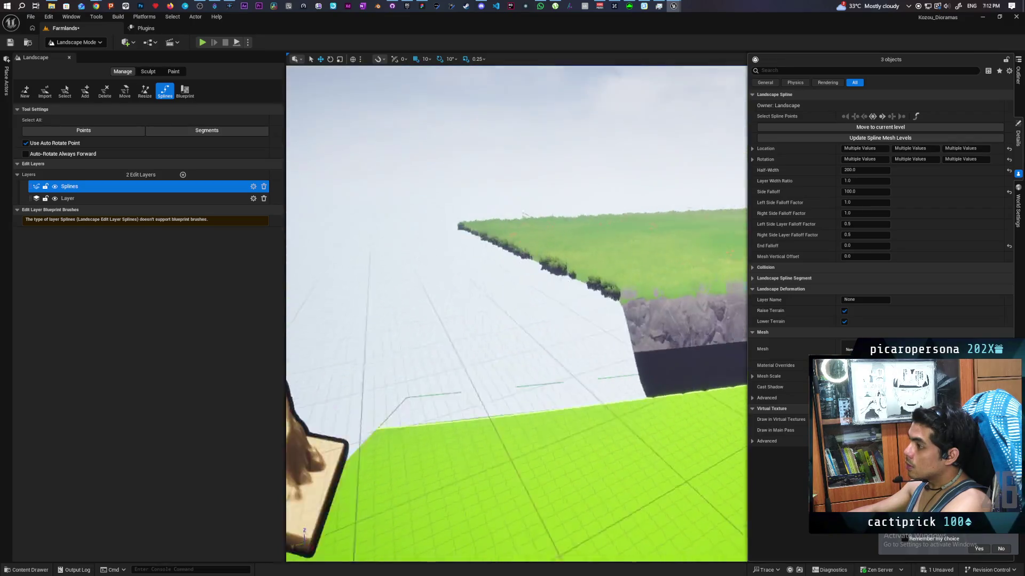
key("w")
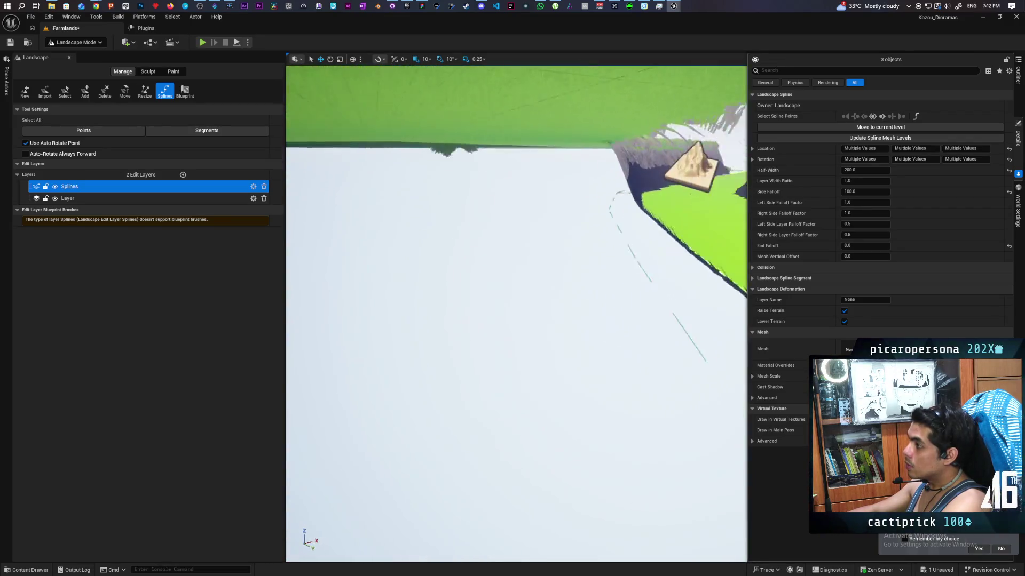
key("w")
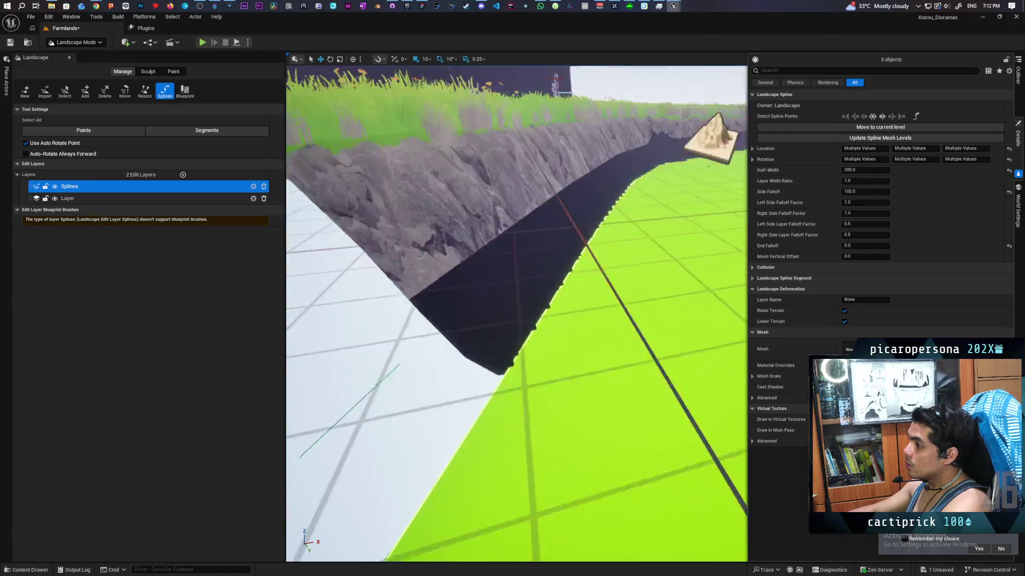
key("w")
Pull back and circle the island to view the sloped trench banks from above.
key("s")
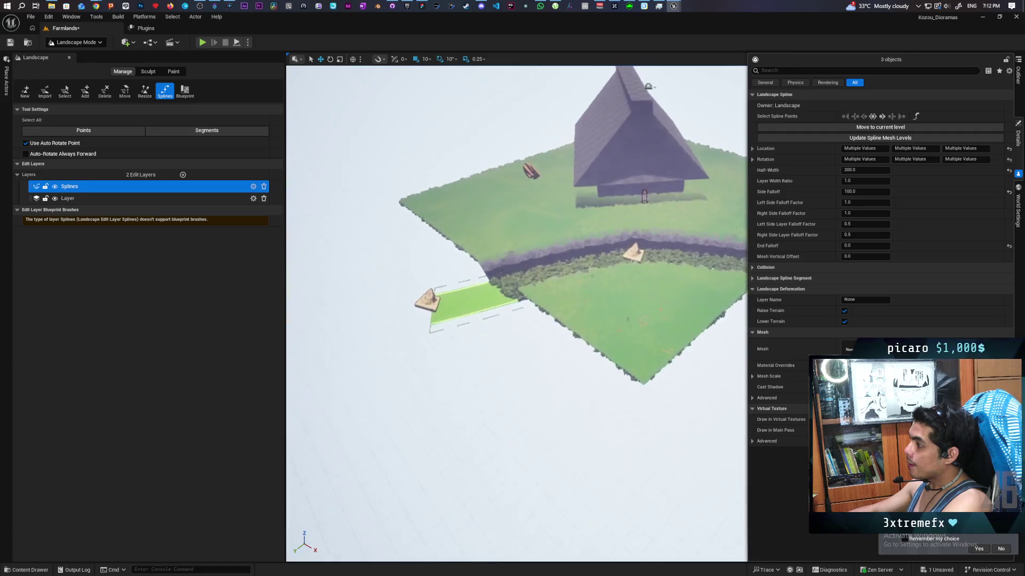
key("d")
key("a")
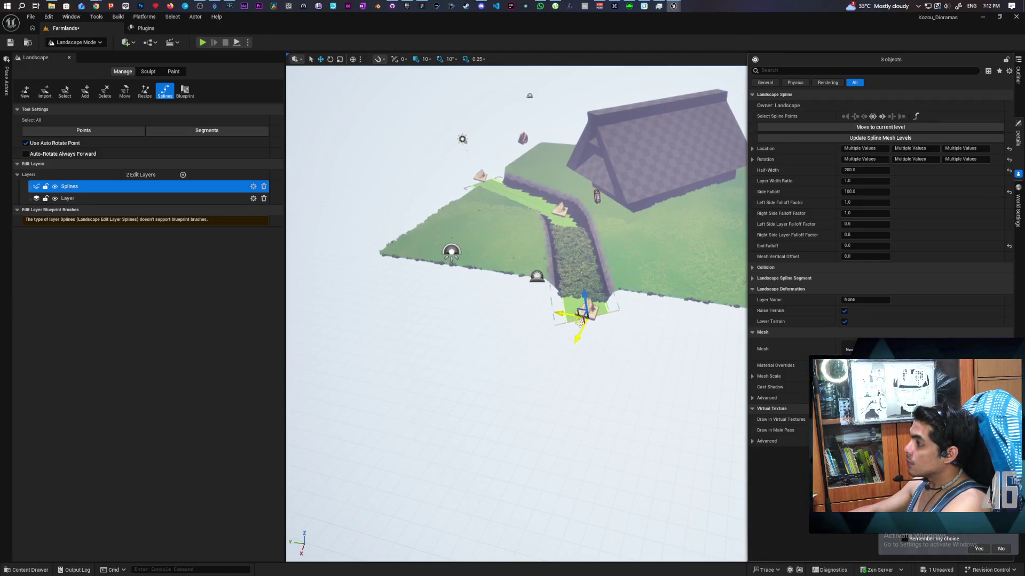
key("w")
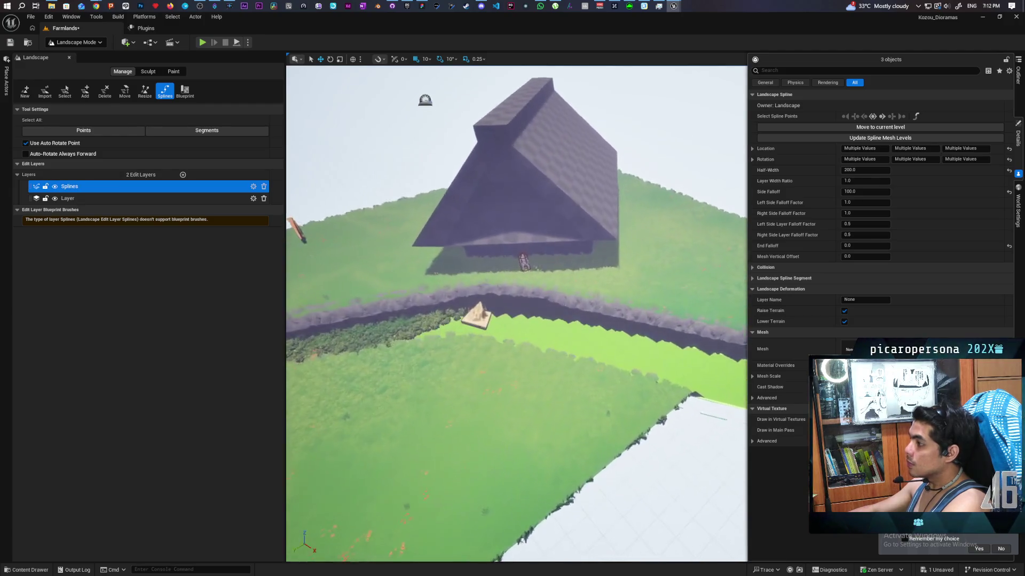
key("s")
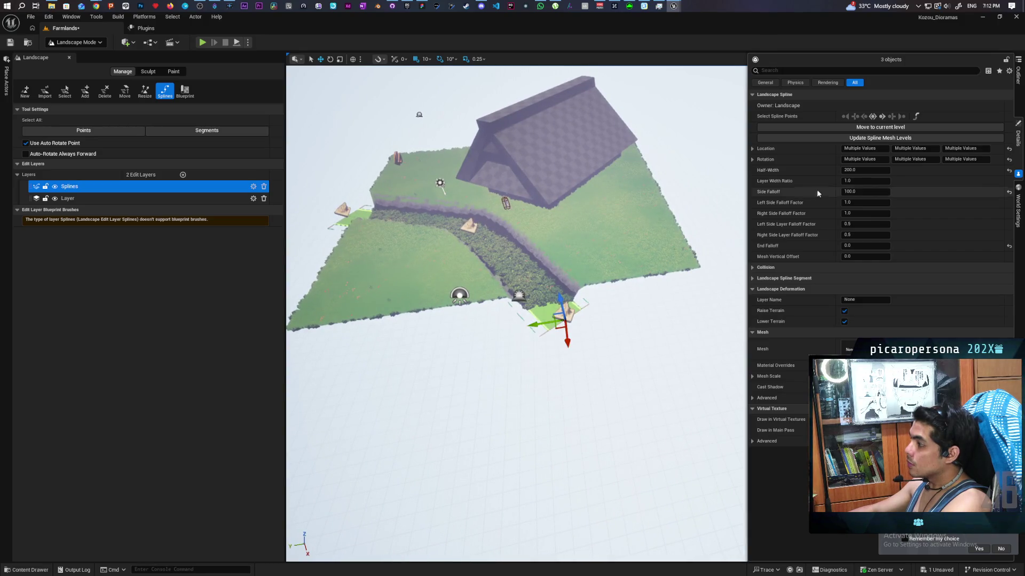
Nudge the road-end spline point down-right and rotate it about 10 degrees.
left_click(582, 320)
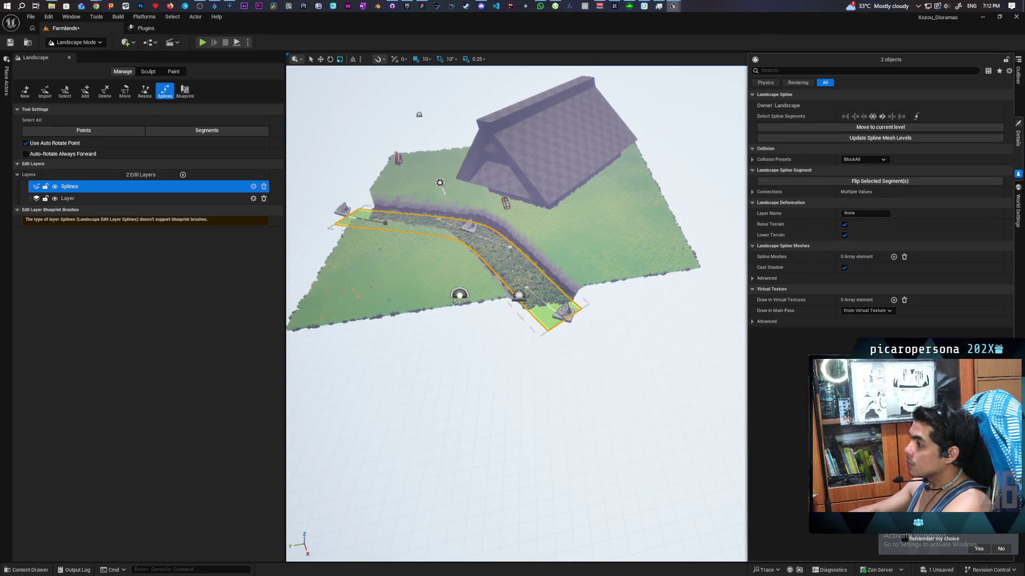
left_click(559, 316)
left_click_drag(540, 341, 554, 350)
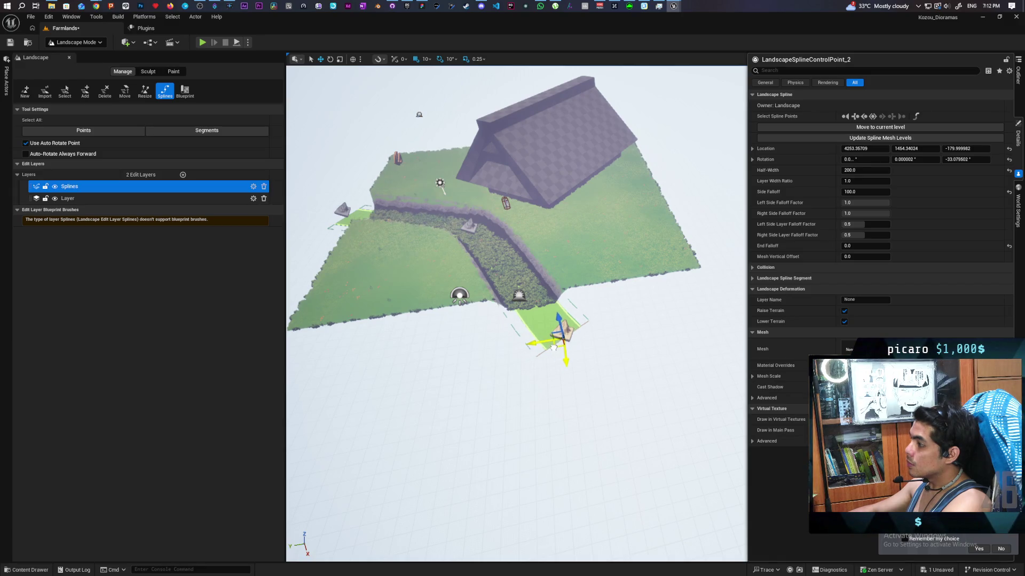
left_click_drag(556, 345, 545, 341)
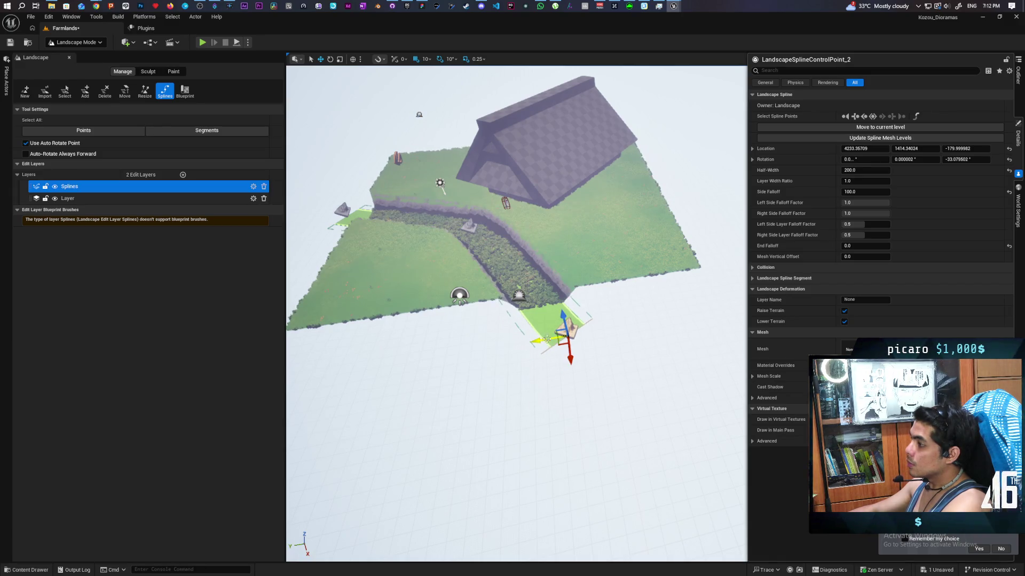
key("e")
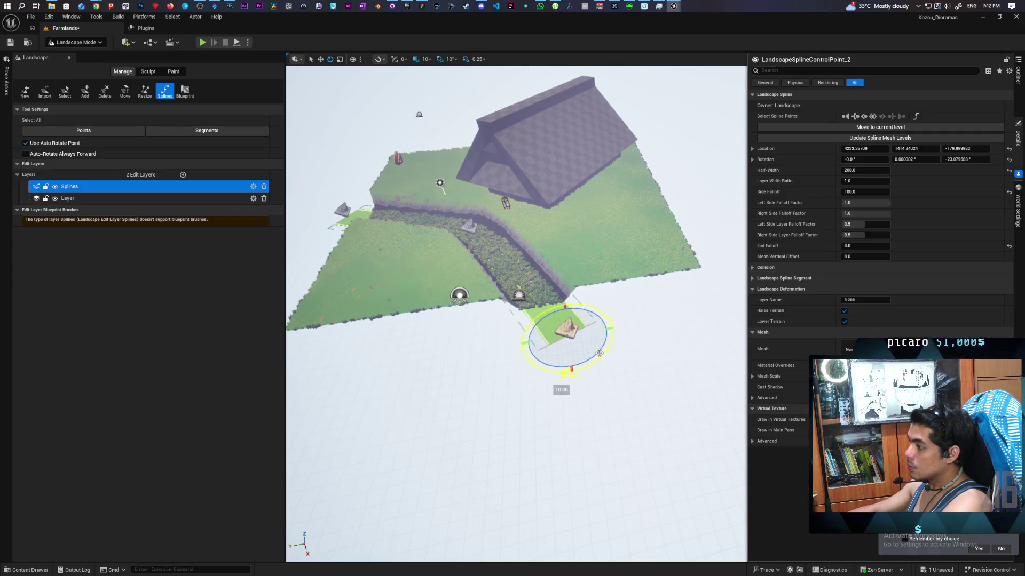
mouse_move(586, 362)
left_mouse_down()
mouse_move(592, 346)
mouse_move(547, 327)
left_mouse_up()
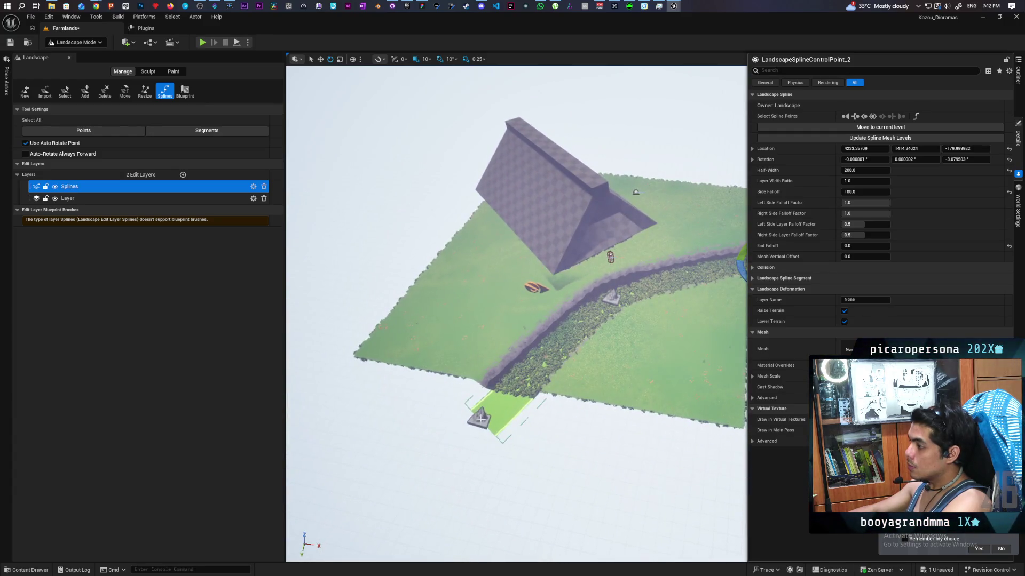
Rotate the other trench end point about 20 degrees and view it from a slightly rotated angle.
left_click(516, 417)
mouse_move(517, 416)
left_mouse_down()
mouse_move(504, 460)
mouse_move(513, 454)
left_mouse_up()
scroll(636, 428, "up", 3)
mouse_move(516, 320)
left_mouse_down()
mouse_move(475, 347)
mouse_move(497, 326)
left_mouse_up()
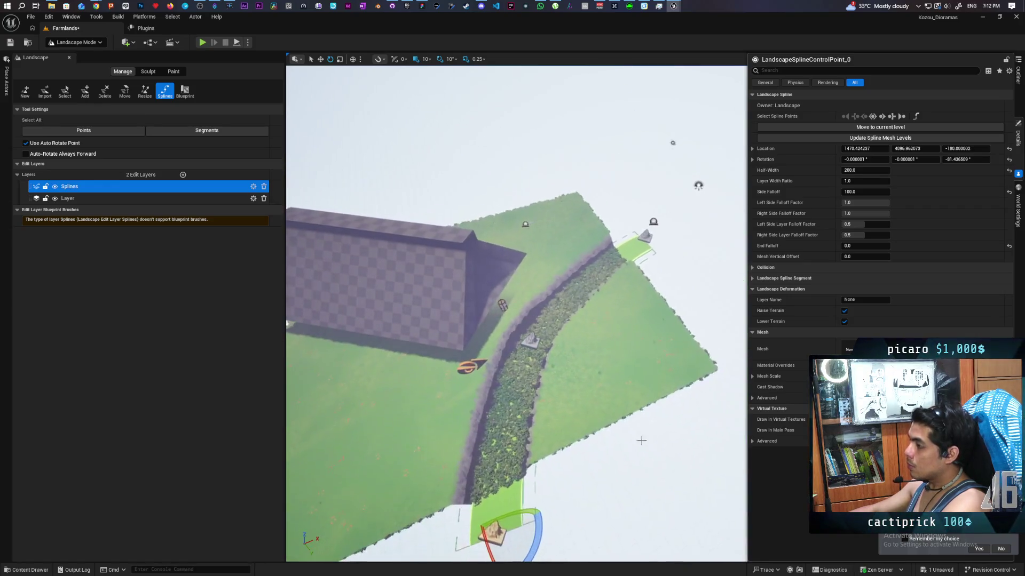
Give all path spline points a Half-Width of 300 and fly down to inspect the path.
left_click(875, 115)
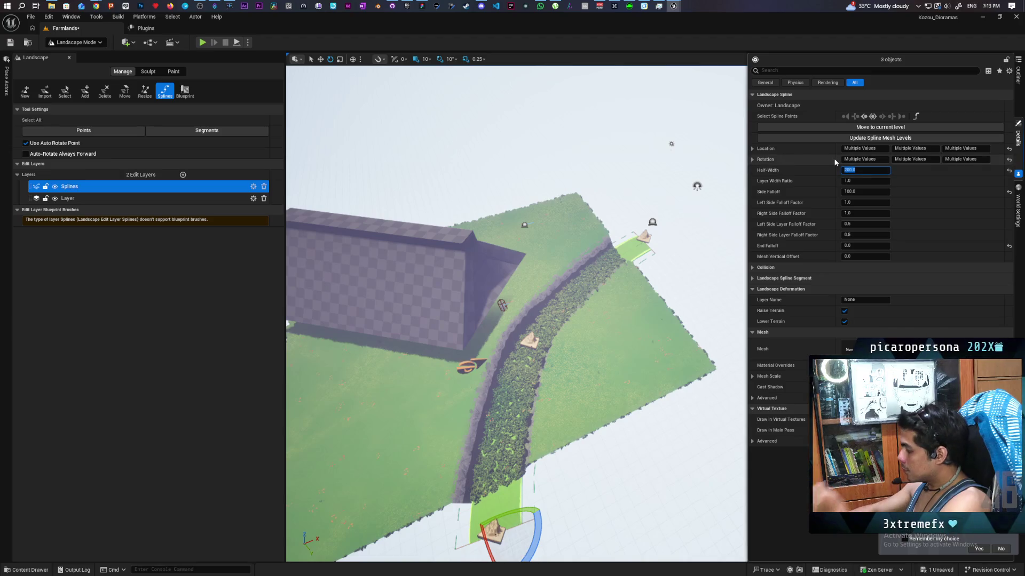
type("300")
key("Return")
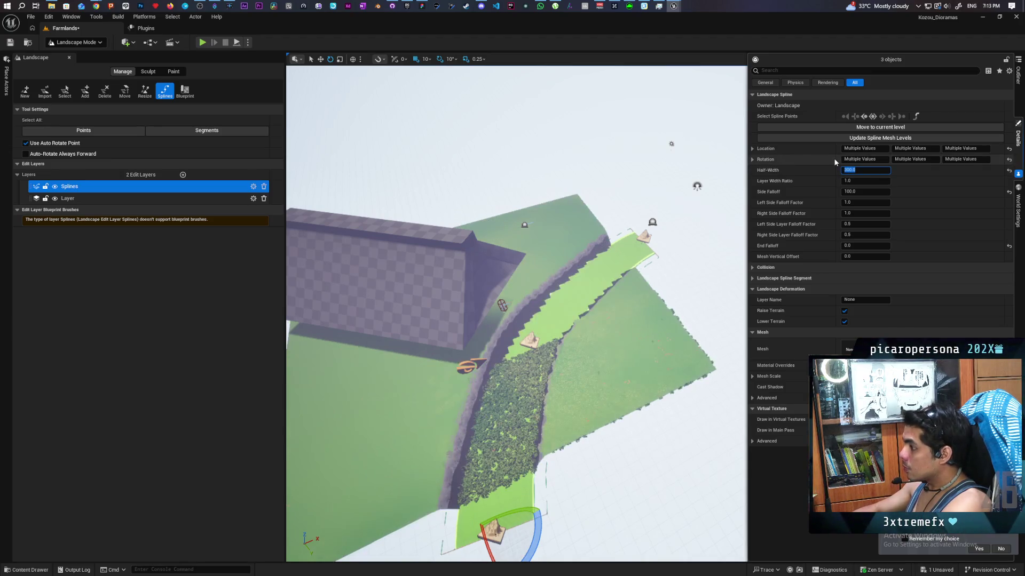
mouse_move(534, 320)
left_mouse_down()
mouse_move(486, 373)
mouse_move(475, 352)
mouse_move(448, 378)
mouse_move(443, 371)
mouse_move(616, 263)
left_mouse_up()
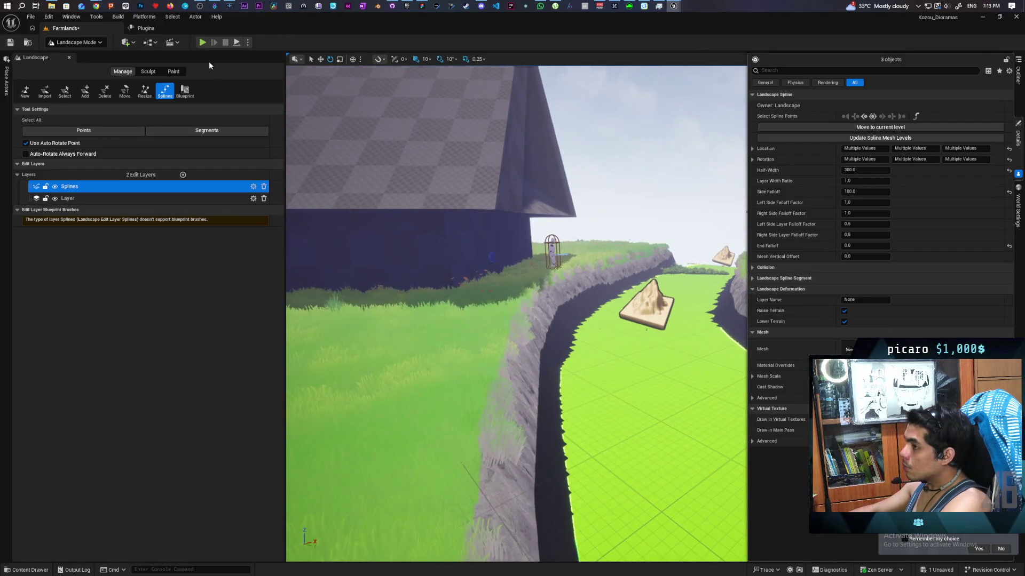
Switch to Selection Mode and show the Outliner's actor list.
left_click(92, 43)
left_click(75, 53)
left_click_drag(374, 320, 344, 314)
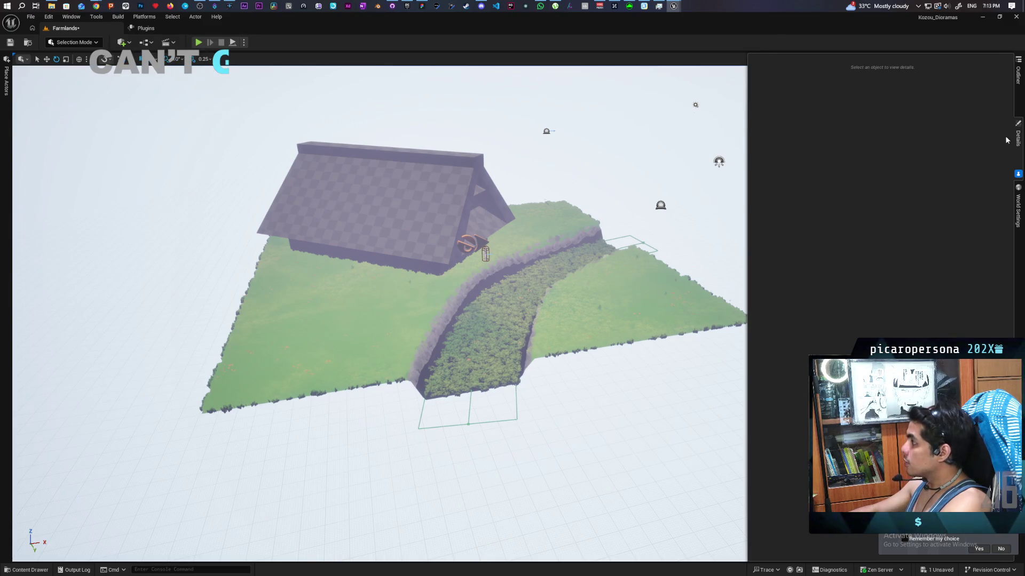
left_click(1018, 75)
Select both runtime virtual texture volumes and set their Scale Z to 1000.
left_click(846, 291)
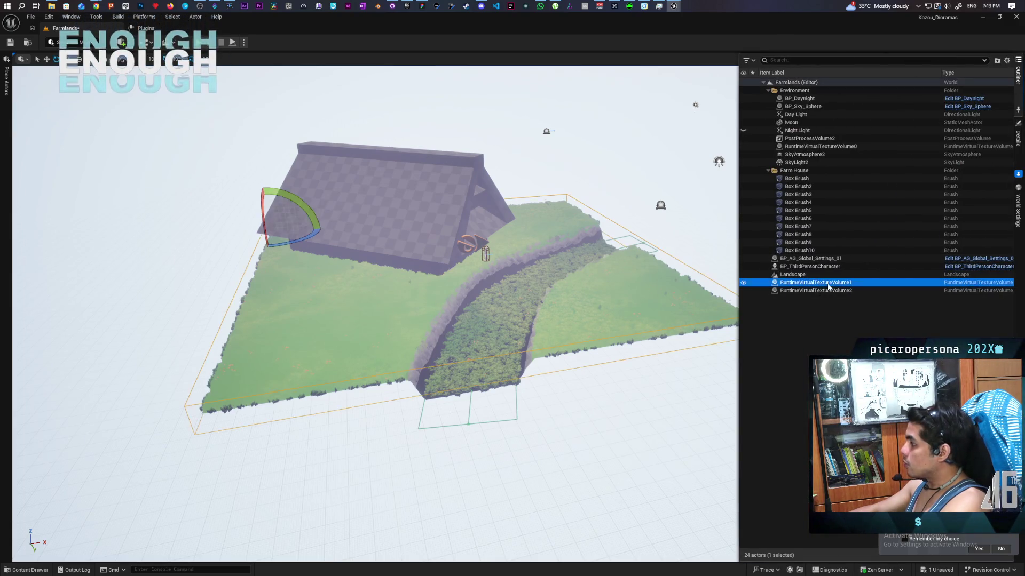
left_click(846, 283, "ctrl")
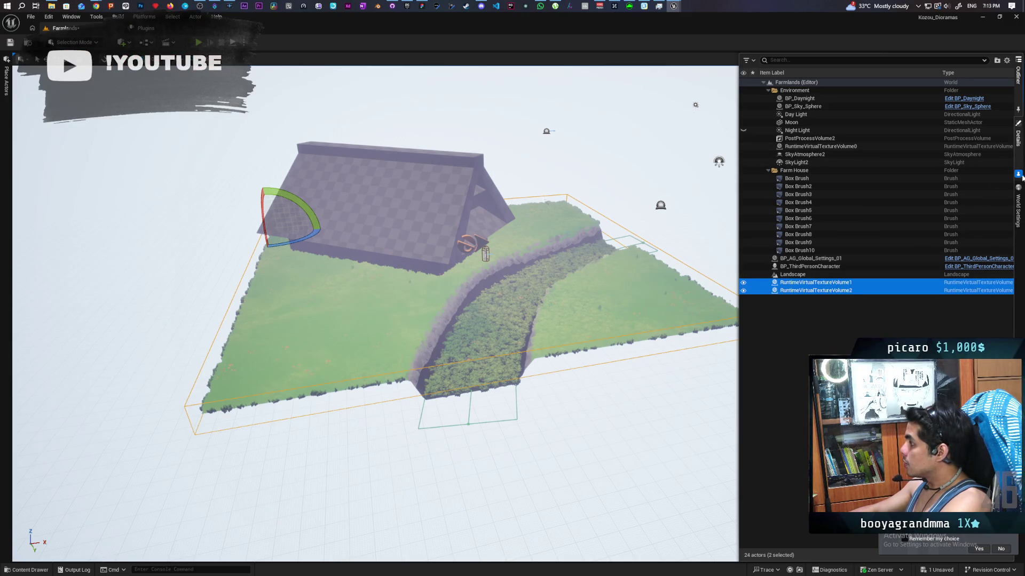
left_click(1018, 138)
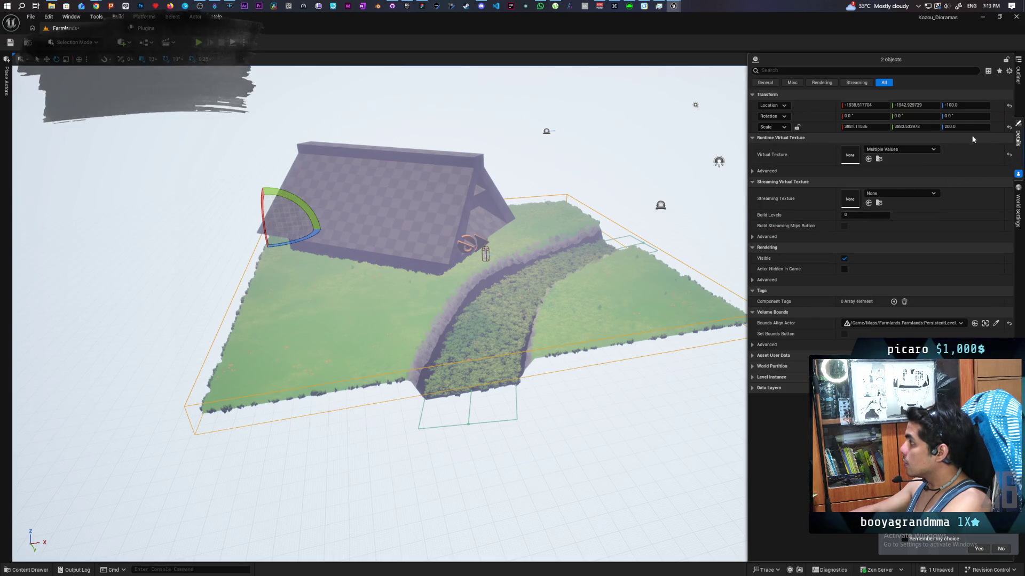
type("100000")
key("Return")
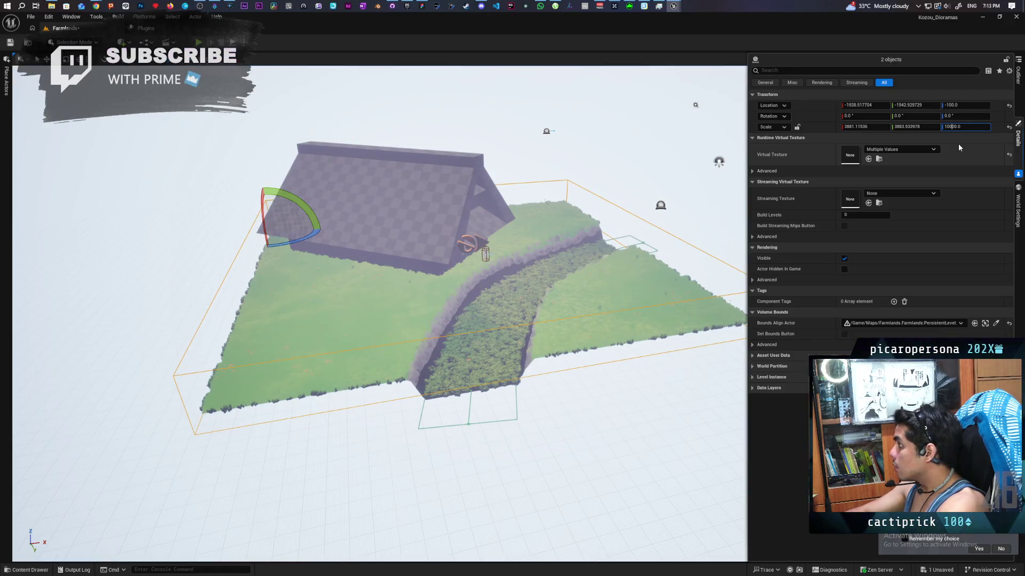
key("Return")
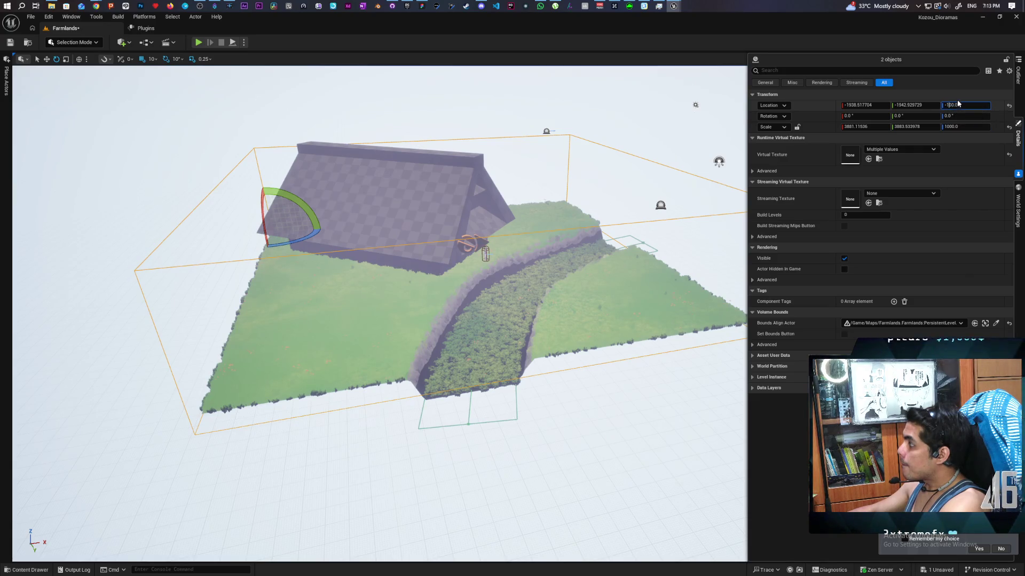
Lower both volumes' Location Z through -200, -500 and -1000, settling at -900.
type("-200")
key("Return")
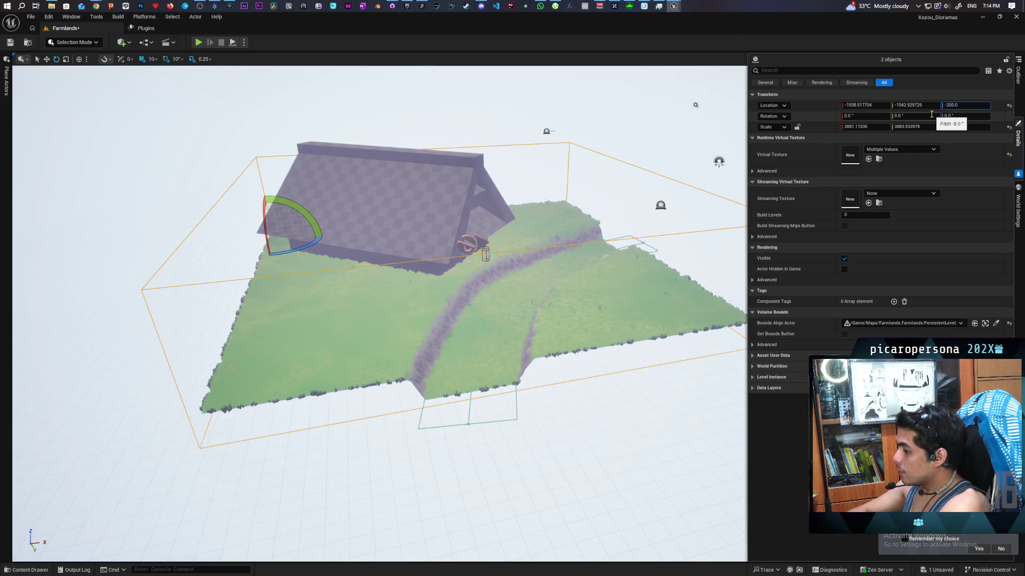
type("-500")
key("Return")
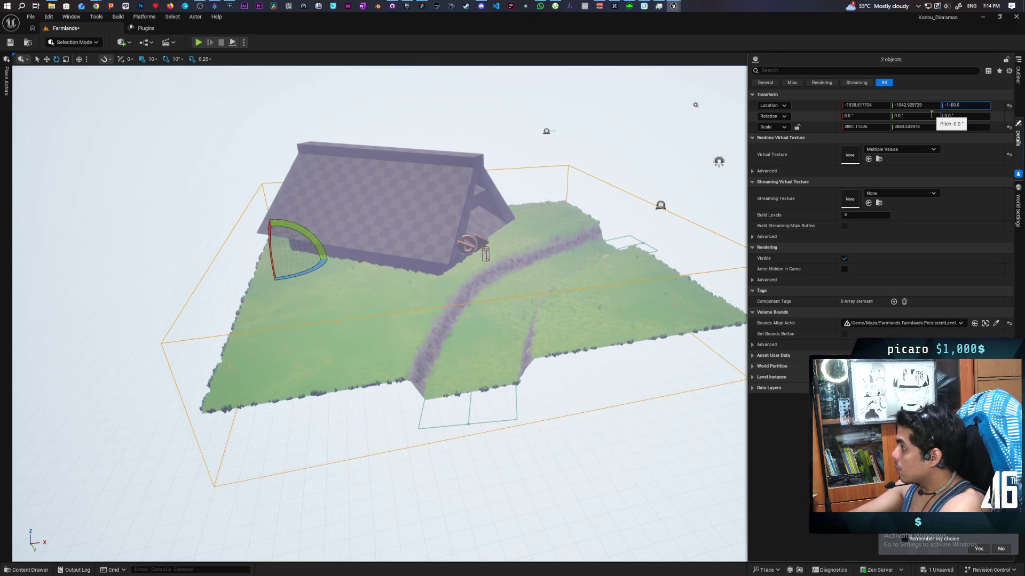
key("Return")
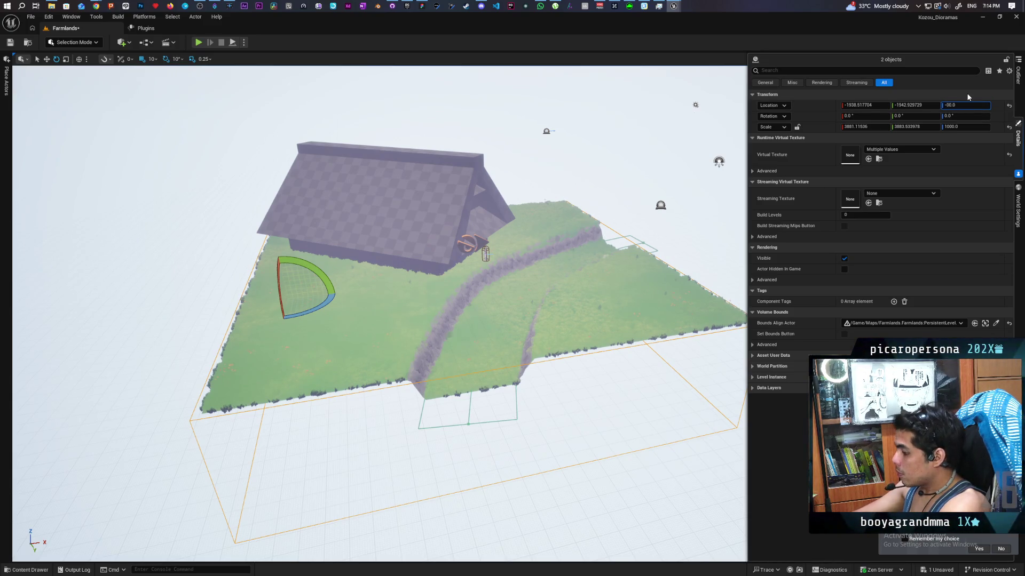
key("Return")
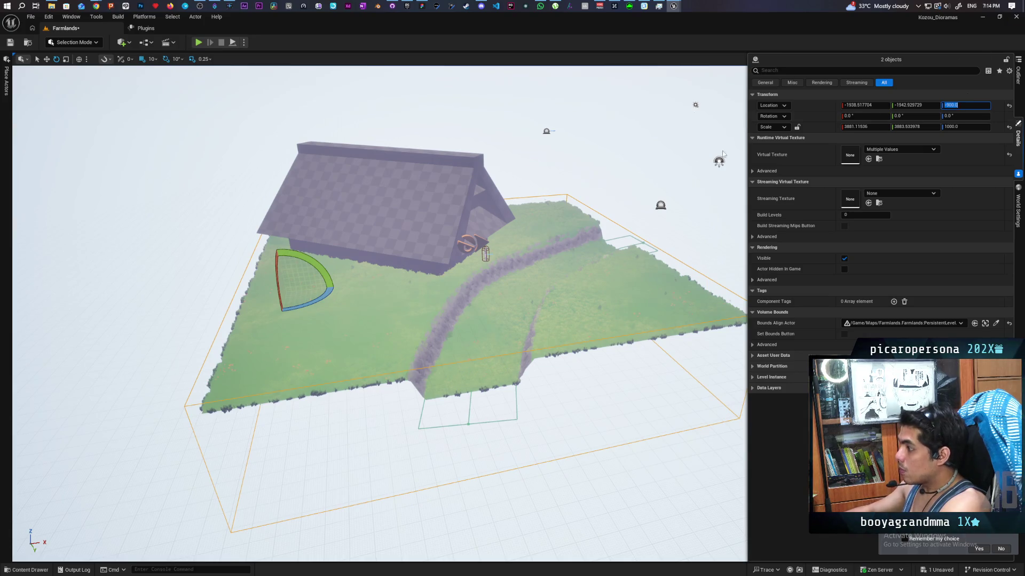
scroll(574, 205, "down", 10)
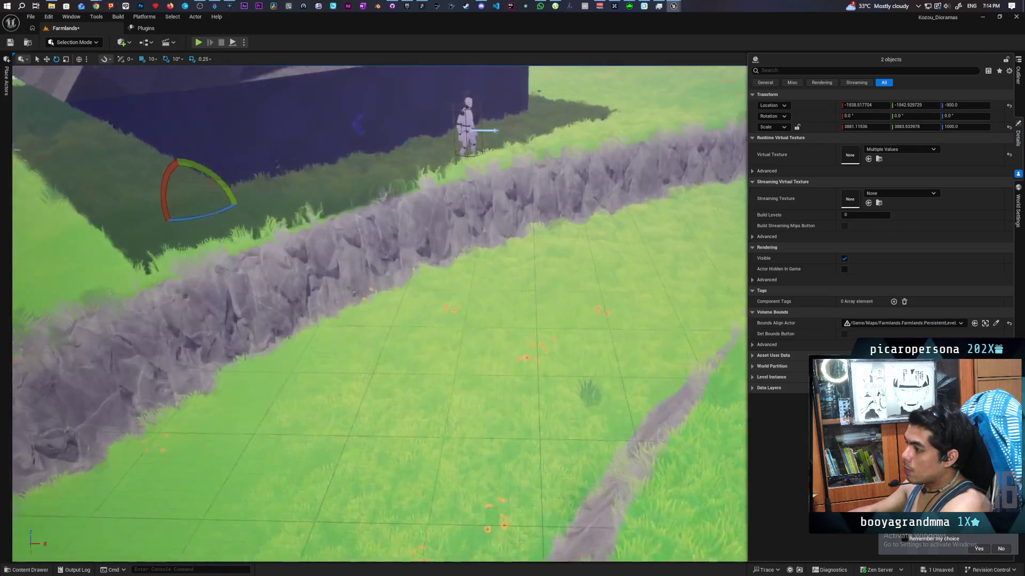
mouse_move(575, 205)
left_mouse_down()
mouse_move(533, 245)
mouse_move(512, 235)
mouse_move(501, 261)
mouse_move(449, 202)
left_mouse_up()
Frame the plateau and switch to Landscape Mode with the Splines tool.
key("f")
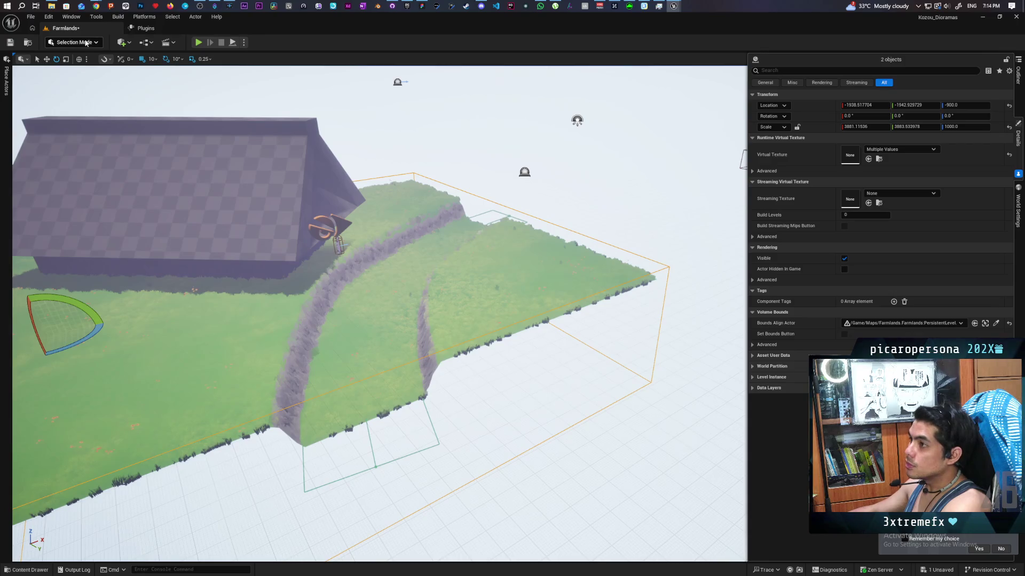
left_click(86, 43)
left_click(93, 67)
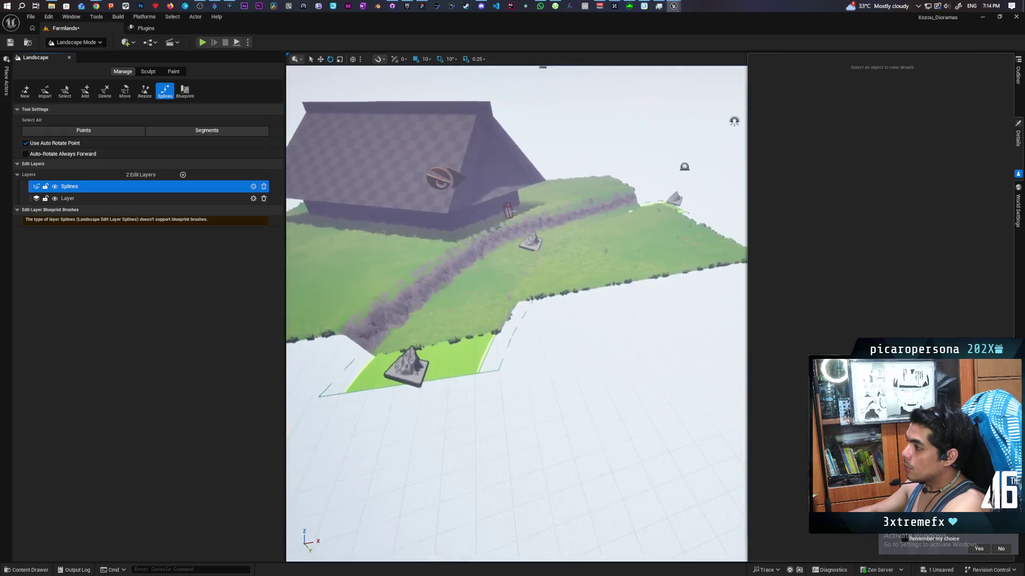
scroll(516, 314, "up", 5)
scroll(516, 314, "down", 5)
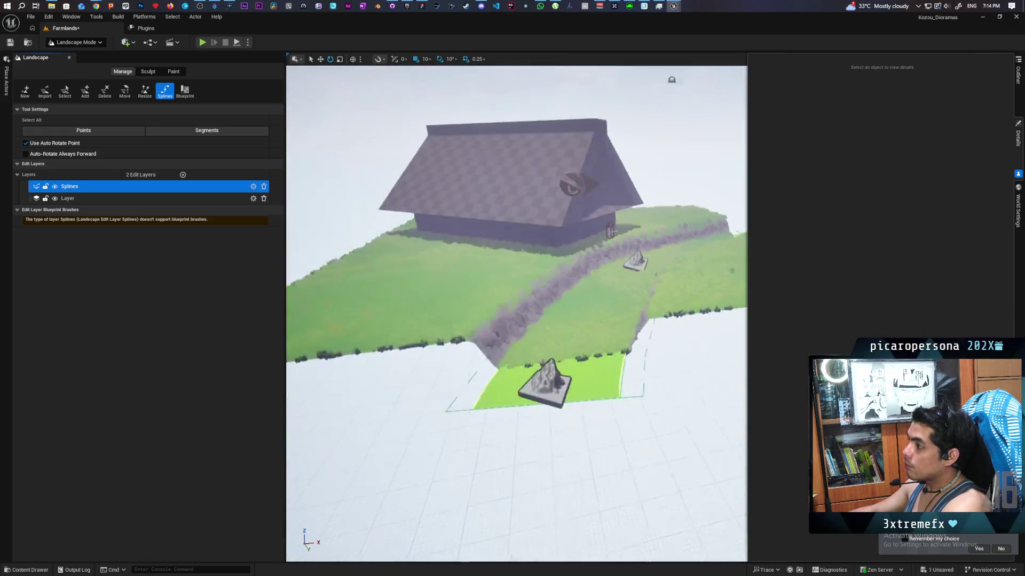
scroll(516, 313, "up", 3)
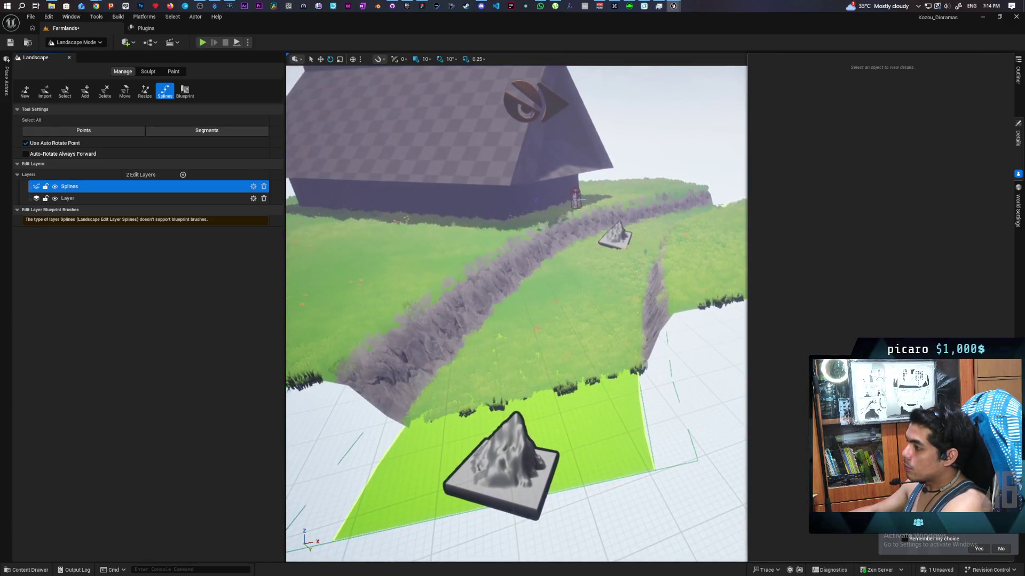
scroll(516, 313, "down", 6)
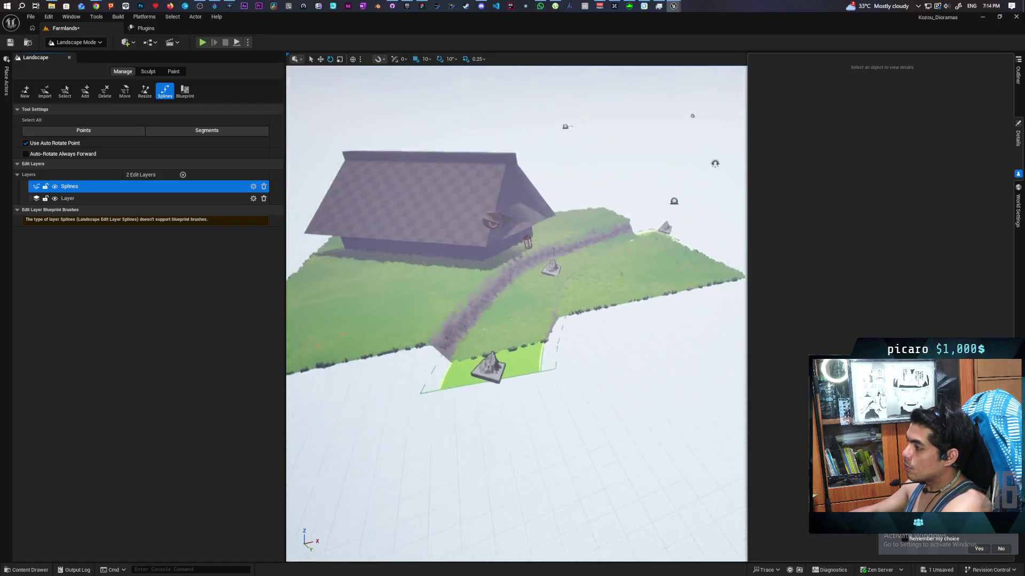
scroll(516, 313, "up", 3)
scroll(516, 313, "down", 2)
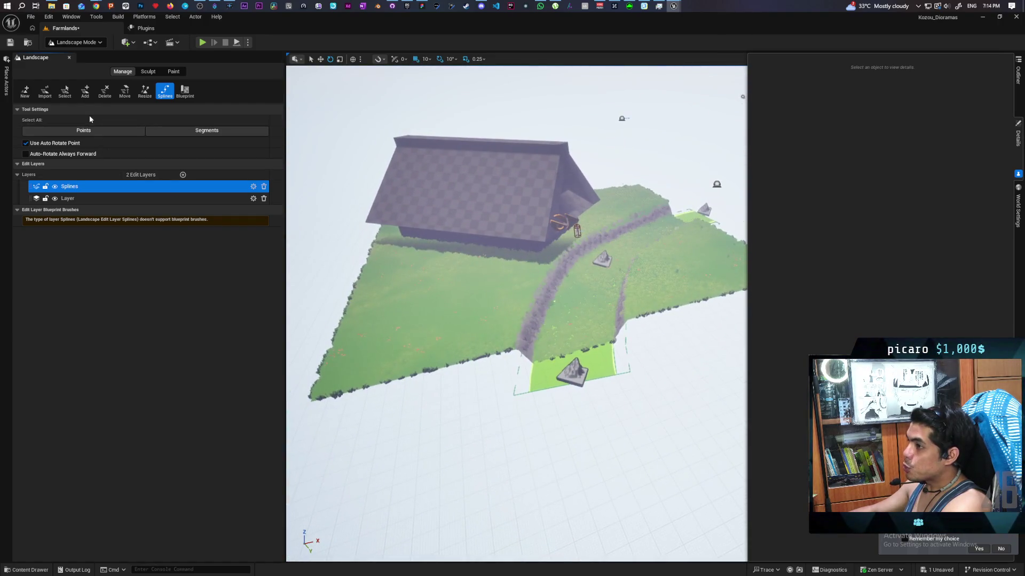
Select the existing path spline's points to inspect them, then clear the selection.
left_click(88, 132)
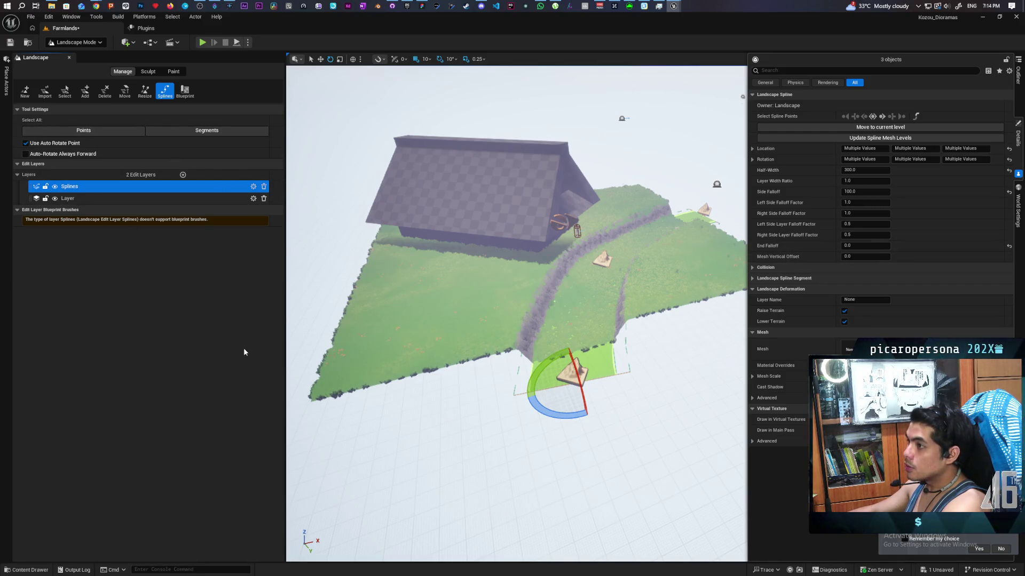
left_click(439, 428)
mouse_move(622, 384)
left_mouse_down()
mouse_move(608, 373)
mouse_move(629, 395)
mouse_move(623, 385)
left_mouse_up()
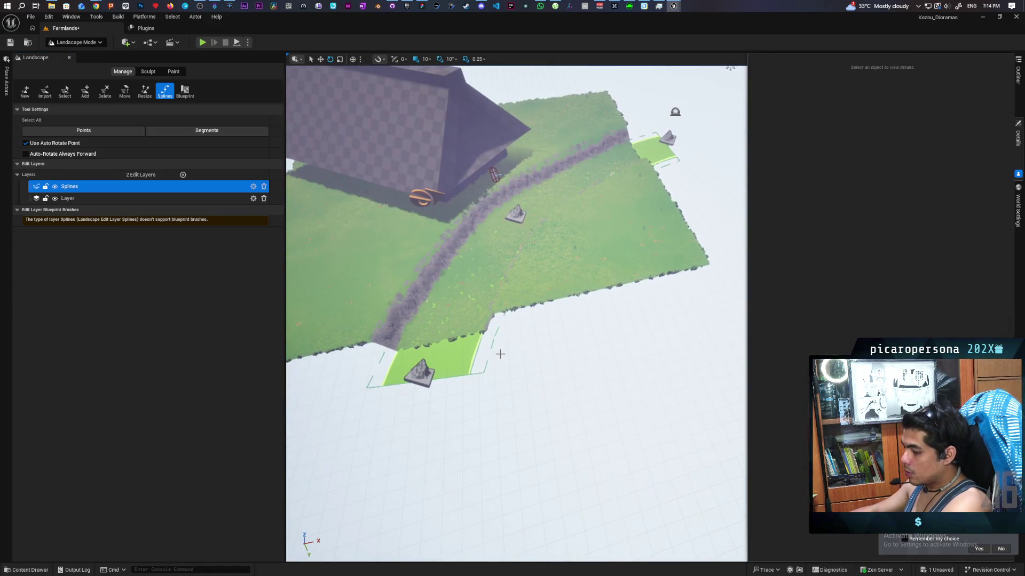
Place three new spline points across the terrain and select all of them.
left_click(533, 371, "ctrl")
left_click(597, 220, "ctrl")
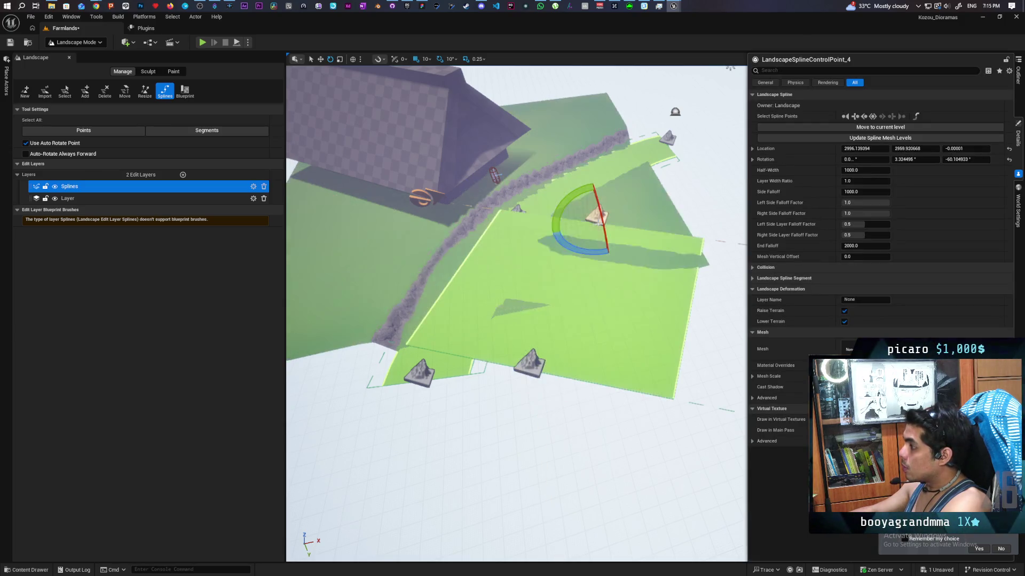
left_click(712, 170, "ctrl")
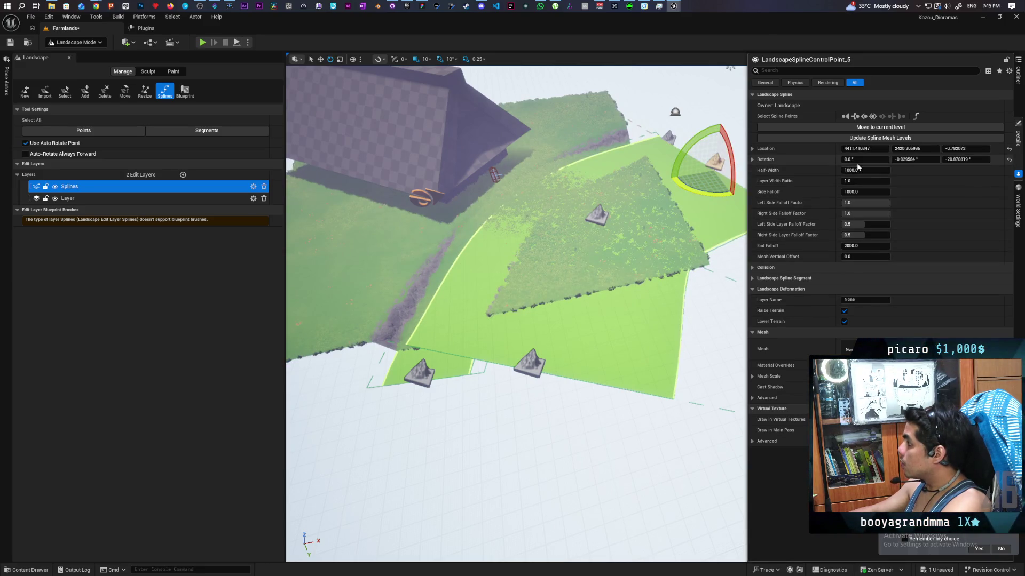
left_click(873, 117)
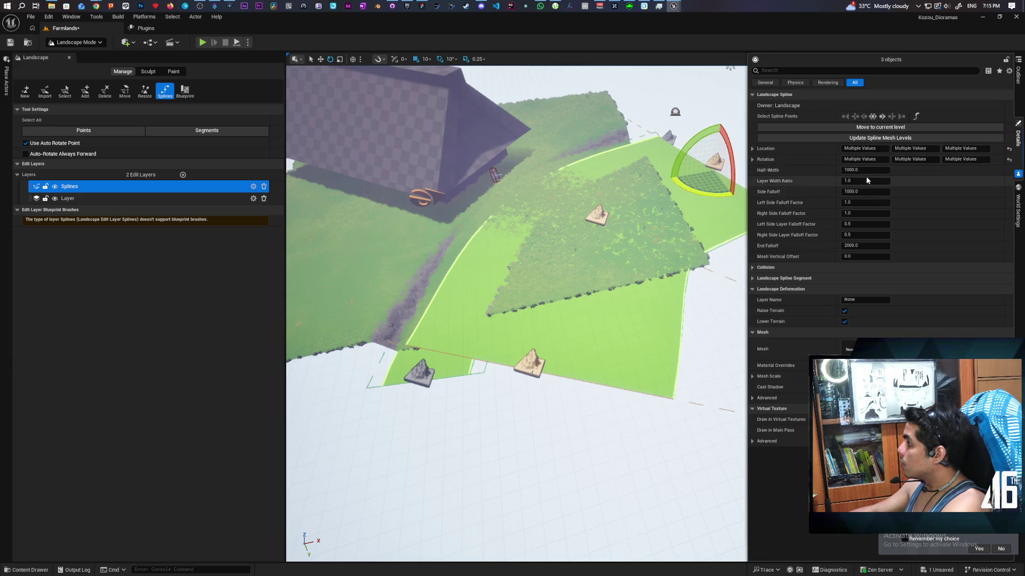
Give the new spline Half-Width 300, Side Falloff 100 and End Falloff 0.
type("300")
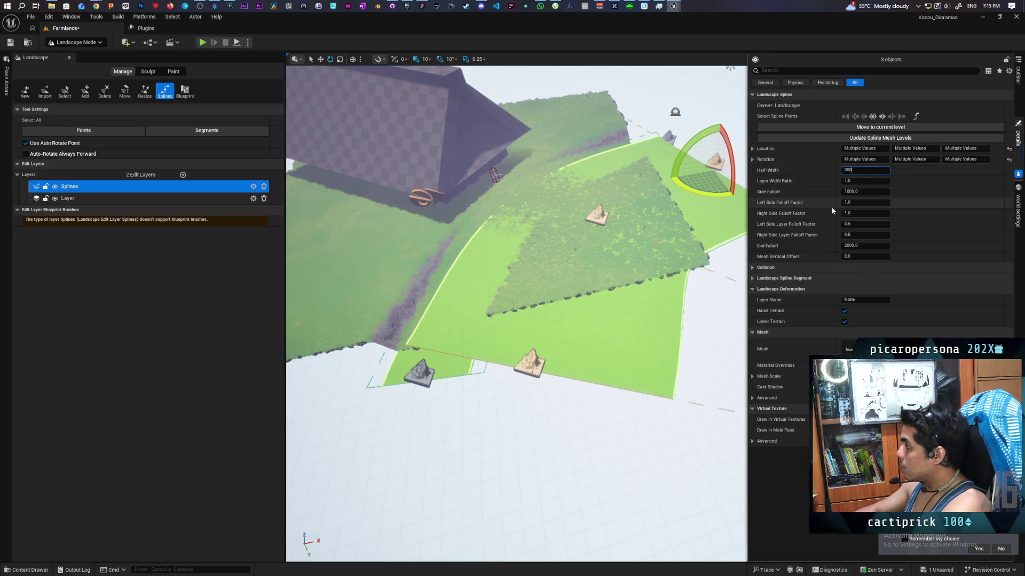
key("Return")
left_click(872, 191)
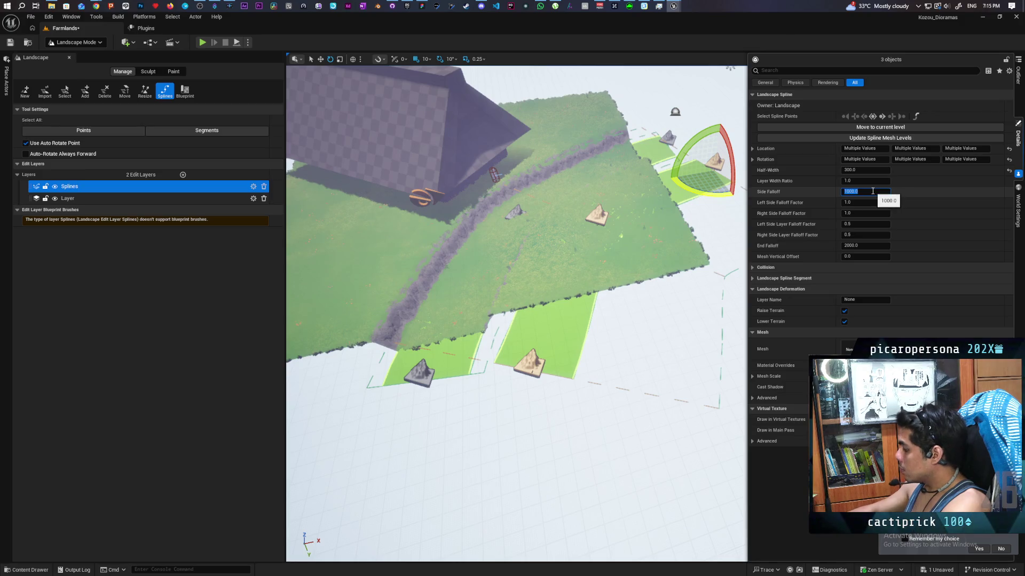
type("100")
key("Return")
left_click(863, 244)
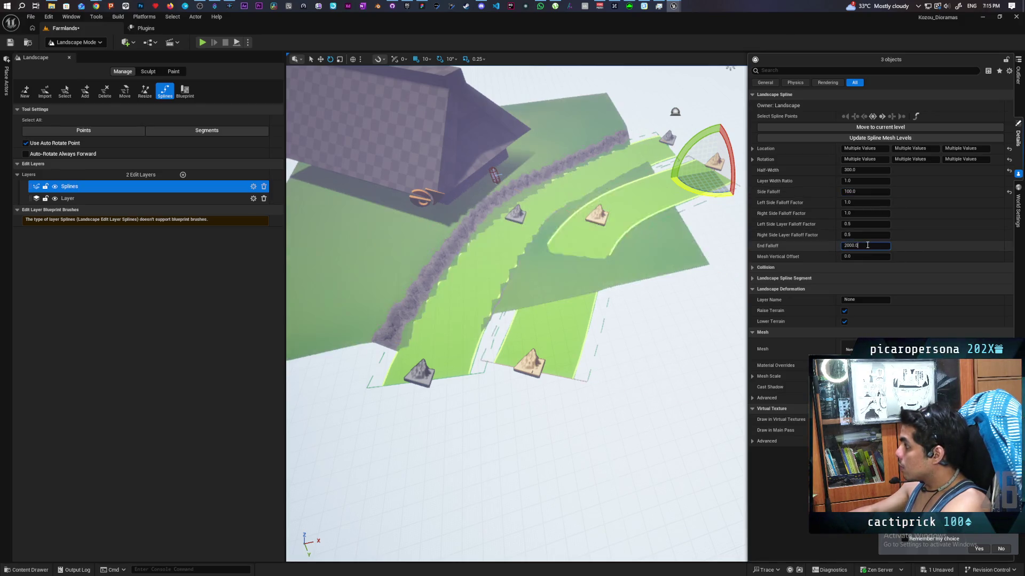
type("0")
key("Return")
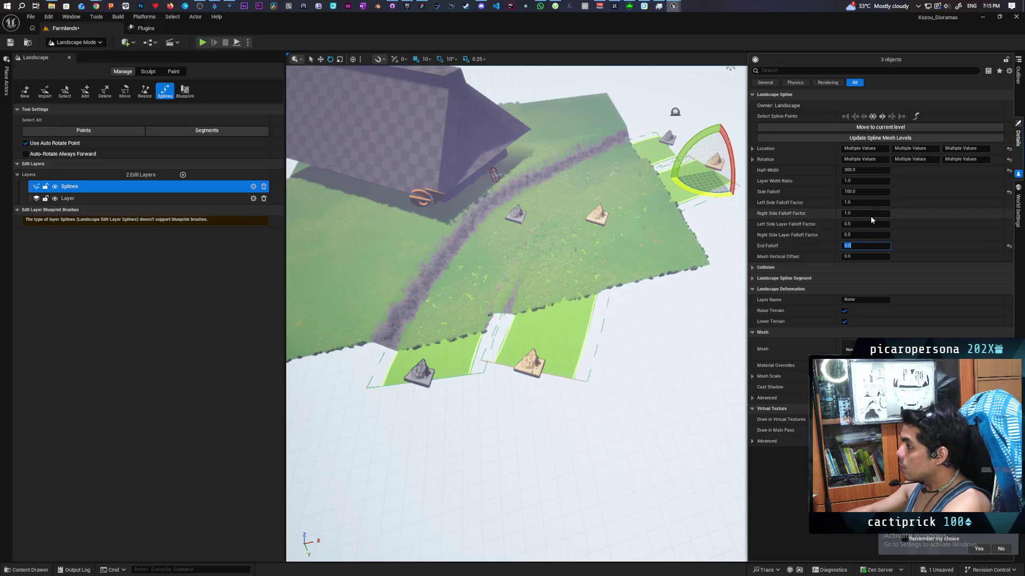
left_click(873, 116)
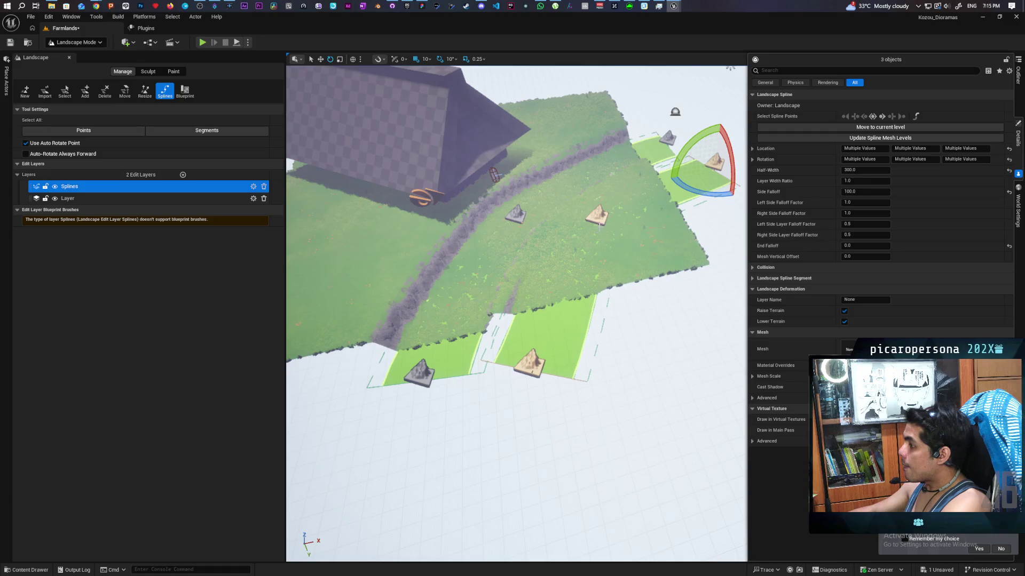
left_click(698, 108)
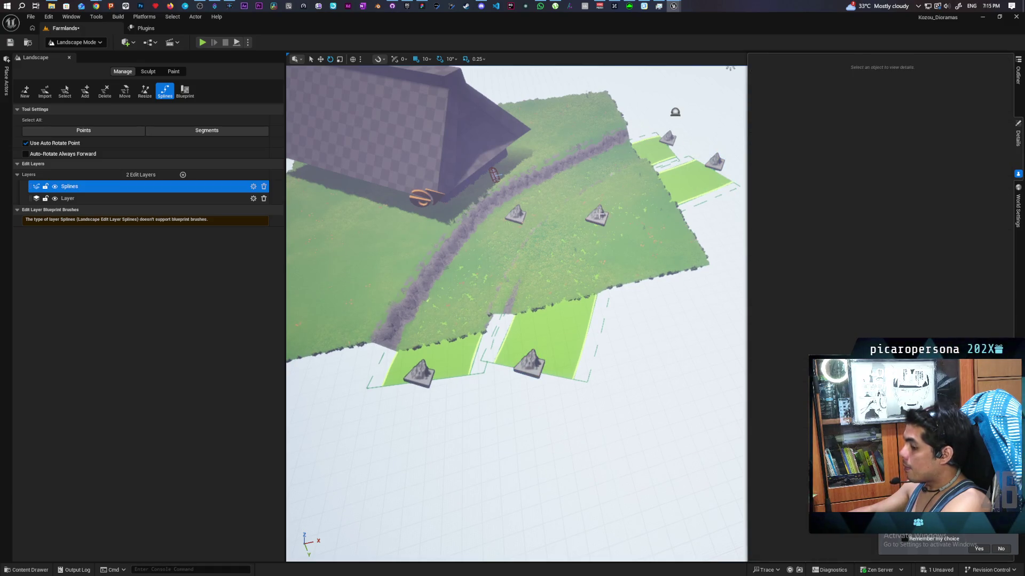
Select all points of the second spline and lower them to -400 to carve a trench.
left_click(599, 214)
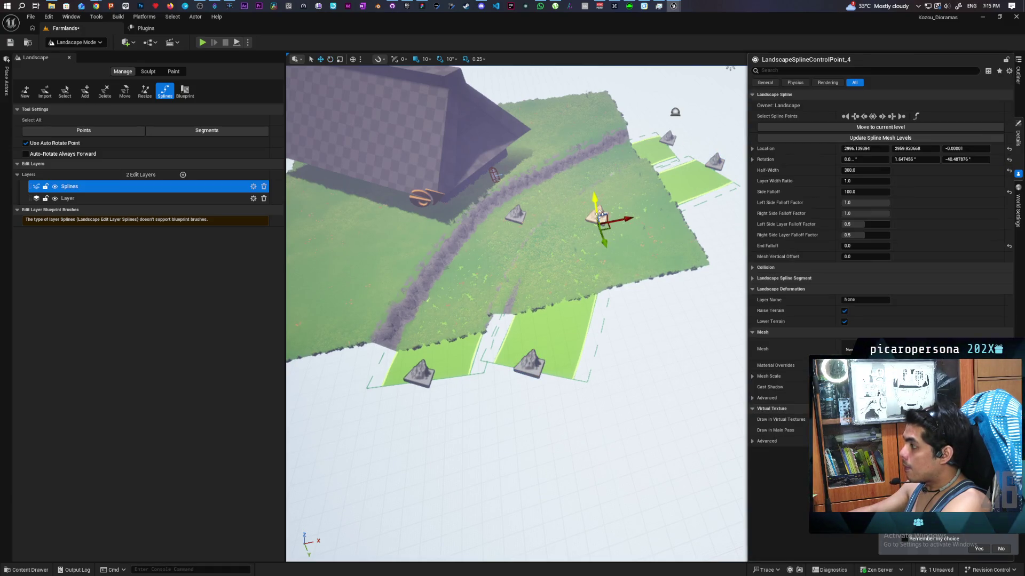
left_click(872, 116)
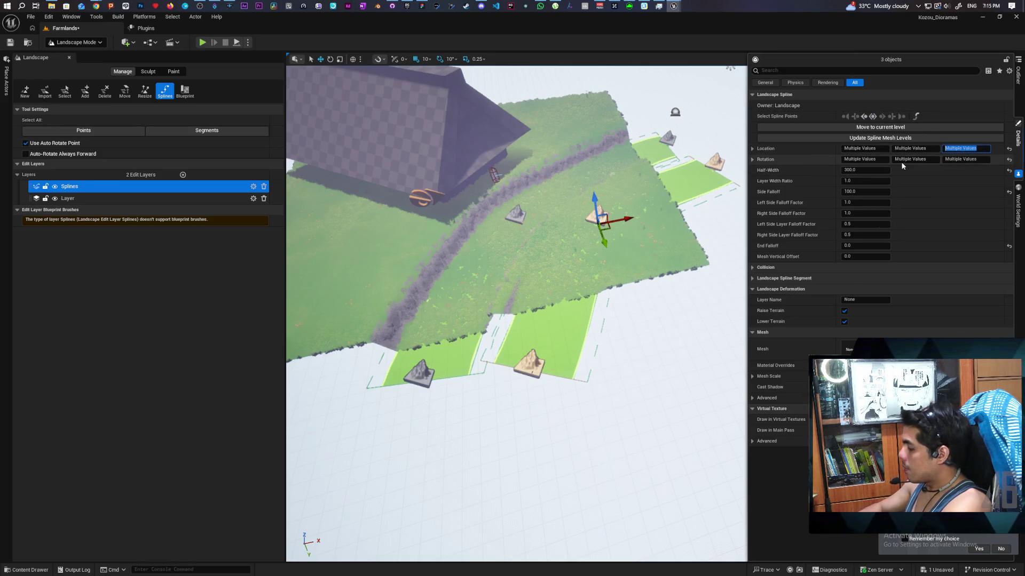
type("0")
key("Return")
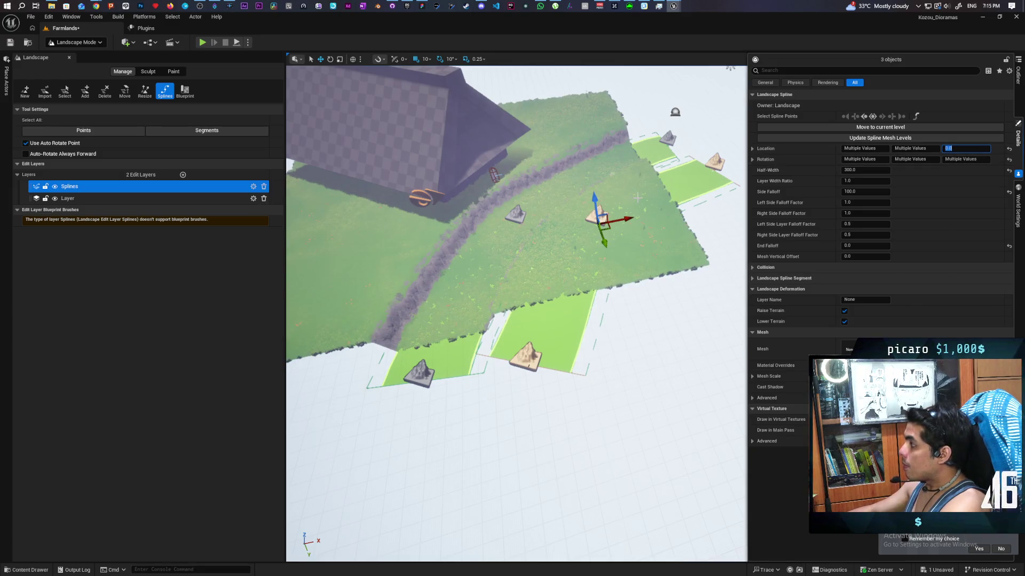
left_click_drag(594, 200, 598, 245)
scroll(598, 245, "up", 10)
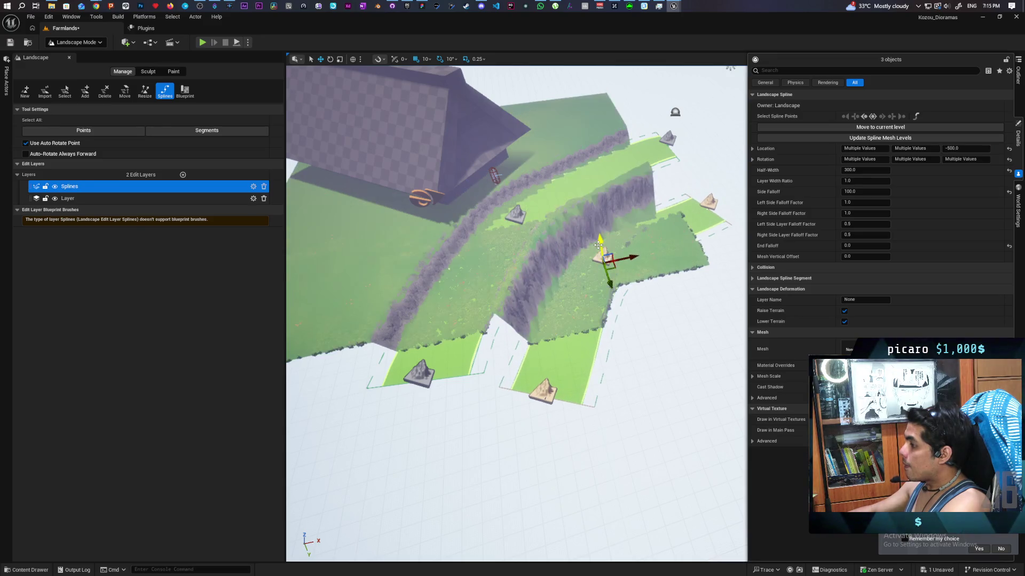
scroll(702, 257, "down", 10)
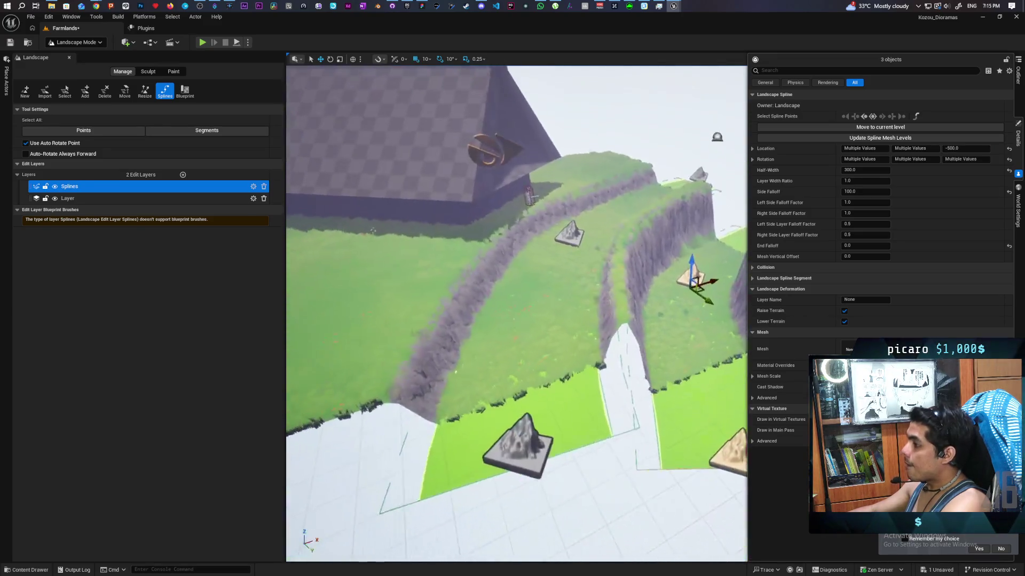
mouse_move(703, 265)
left_mouse_down()
mouse_move(681, 271)
mouse_move(660, 233)
left_mouse_up()
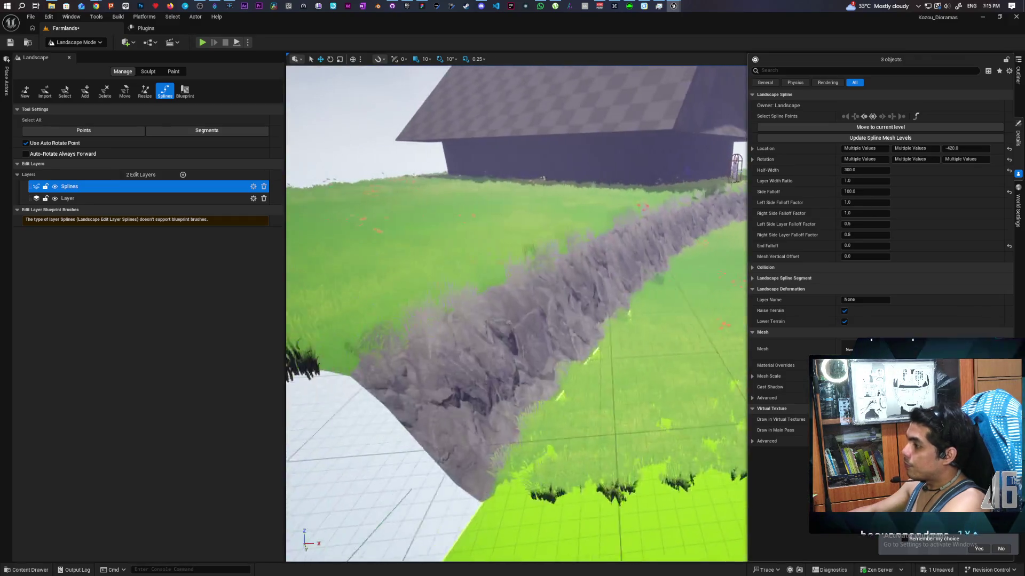
scroll(657, 286, "down", 10)
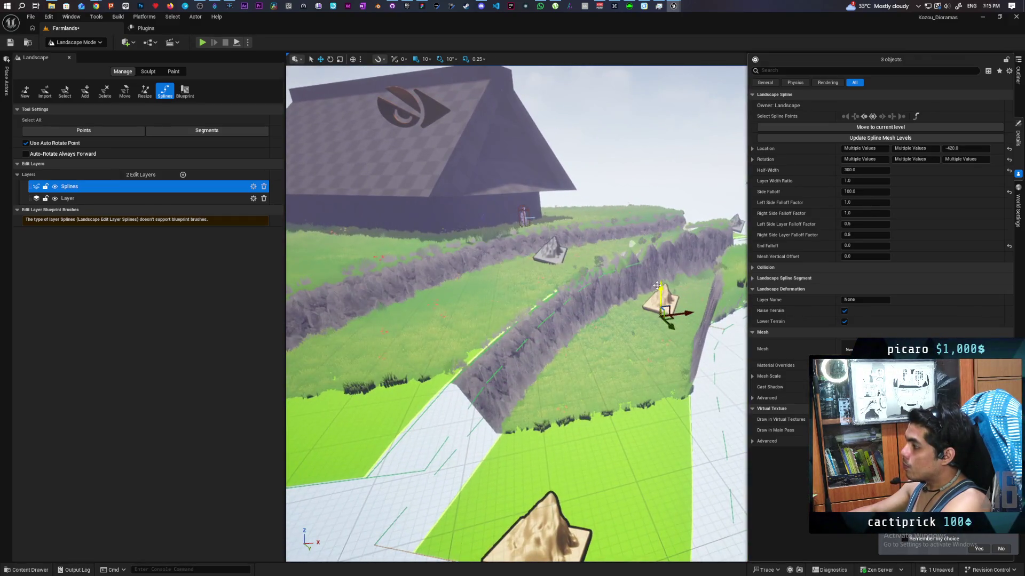
left_click_drag(656, 285, 565, 264)
left_click_drag(613, 412, 613, 412)
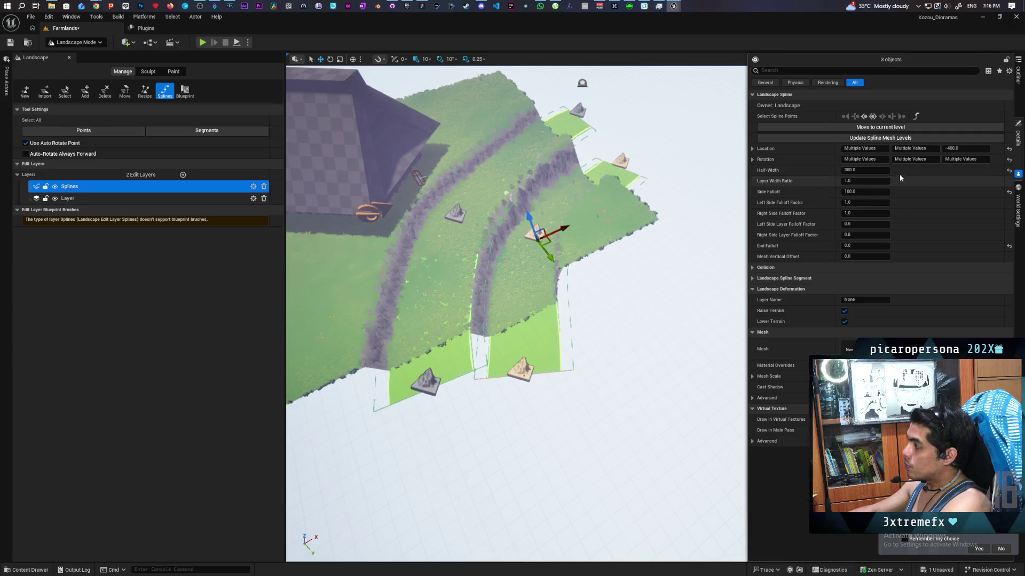
Rotate the second spline's end control point to curve the road, then deselect it.
left_click(916, 116)
left_click(520, 367)
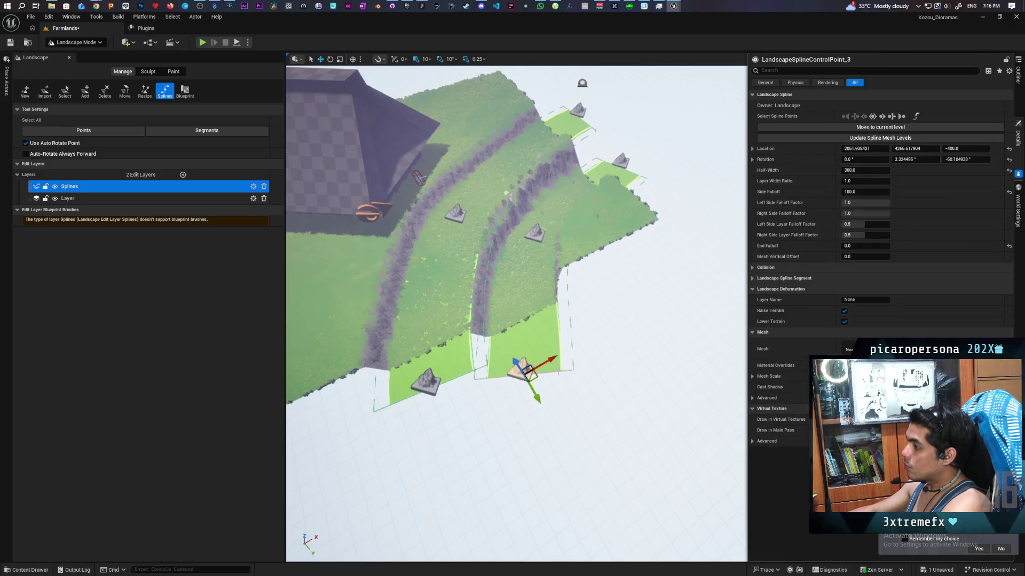
left_click_drag(567, 377, 570, 374)
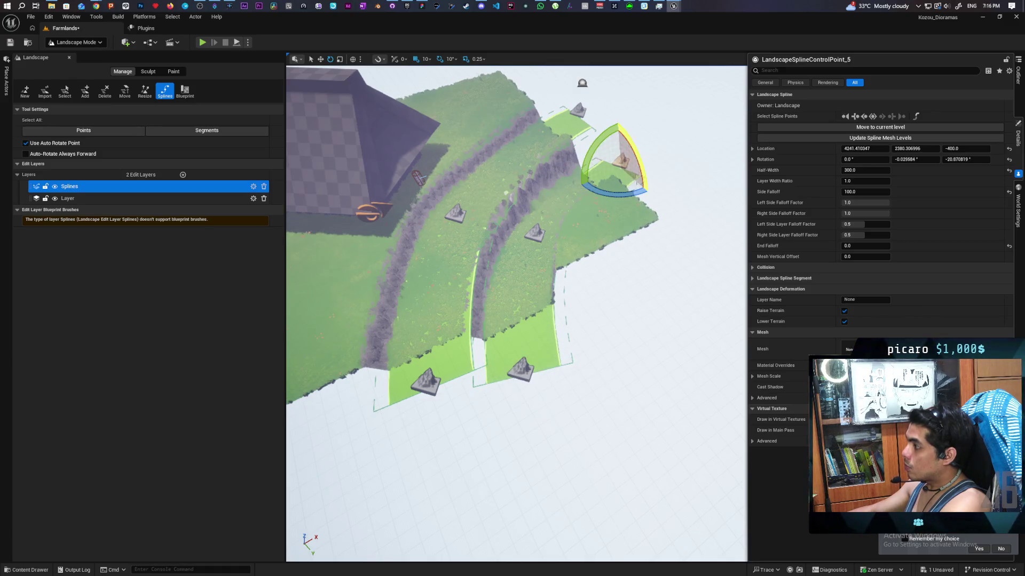
mouse_move(608, 204)
left_mouse_down()
mouse_move(571, 208)
mouse_move(571, 229)
mouse_move(571, 211)
mouse_move(571, 230)
mouse_move(555, 230)
mouse_move(555, 193)
mouse_move(533, 250)
mouse_move(512, 237)
left_mouse_up()
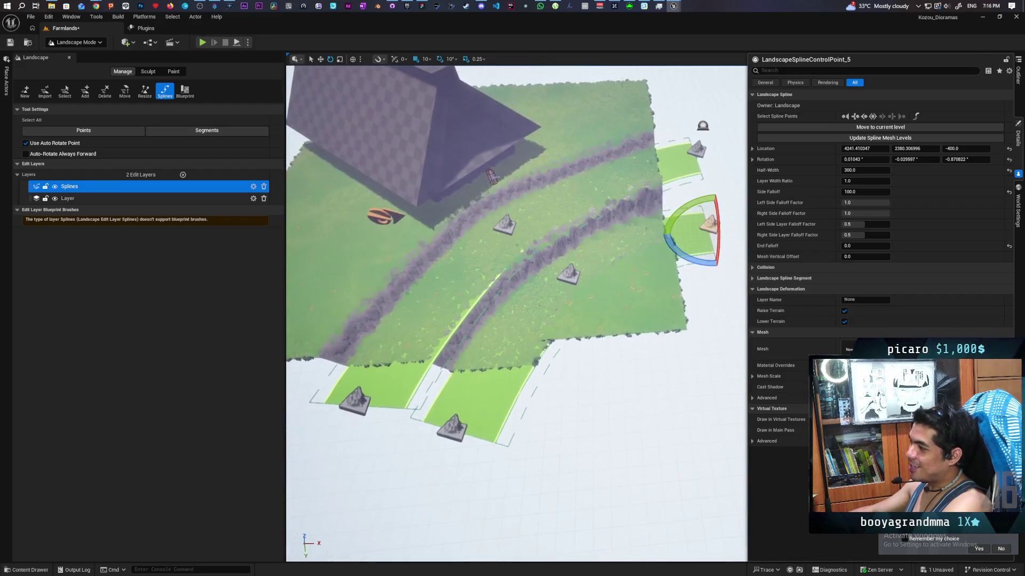
left_click(493, 498)
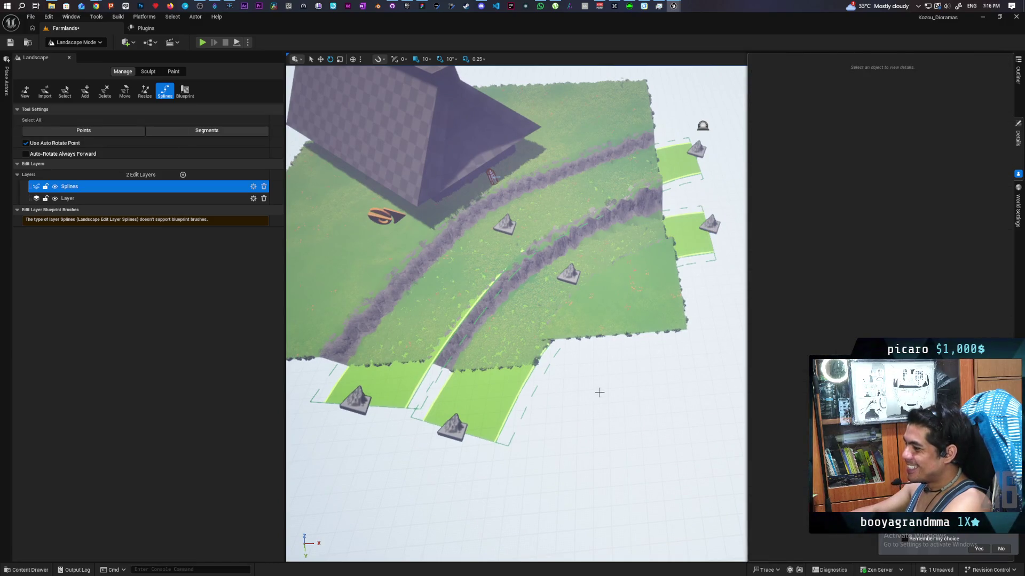
Place three new spline points across the fields and select them all.
left_click(569, 425, "ctrl")
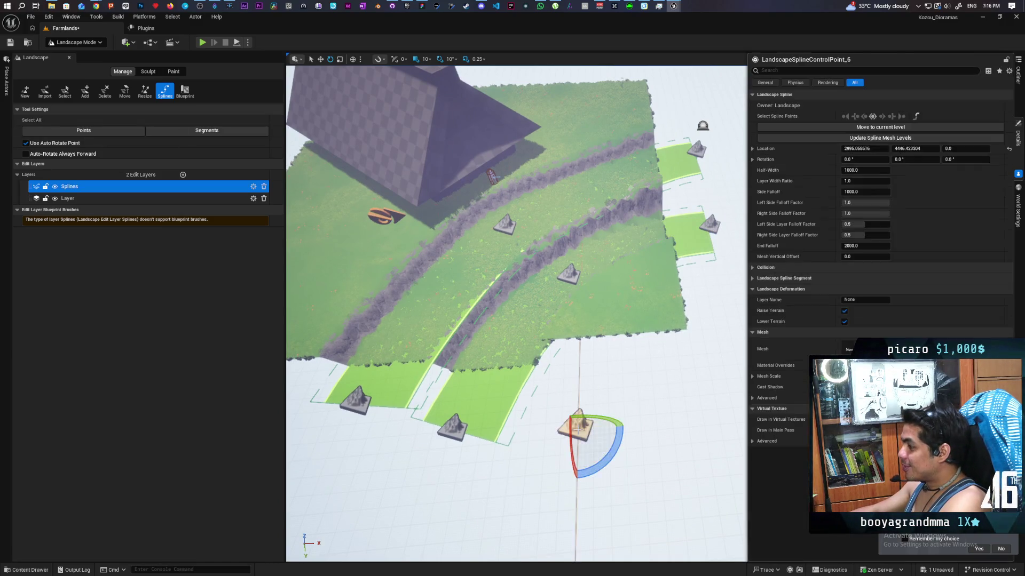
left_click(635, 297, "ctrl")
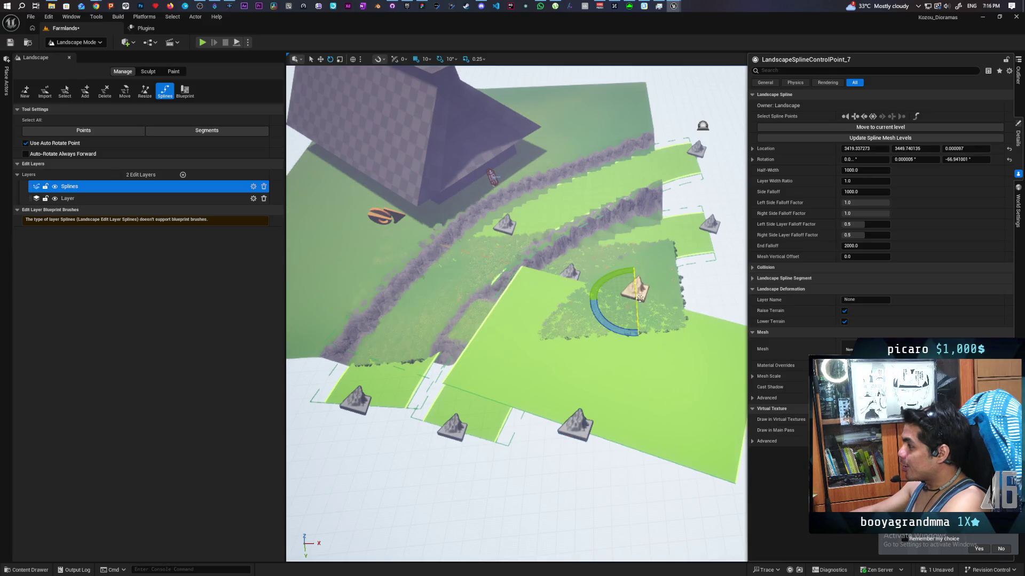
left_click(724, 248, "ctrl")
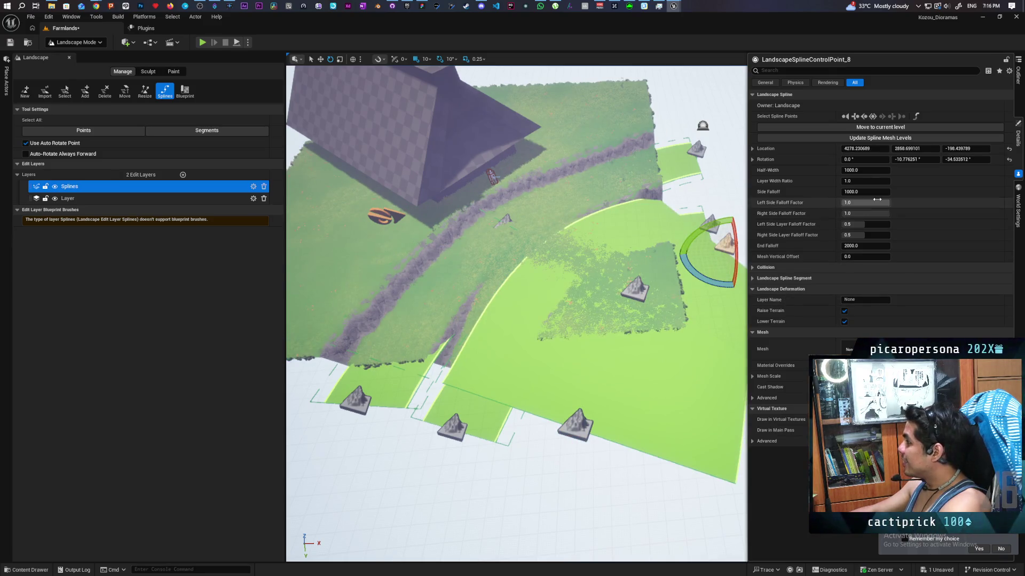
left_click(873, 116)
Set the new spline's Half-Width 300, Side Falloff 100 and End Falloff 0.
left_click(865, 169)
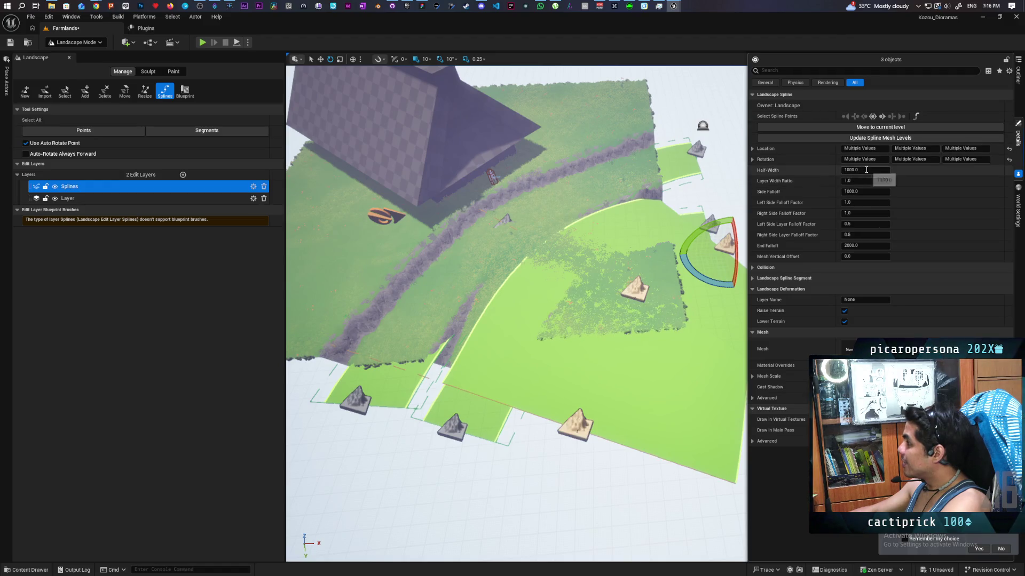
type("300")
key("Return")
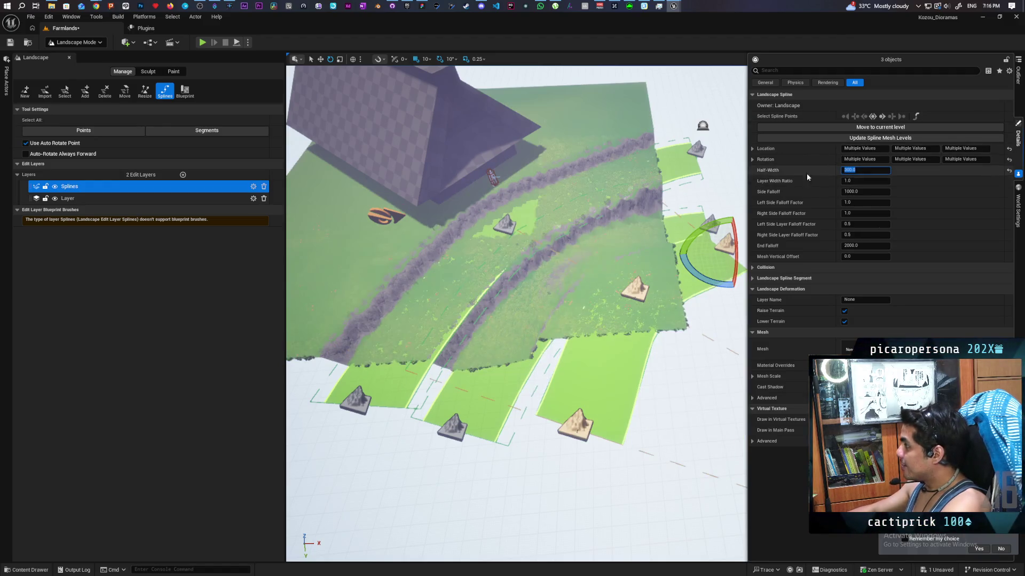
type("100")
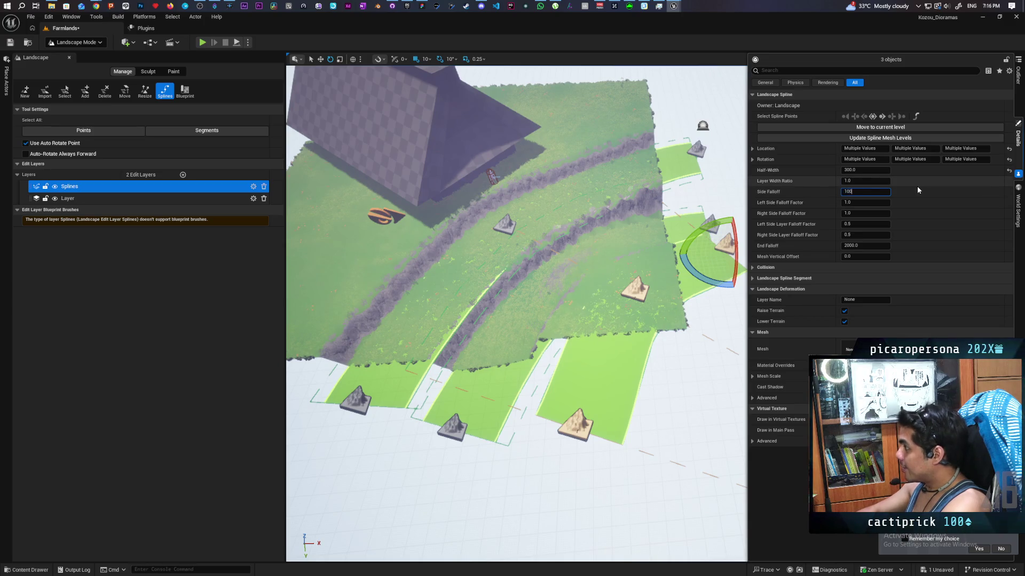
left_click(856, 245)
type("0")
key("Return")
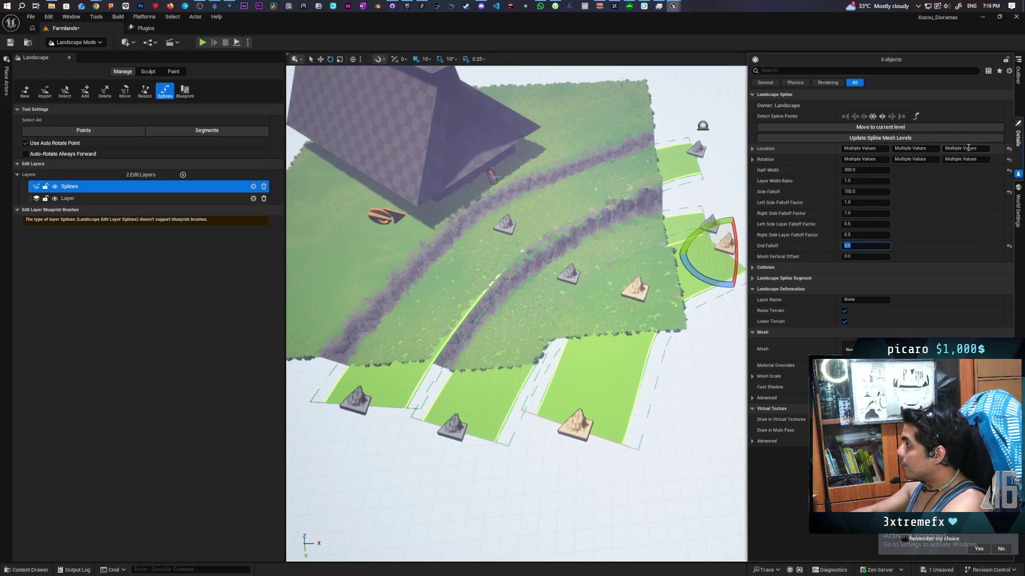
Set the new points' height to 0, undo a stray entry, and reselect all spline points.
type("0")
key("Return")
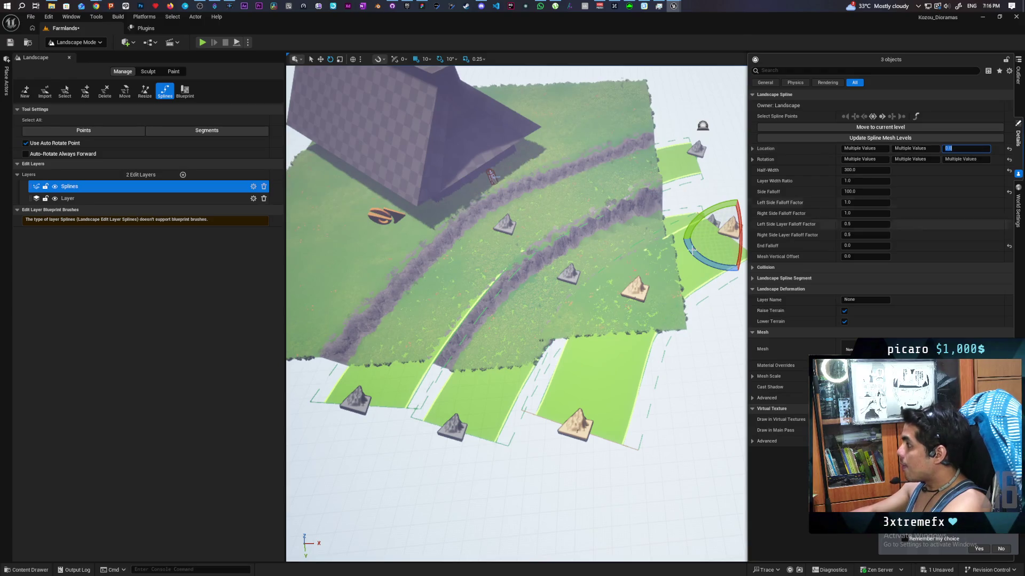
type("w")
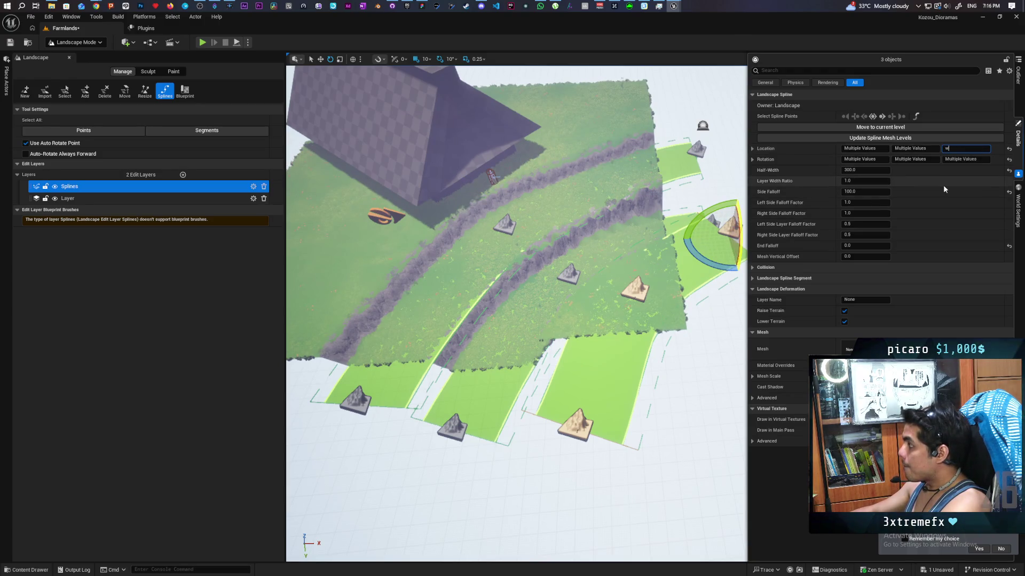
key("ctrl+z")
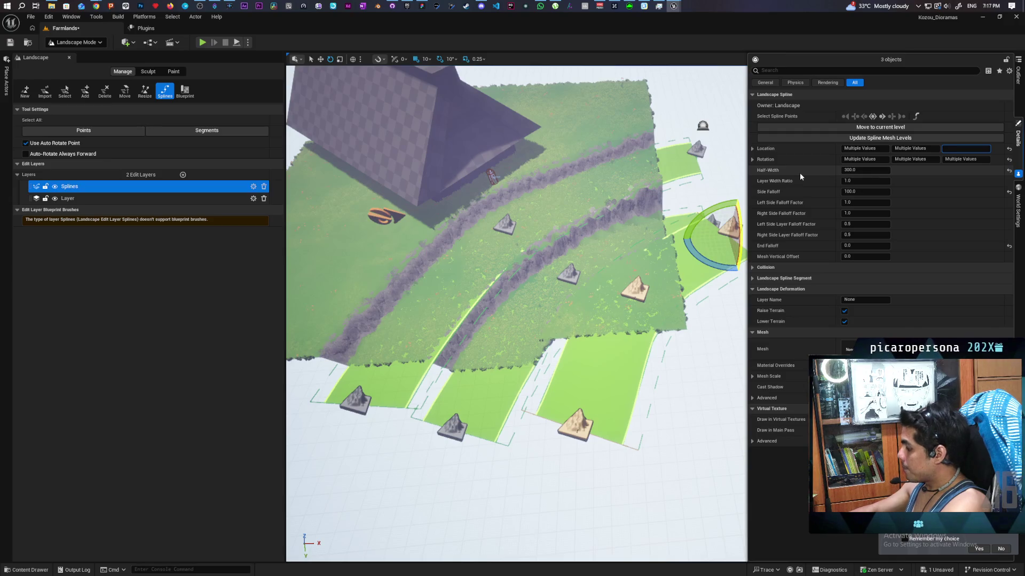
left_click(872, 116)
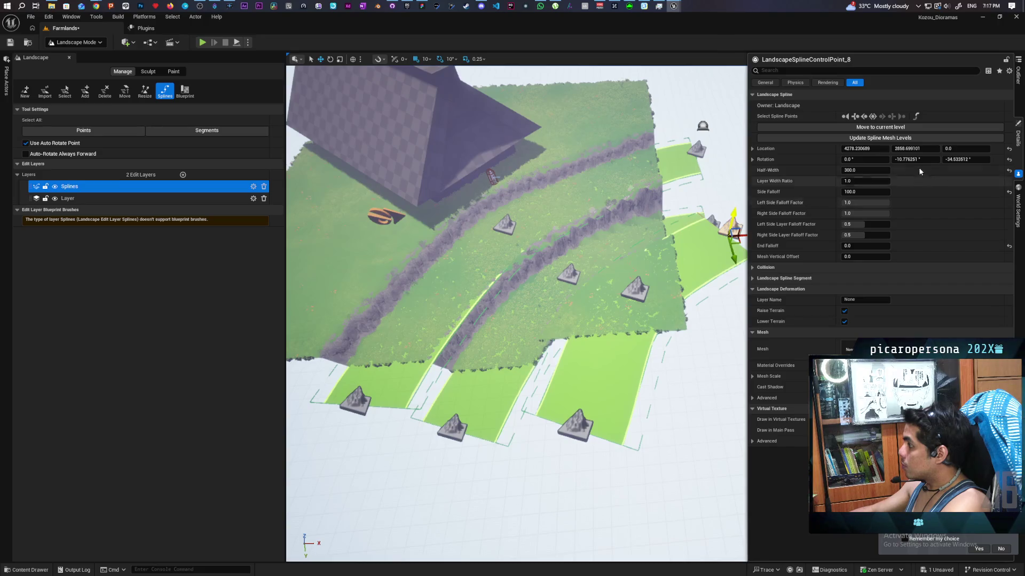
left_click(873, 117)
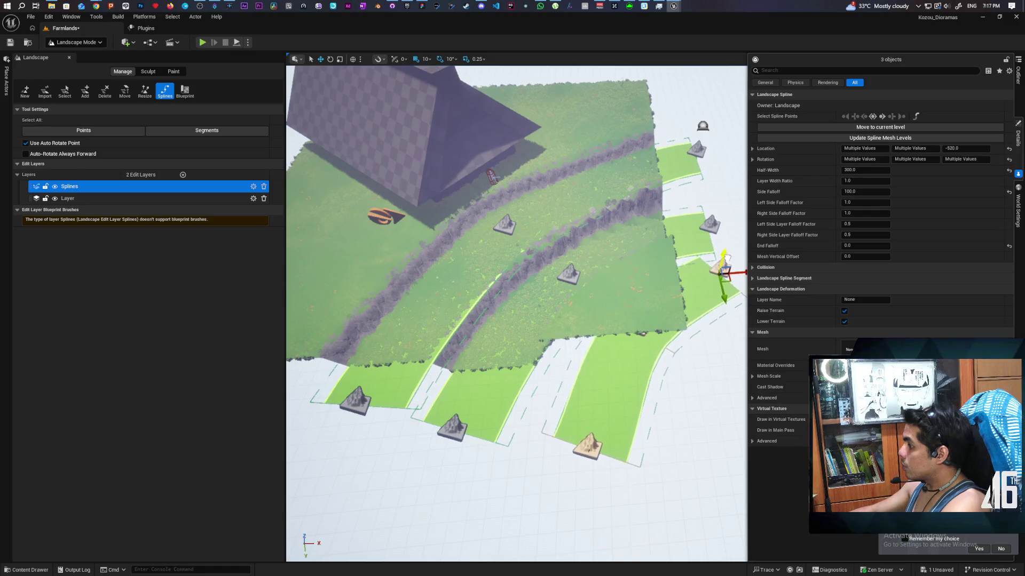
Lower and shift the terrace spline points to deepen the trench.
scroll(716, 265, "up", 5)
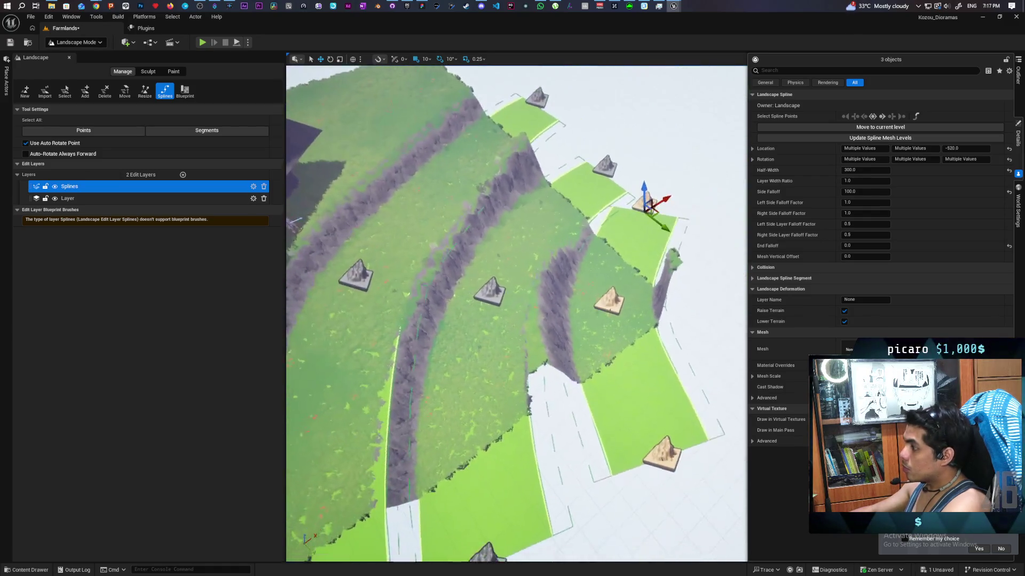
scroll(691, 246, "up", 3)
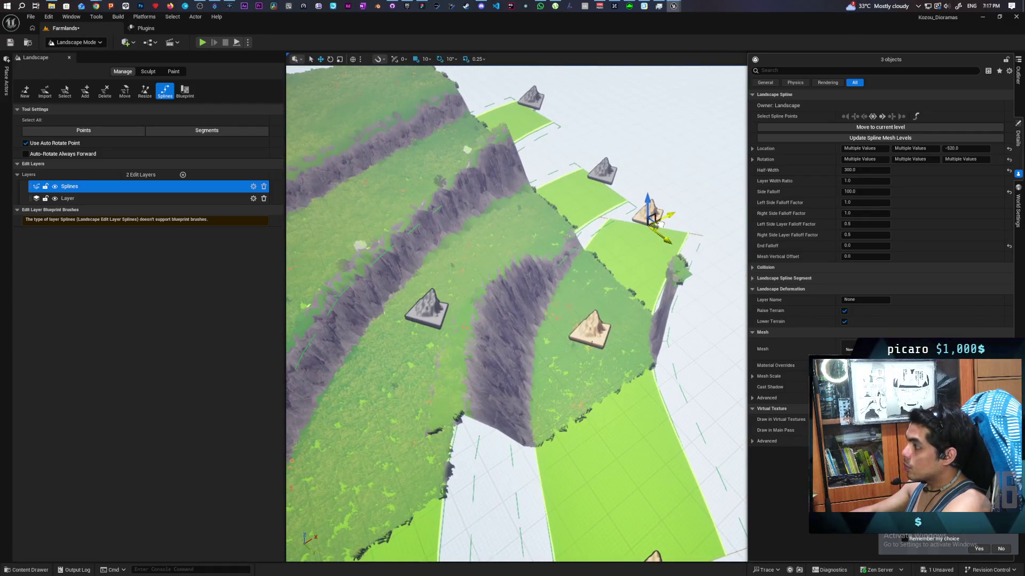
scroll(641, 232, "up", 5)
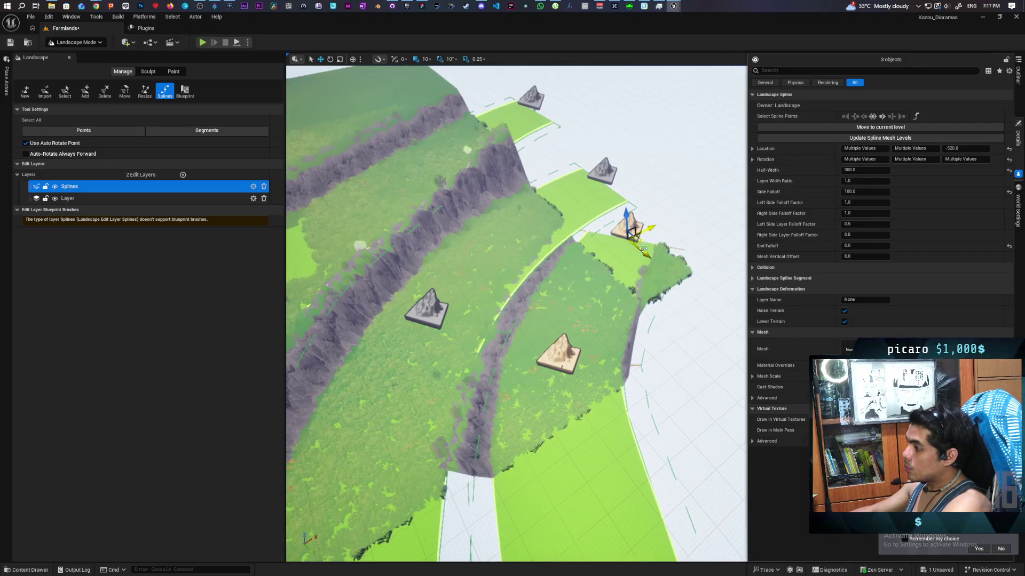
scroll(660, 264, "down", 5)
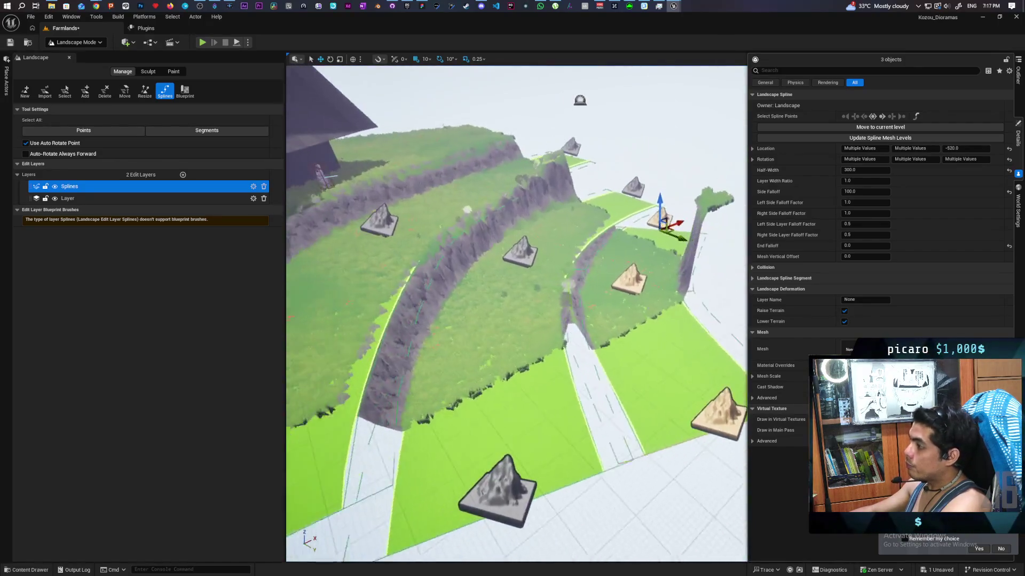
scroll(633, 201, "up", 5)
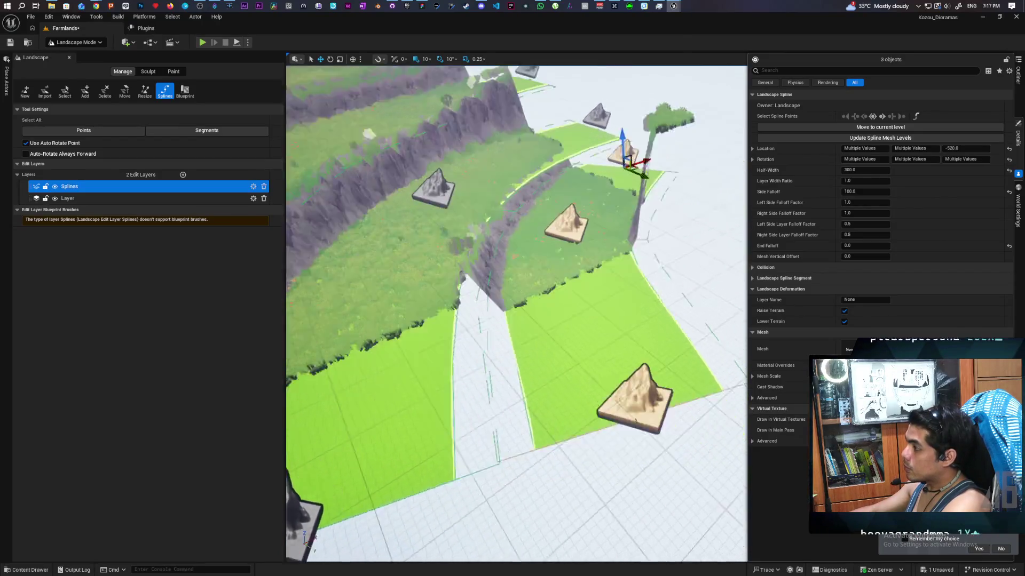
left_click_drag(635, 176, 632, 184)
scroll(517, 314, "up", 5)
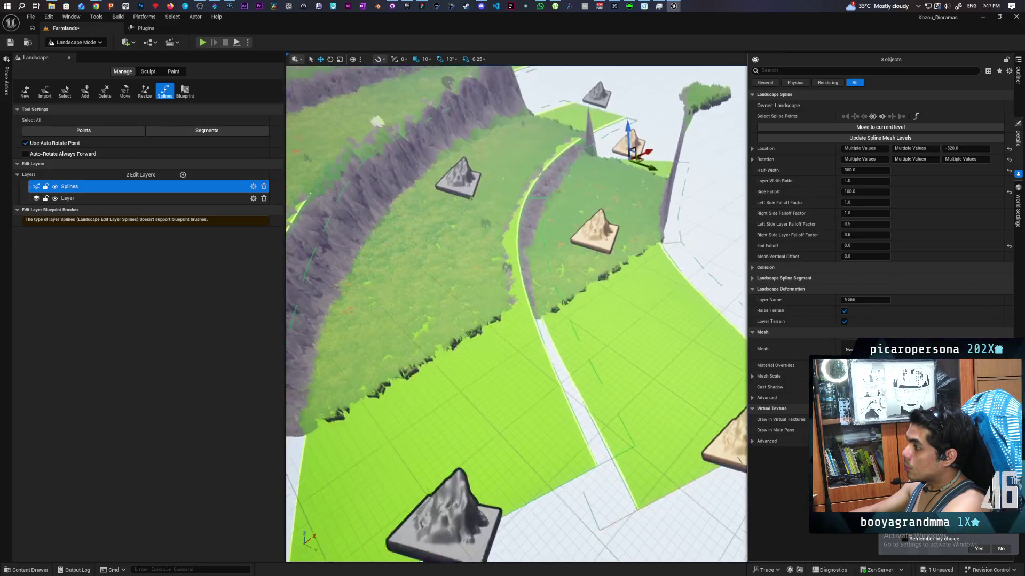
scroll(517, 314, "down", 3)
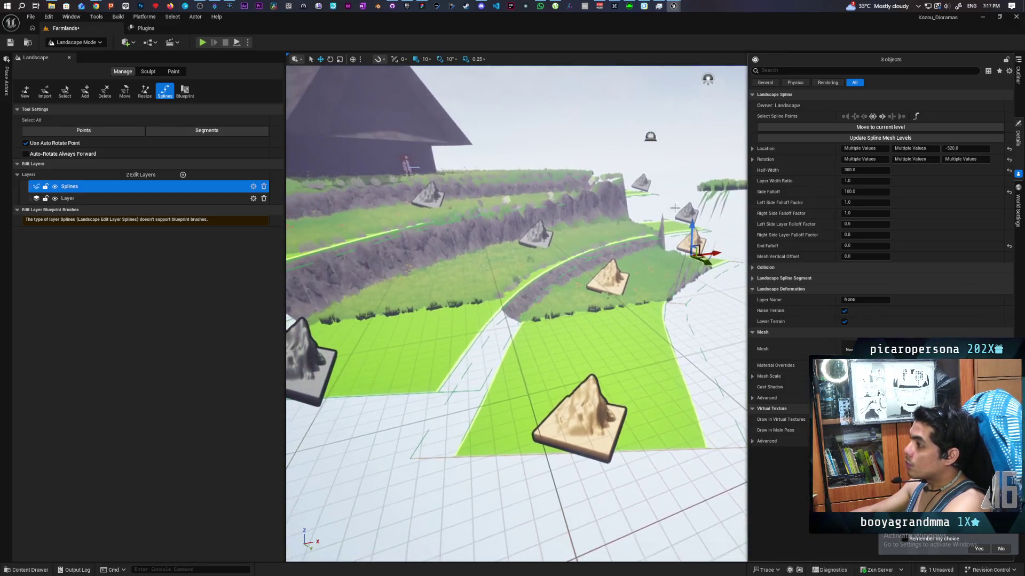
left_click_drag(690, 226, 690, 233)
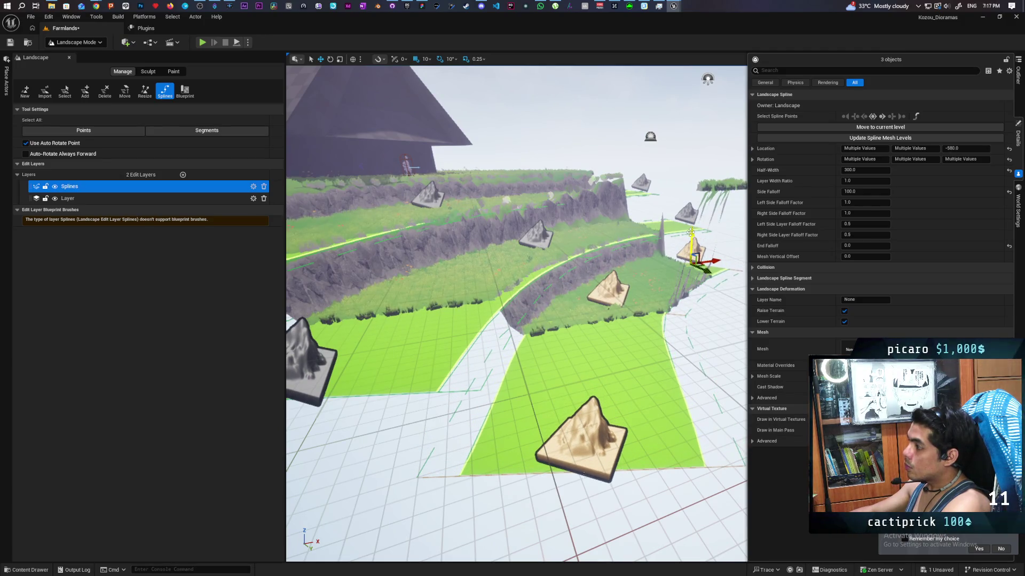
left_click_drag(675, 288, 674, 320)
left_click_drag(644, 160, 688, 157)
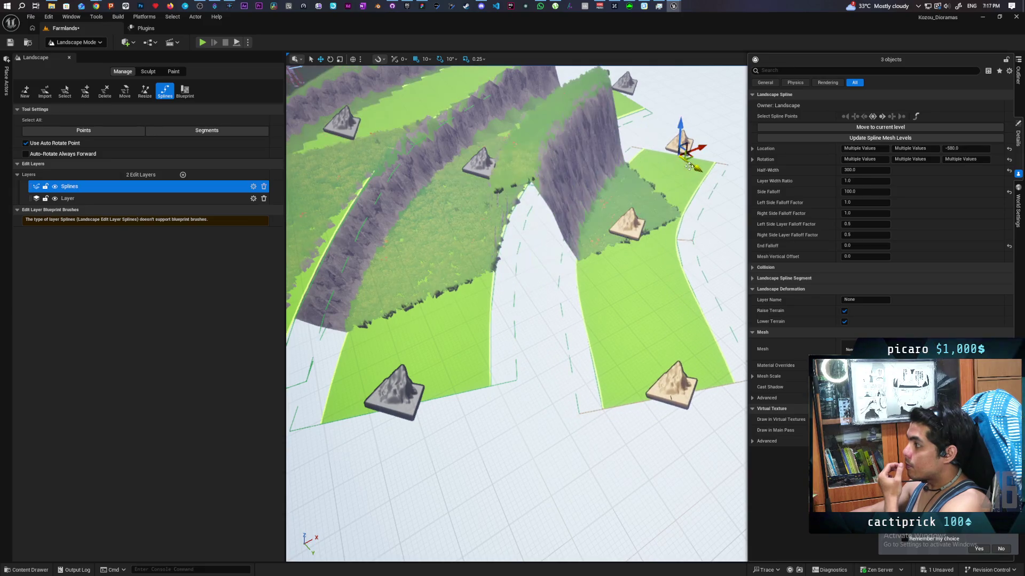
Widen the spline's Half-Width from 300 to 500 and survey the terraced terrain.
left_click(865, 170)
key("Return")
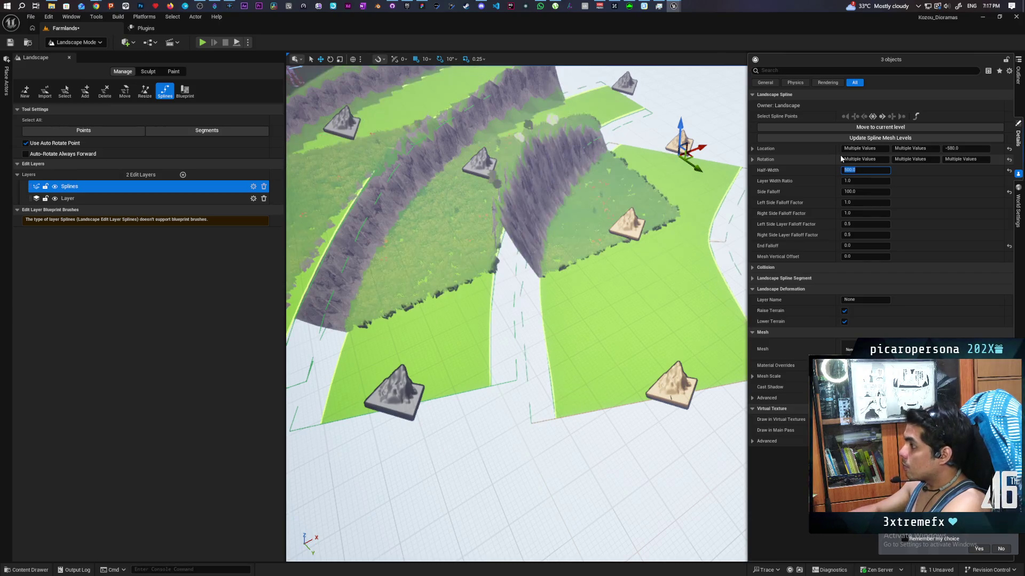
mouse_move(585, 228)
left_mouse_down()
mouse_move(589, 211)
mouse_move(555, 213)
mouse_move(555, 240)
left_mouse_up()
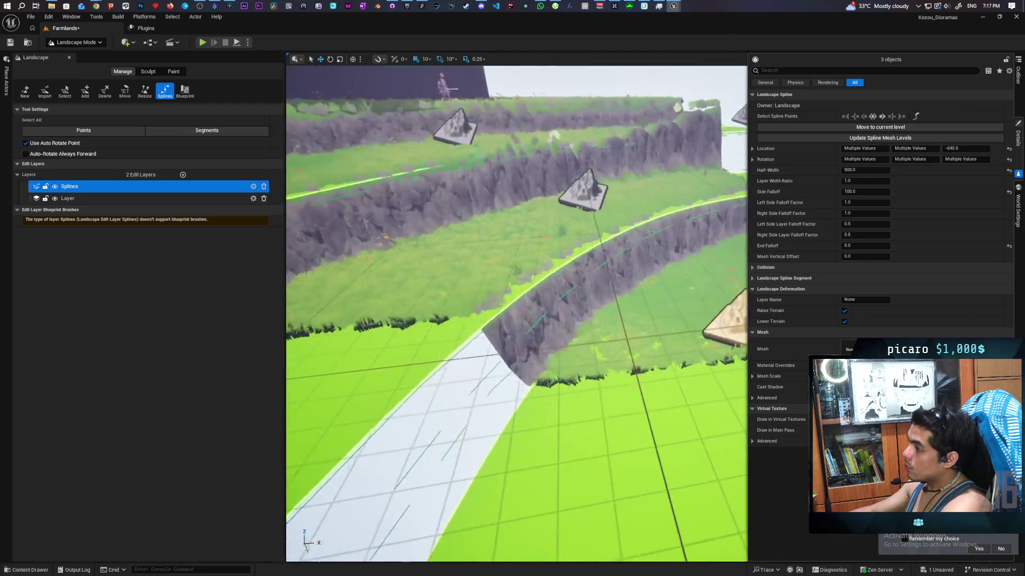
scroll(516, 313, "down", 5)
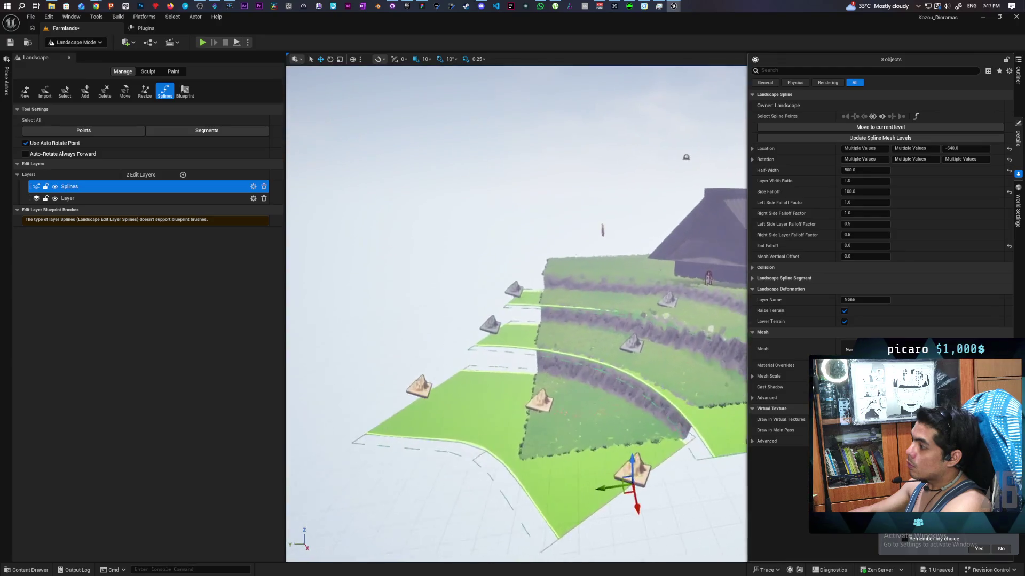
scroll(516, 314, "down", 2)
scroll(516, 314, "up", 8)
scroll(517, 313, "up", 6)
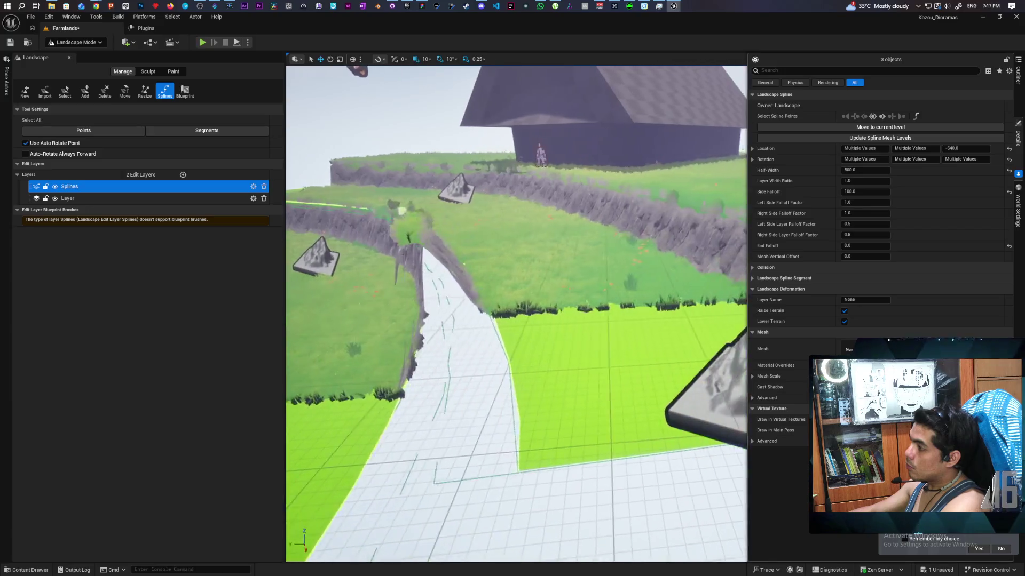
scroll(516, 314, "down", 6)
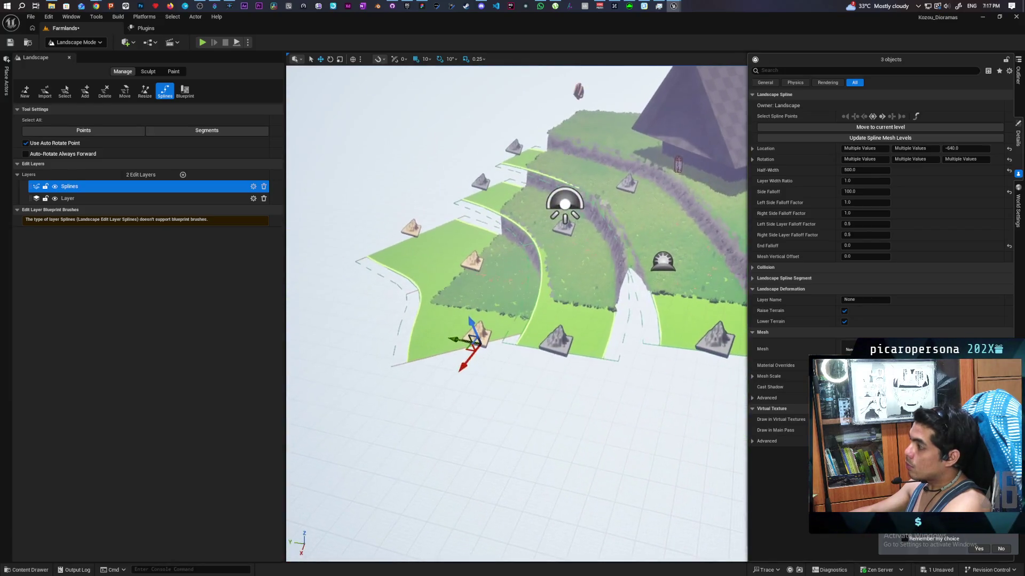
Select LandscapeSplineControlPoint_5 and orbit around the terraces to check its position.
scroll(516, 314, "up", 3)
left_click(531, 350)
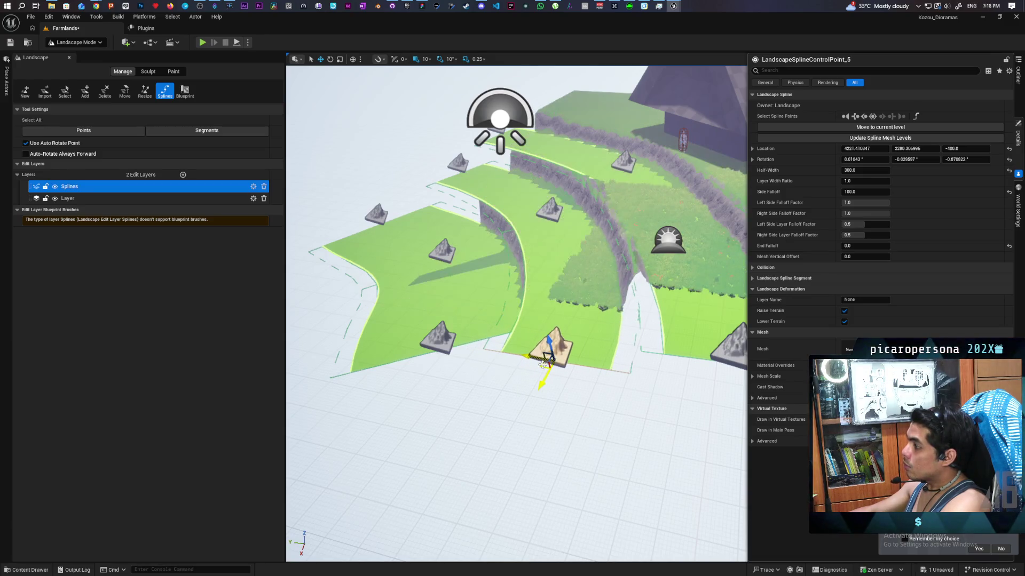
scroll(542, 365, "up", 8)
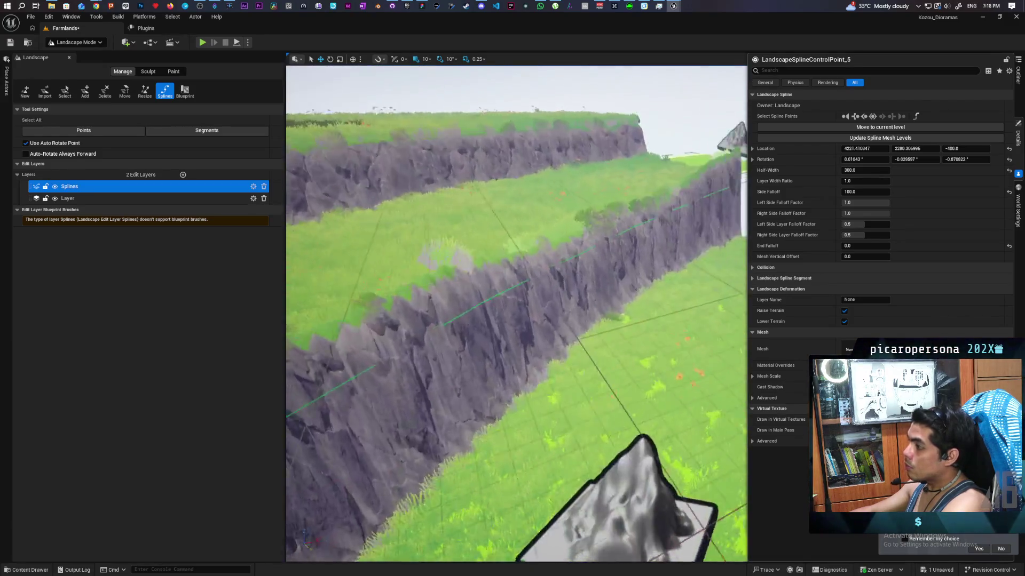
scroll(516, 314, "down", 6)
scroll(516, 314, "up", 2)
scroll(517, 314, "up", 3)
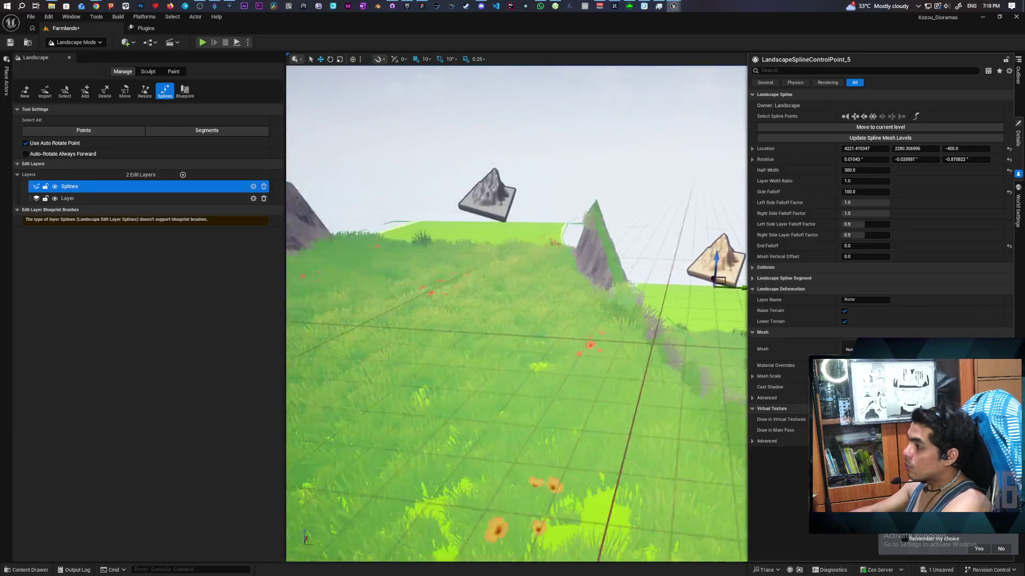
scroll(516, 314, "down", 4)
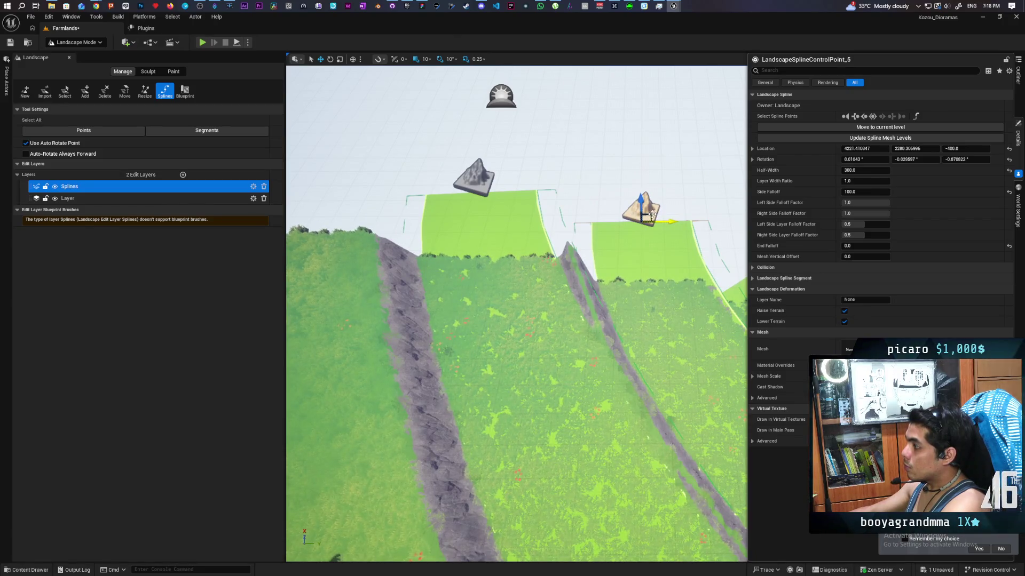
mouse_move(633, 215)
left_mouse_down()
mouse_move(300, 165)
mouse_move(288, 67)
left_mouse_up()
left_click_drag(517, 313, 496, 344)
left_click_drag(578, 260, 578, 261)
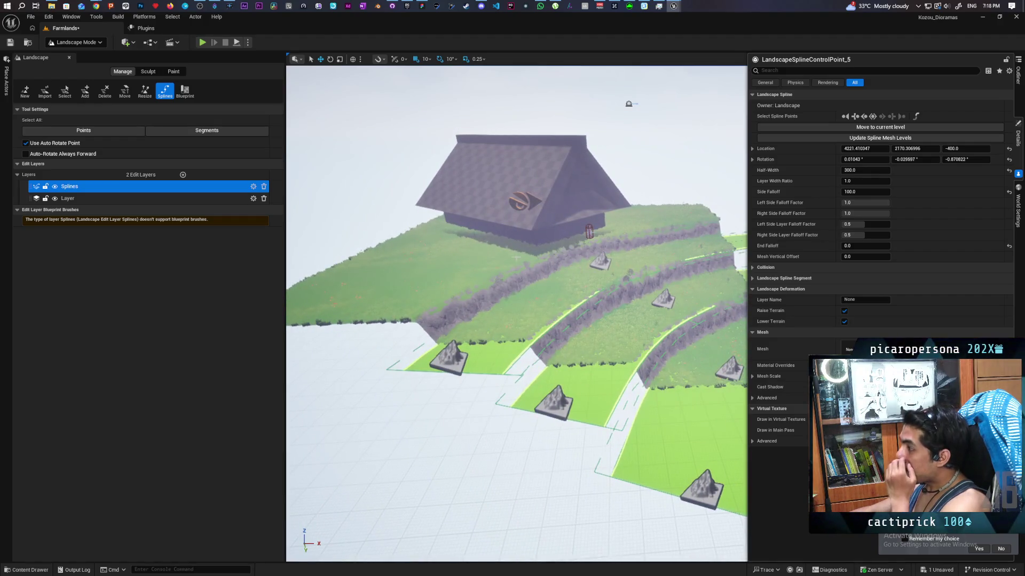
Deselect the spline point, switch to Selection Mode, and bring up options for a terrain spot.
right_click(456, 275)
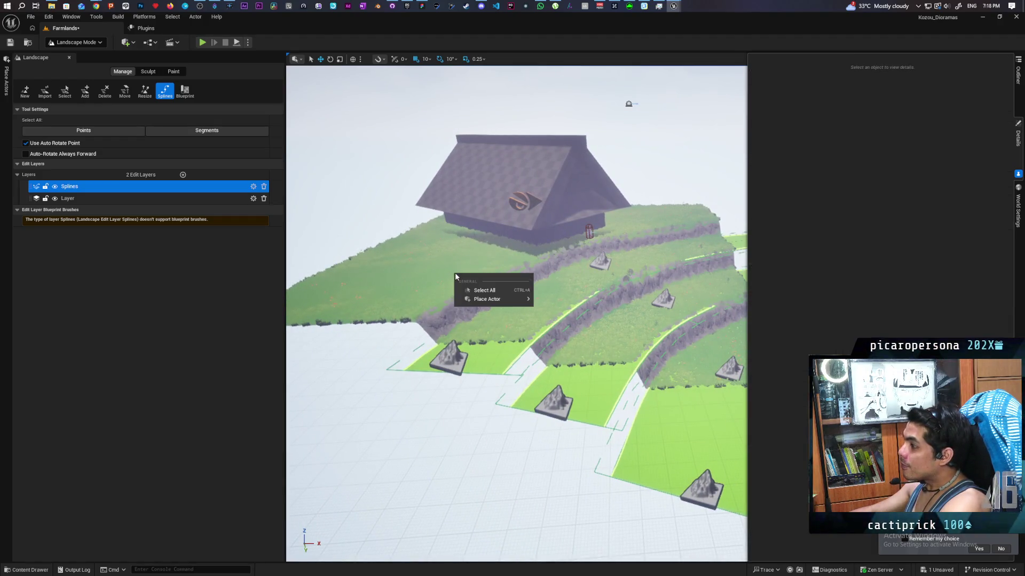
left_click(93, 43)
left_click(70, 54)
right_click(287, 242)
Play from the chosen spot on the terraces, run the character toward the cliffs, then end the test.
mouse_move(321, 471)
left_click(323, 510)
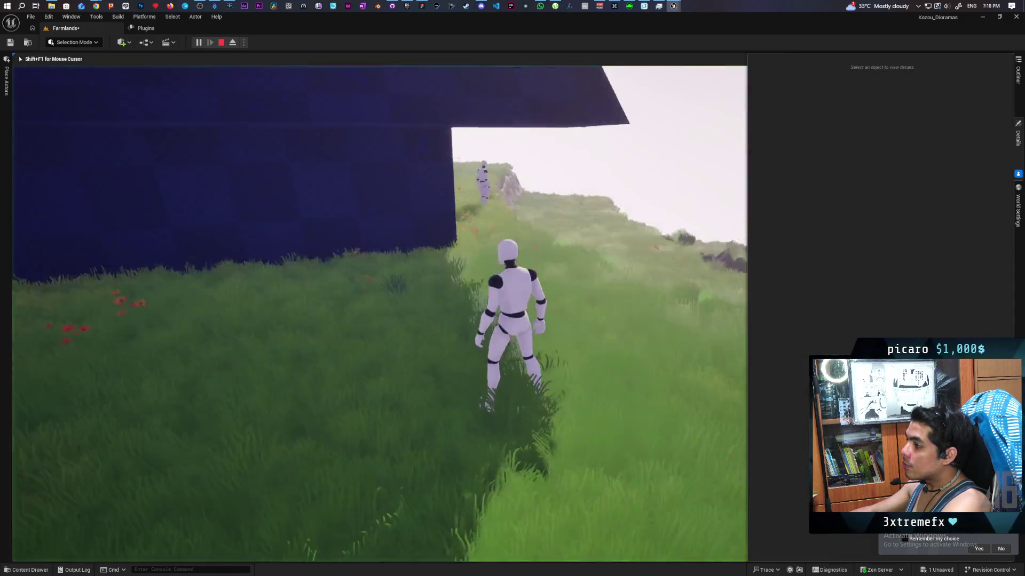
key("w")
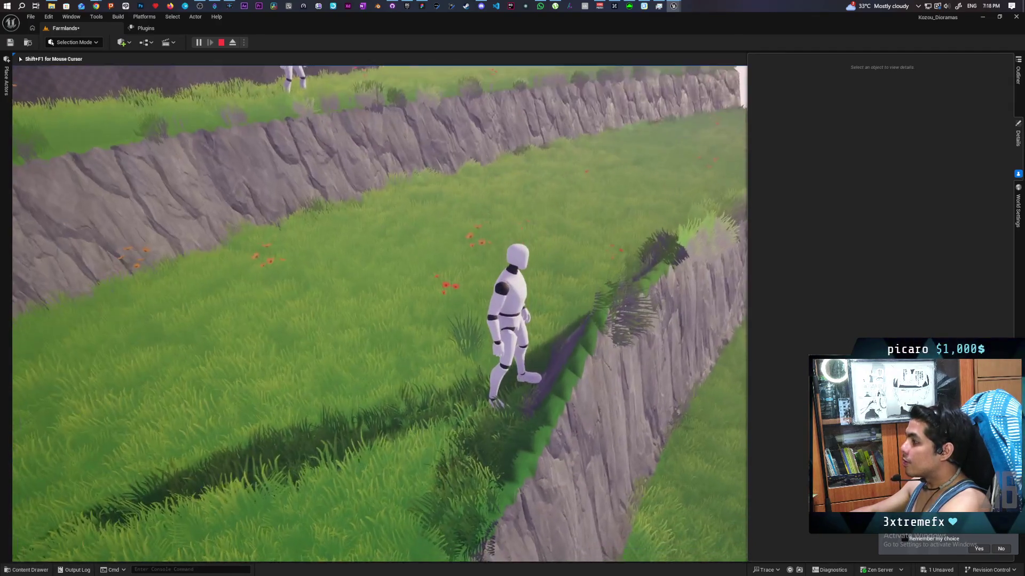
key("Escape")
left_click_drag(476, 368, 476, 368)
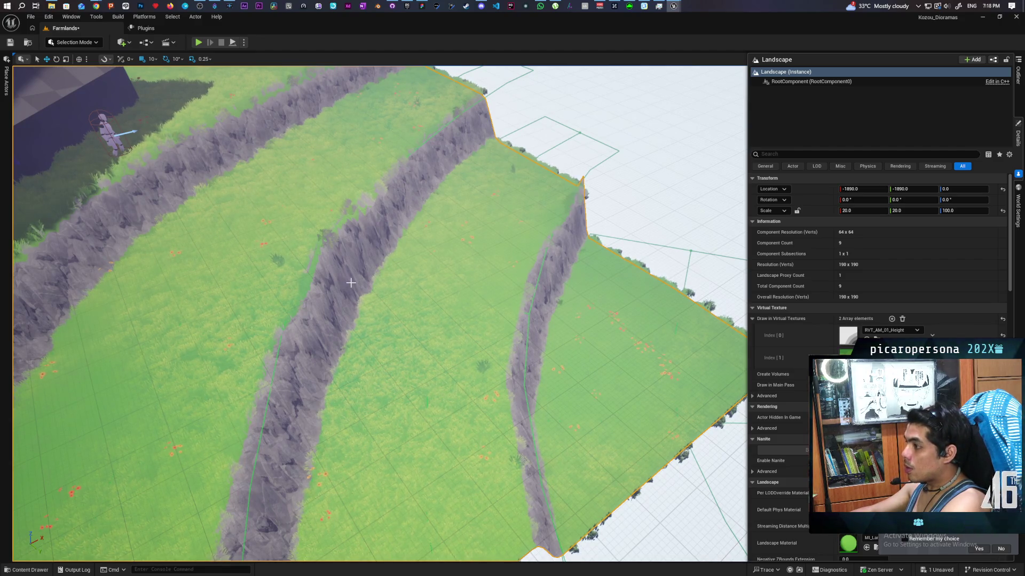
In Landscape Mode, select and focus terrace spline control point 4, then return to Selection Mode.
key("shift+2")
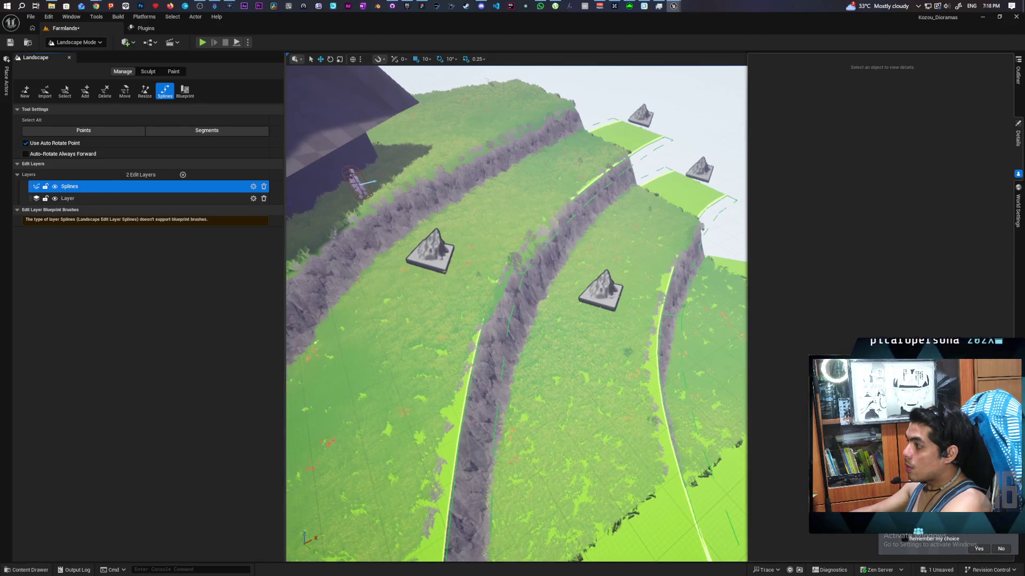
left_click(608, 293)
scroll(608, 294, "up", 5)
scroll(658, 315, "down", 4)
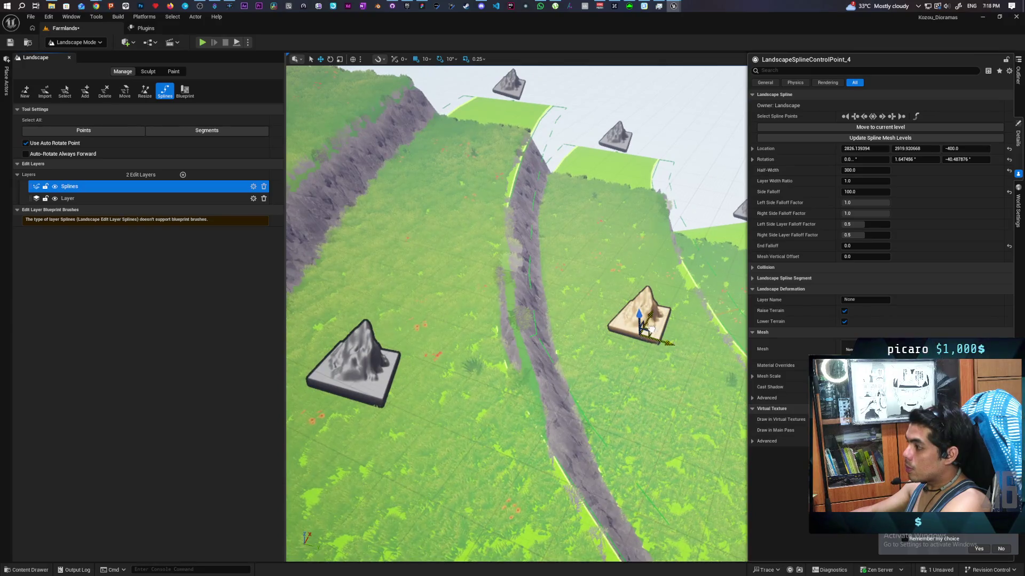
left_click_drag(641, 331, 566, 326)
key("f")
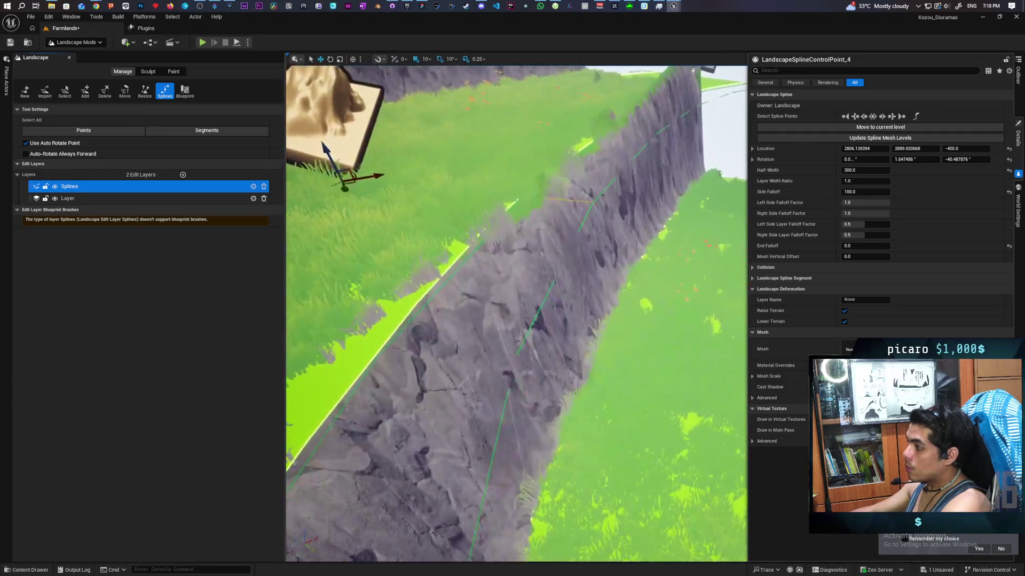
scroll(516, 314, "down", 5)
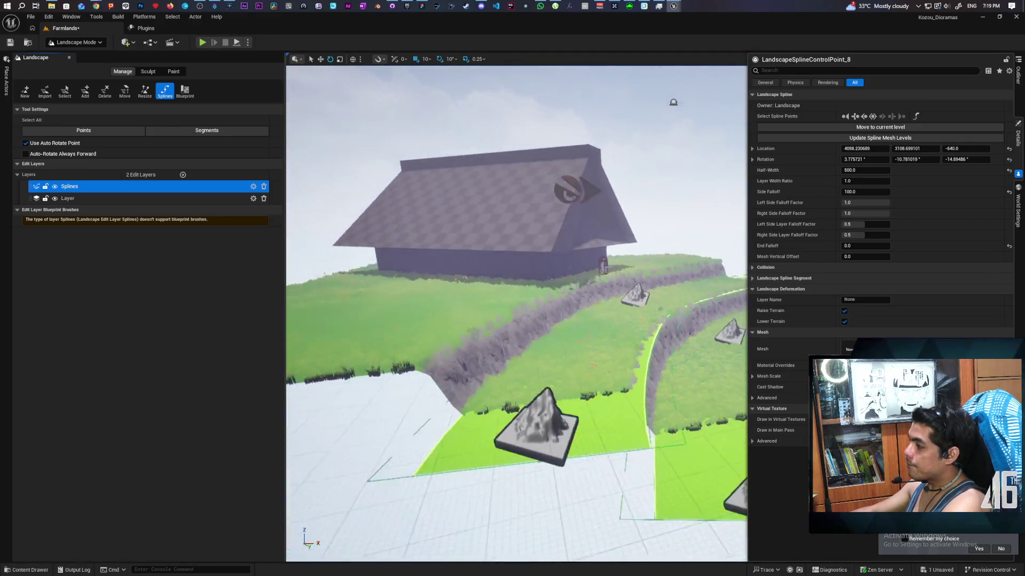
left_click(97, 43)
left_click(75, 57)
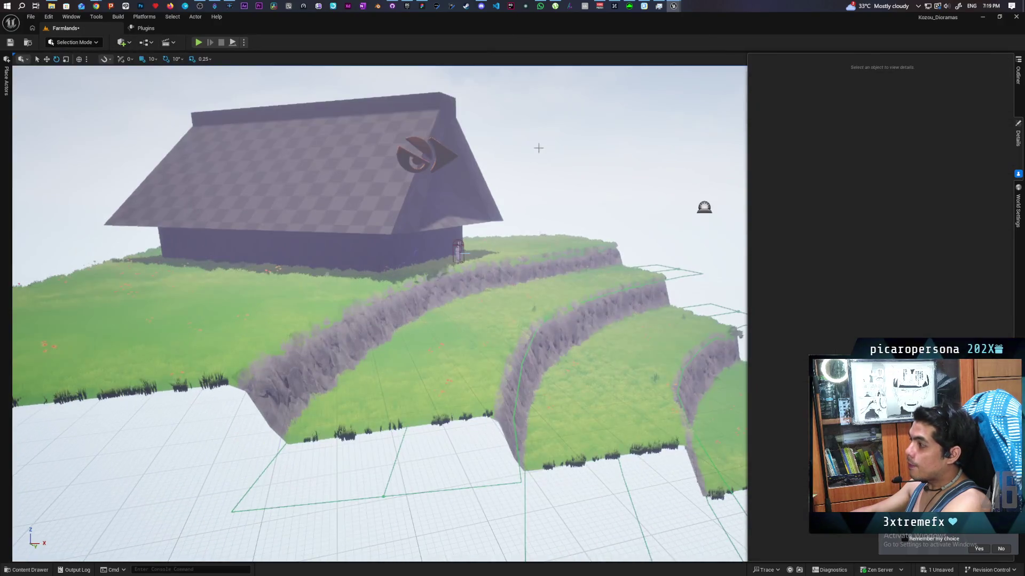
Frame the selected BP_Sky_Sphere actor in the viewport to review its settings.
key("f")
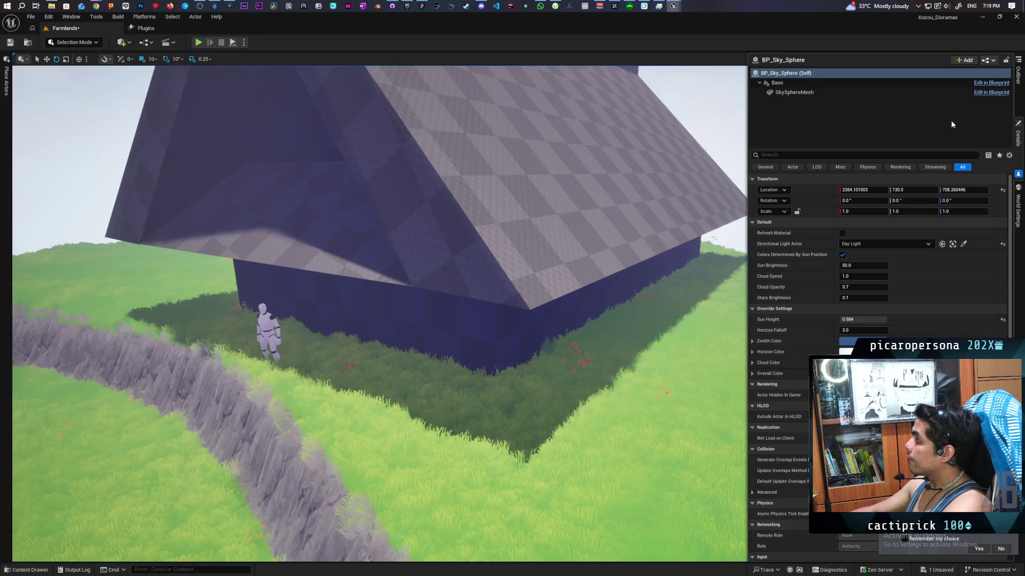
Select SkyLight2 in the Outliner and show its properties in Details.
left_click(1018, 79)
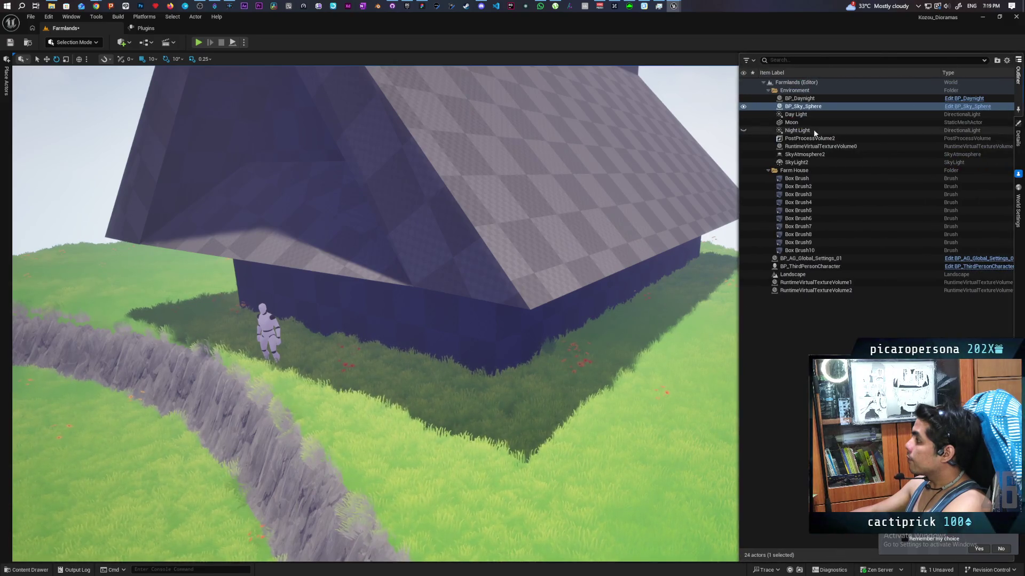
left_click(810, 164)
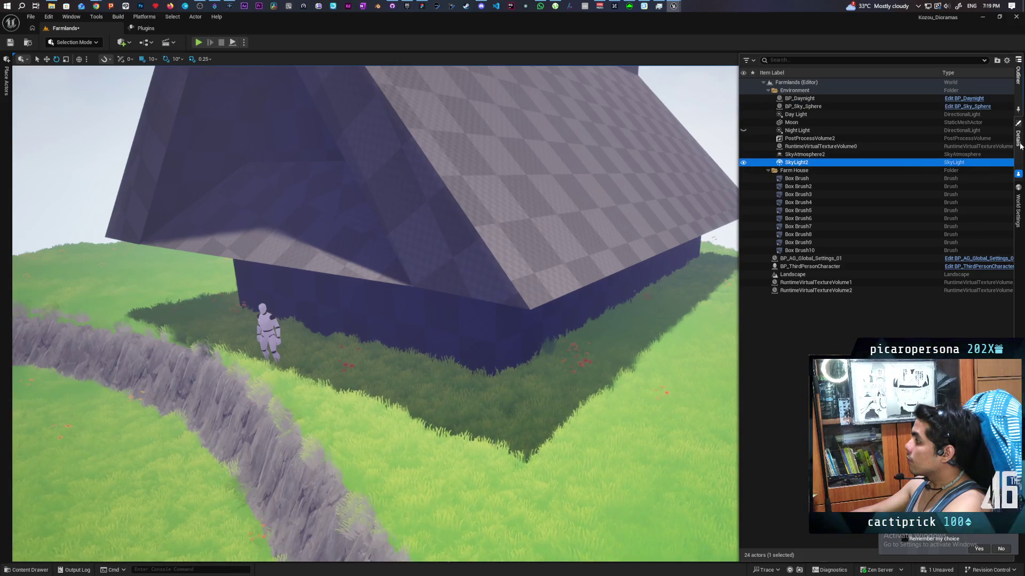
left_click(1019, 142)
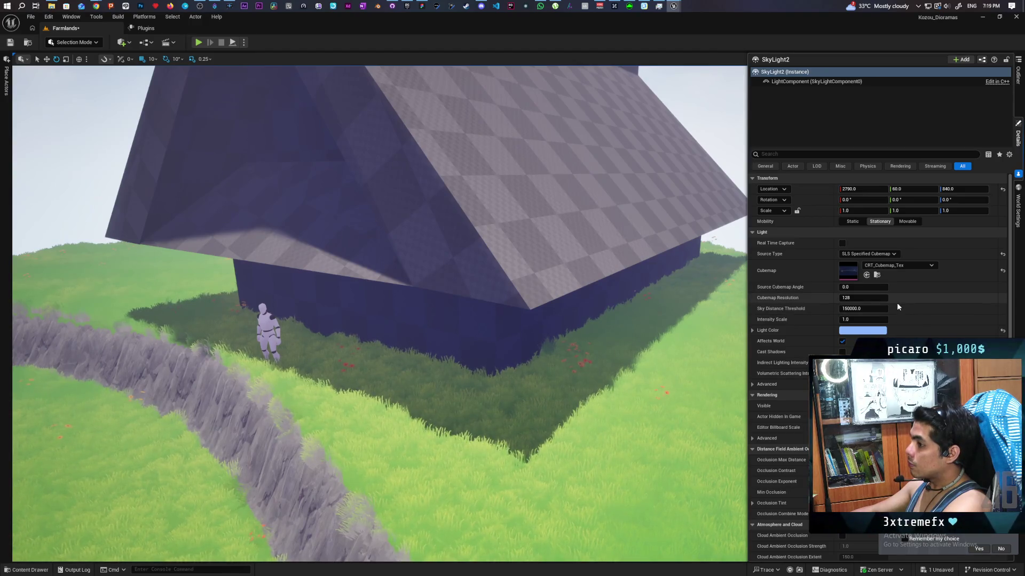
mouse_move(374, 320)
left_mouse_down()
mouse_move(406, 320)
mouse_move(373, 318)
left_mouse_up()
Try SkyLight2 Intensity Scale values of 2.0, then 1.0, then 2.0 again.
left_click(866, 321)
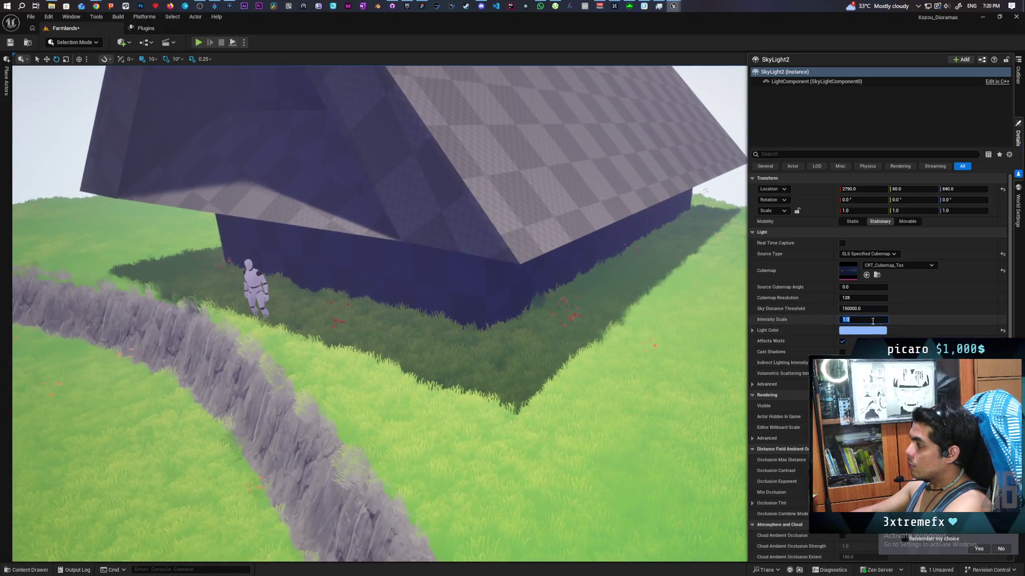
type("2")
key("Return")
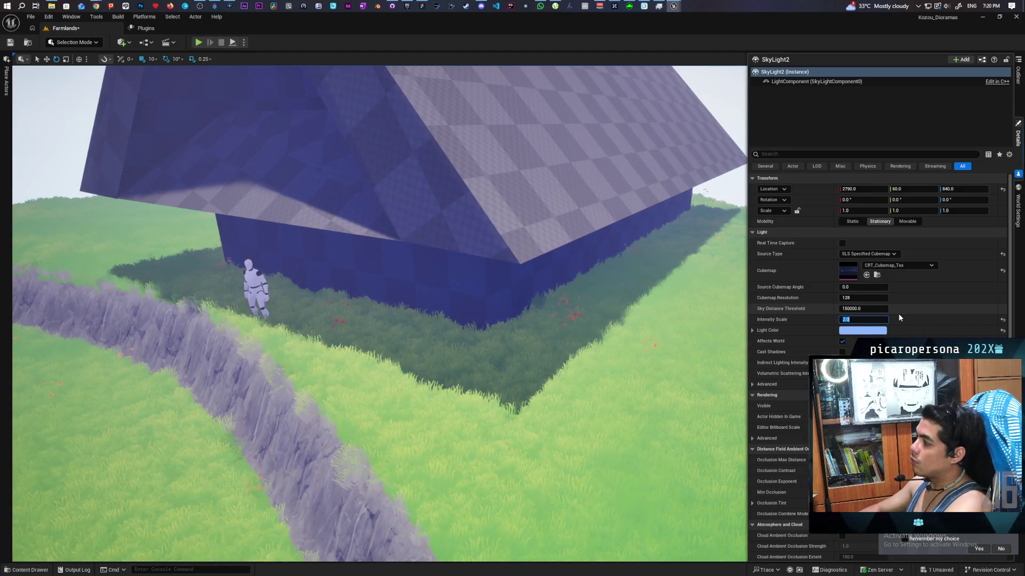
type("1")
key("Return")
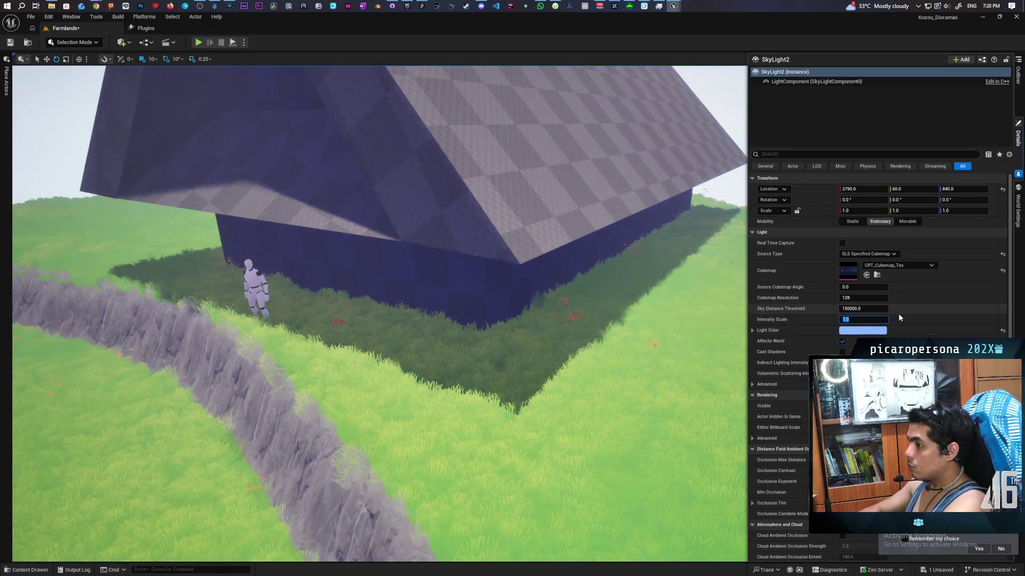
type("2")
key("Return")
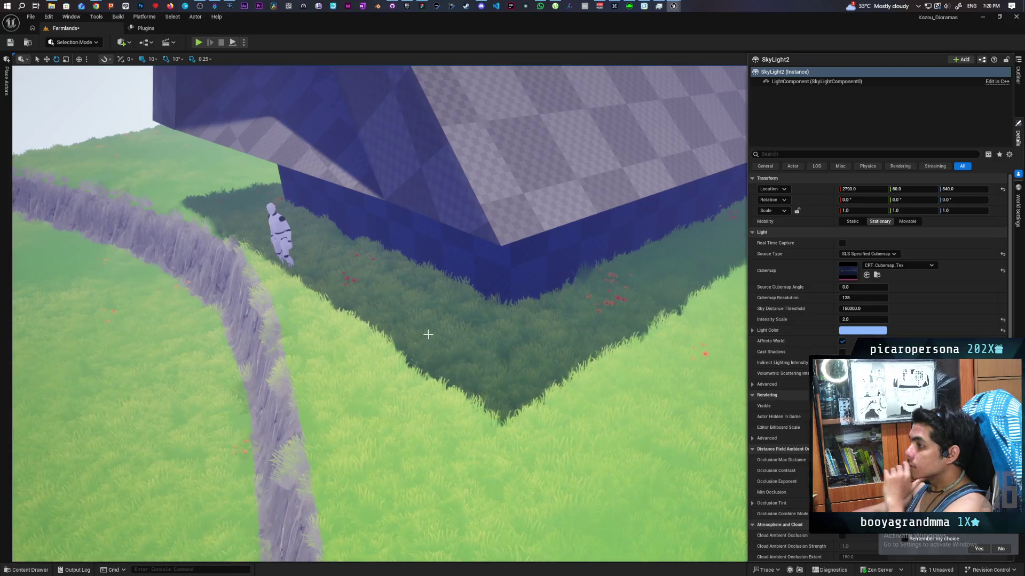
Briefly lower SkyLight2's Intensity Scale to 1.0, then settle it at 1.5.
mouse_move(494, 317)
left_mouse_down()
mouse_move(494, 299)
mouse_move(494, 309)
mouse_move(493, 299)
mouse_move(515, 303)
left_mouse_up()
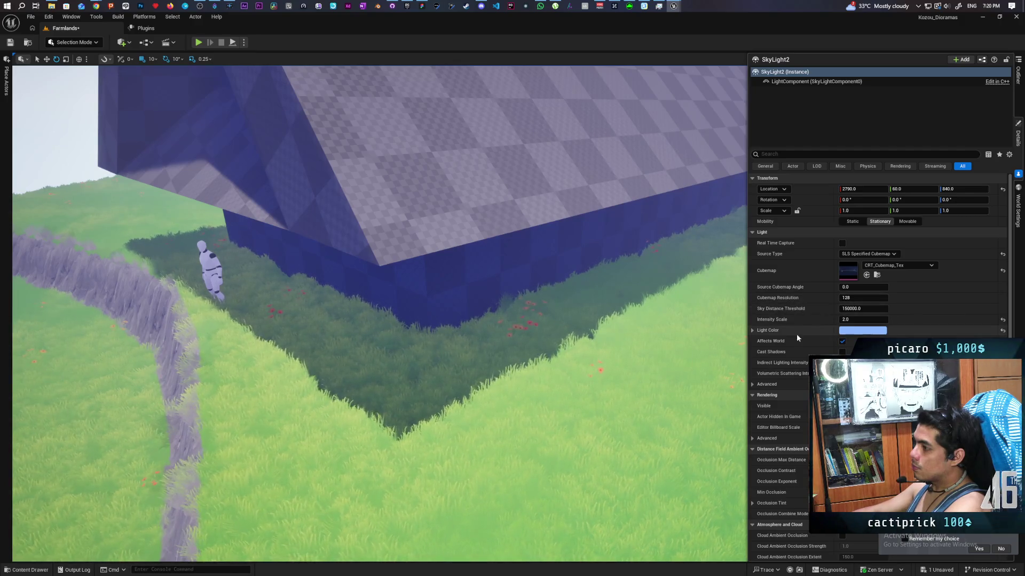
type("1")
key("Return")
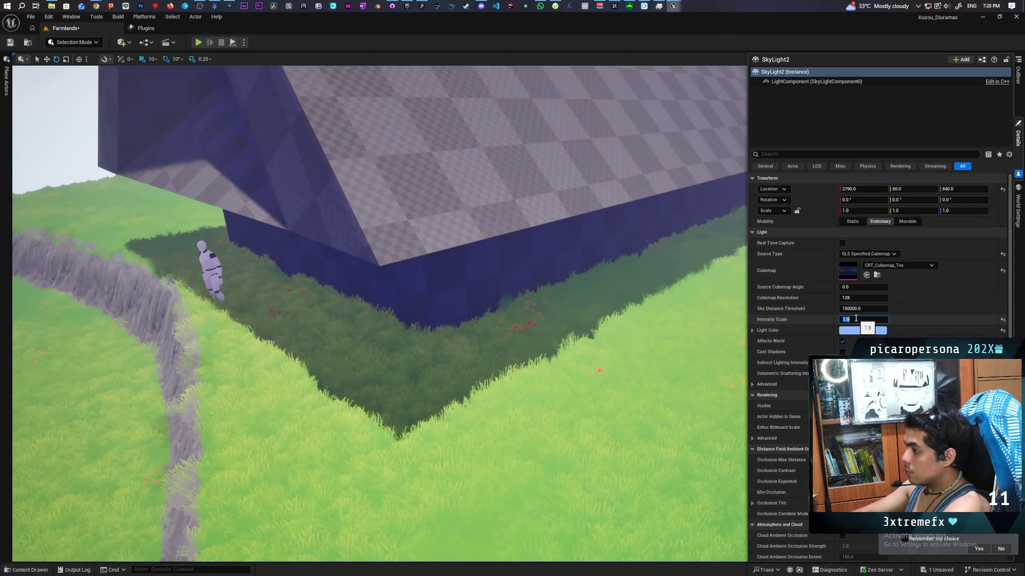
key("Return")
scroll(379, 315, "down", 5)
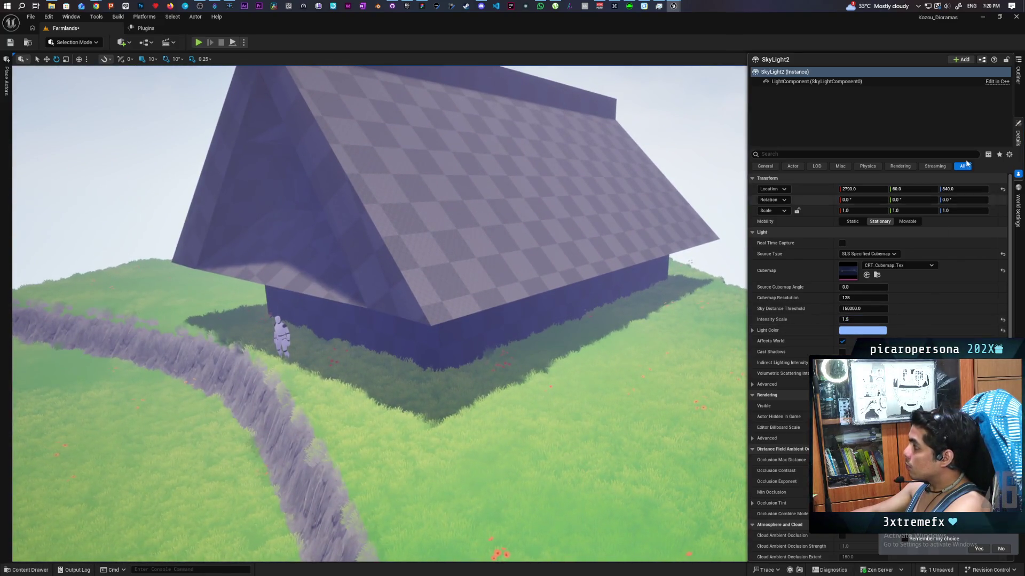
left_click(1019, 76)
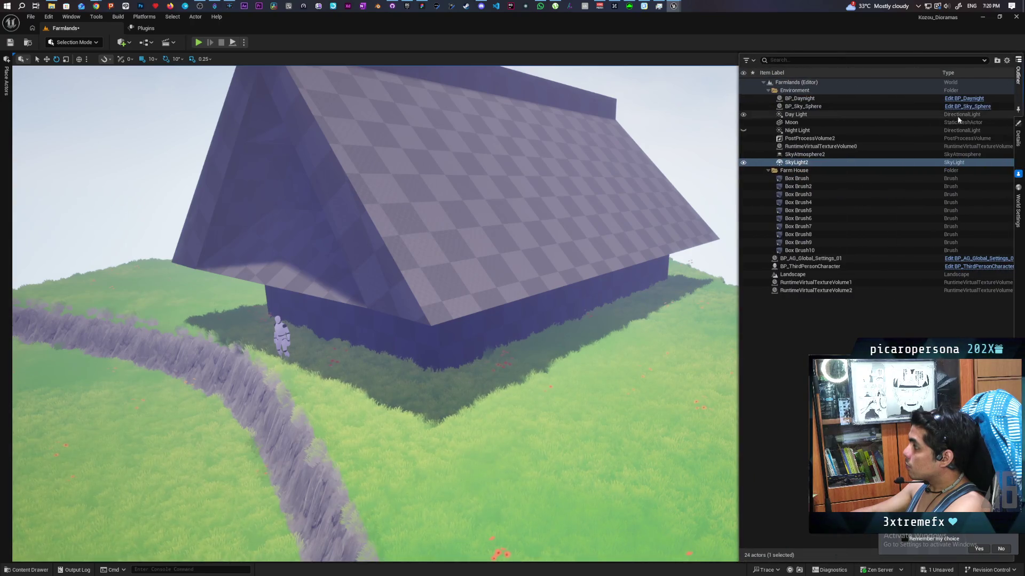
Select Day Light, filter its Details by 'shado', and toggle Cast Deep Shadow on and off.
left_click(815, 117)
left_click(1018, 136)
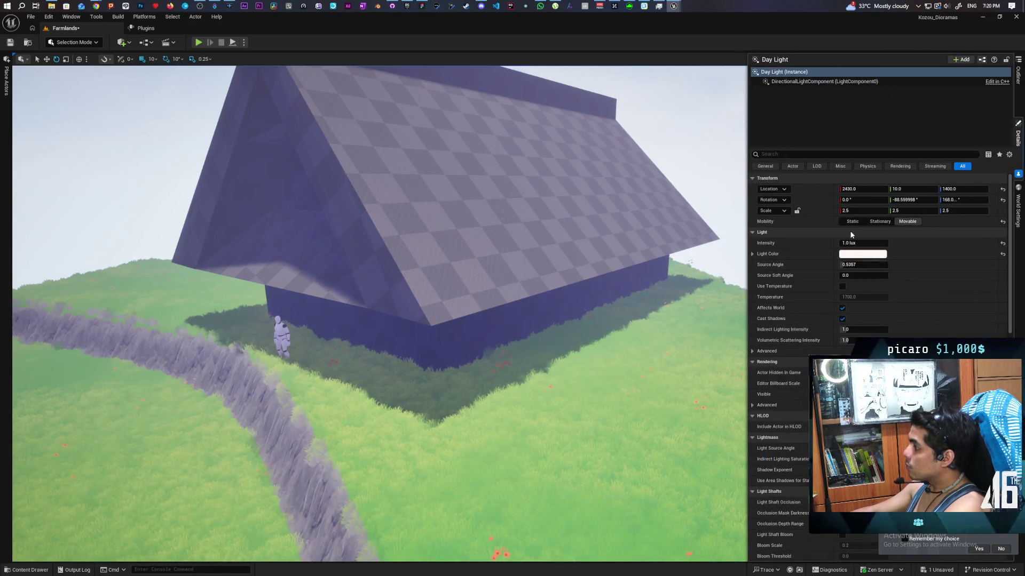
type("sh")
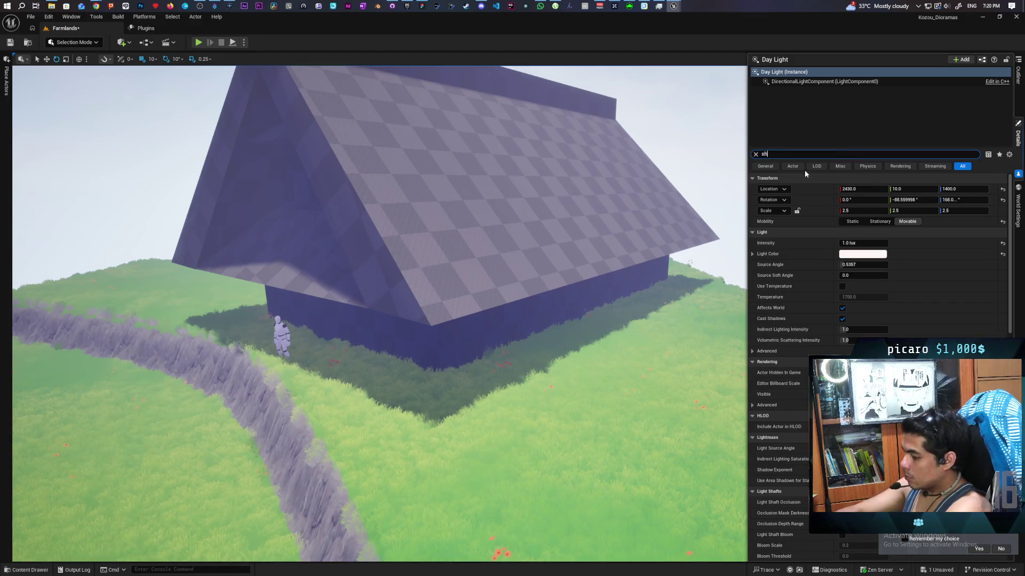
type("adow")
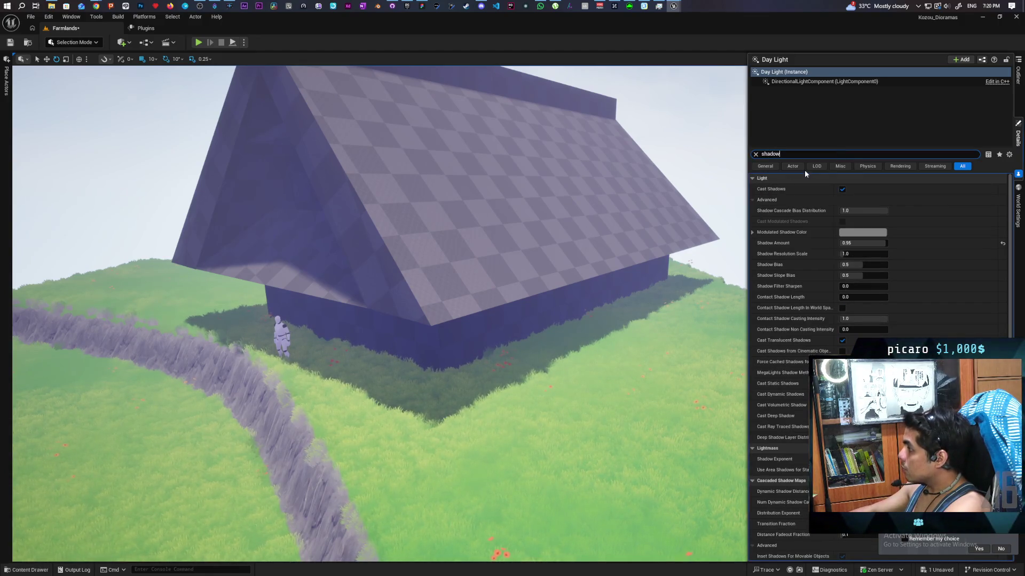
scroll(821, 321, "down", 3)
scroll(822, 321, "down", 6)
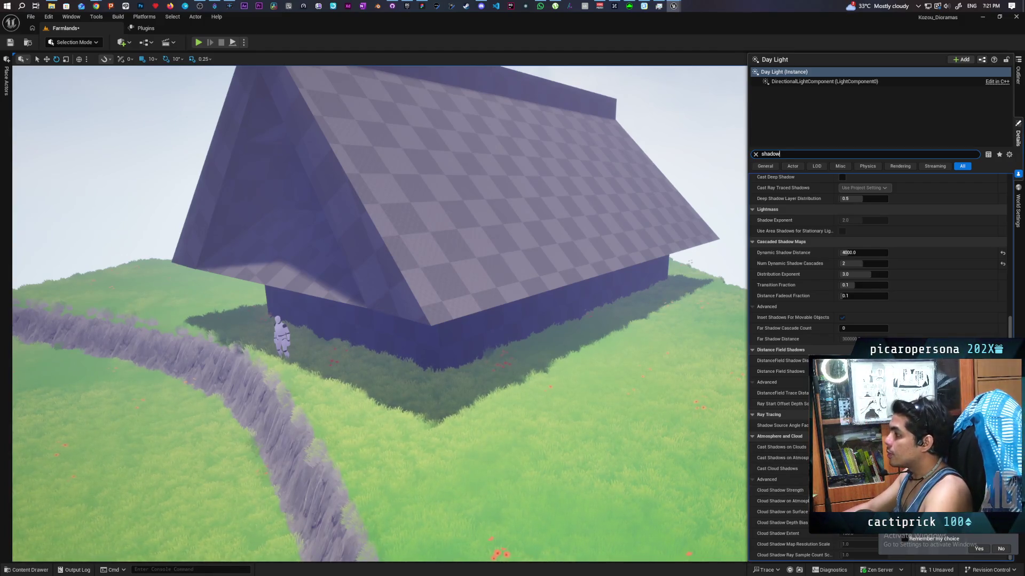
scroll(776, 236, "up", 2)
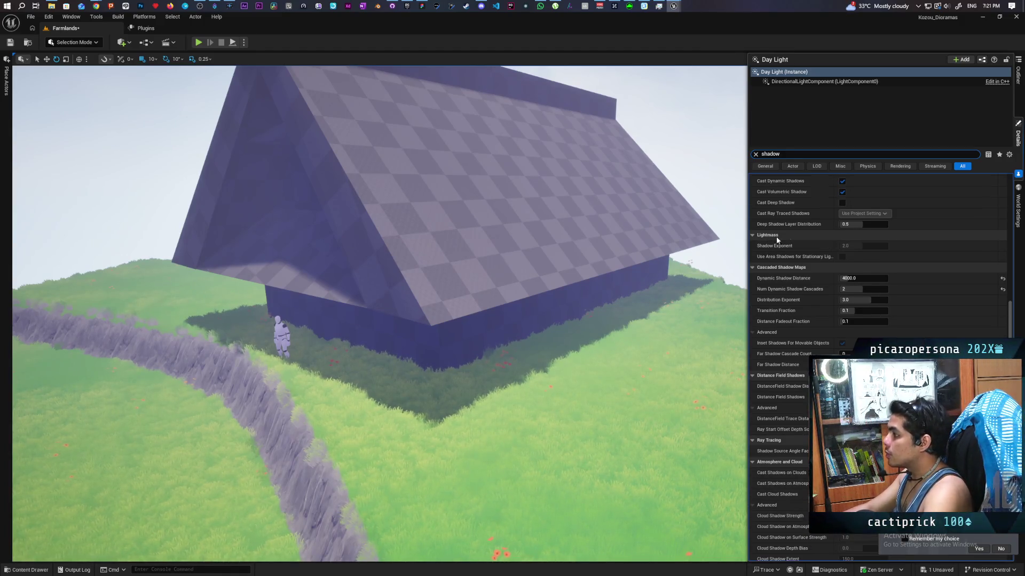
left_click(842, 202)
left_click(843, 203)
Try Day Light Shadow Amount values of 0.5 and 1.0, settling on 0.95.
scroll(822, 240, "up", 3)
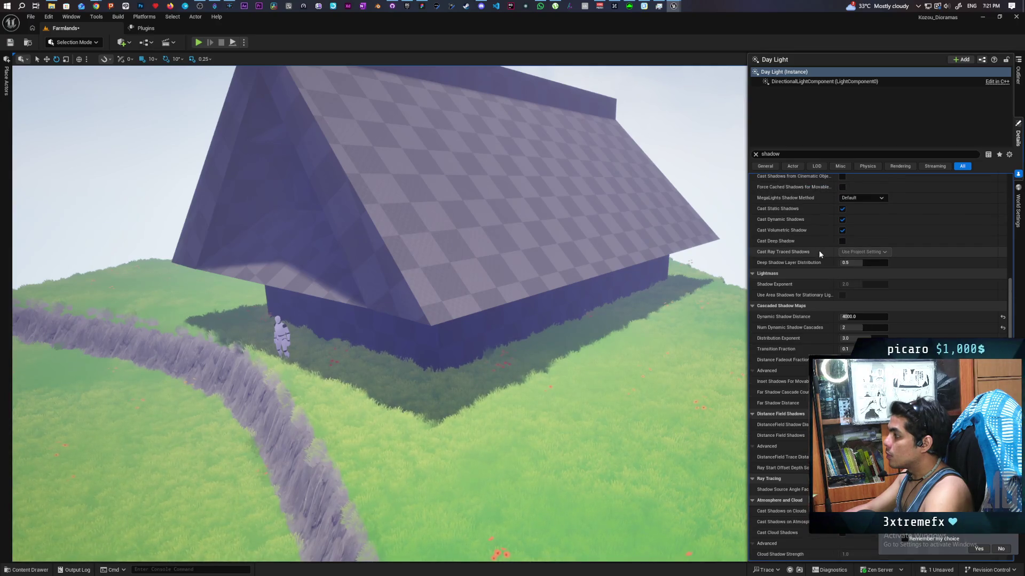
scroll(798, 269, "up", 6)
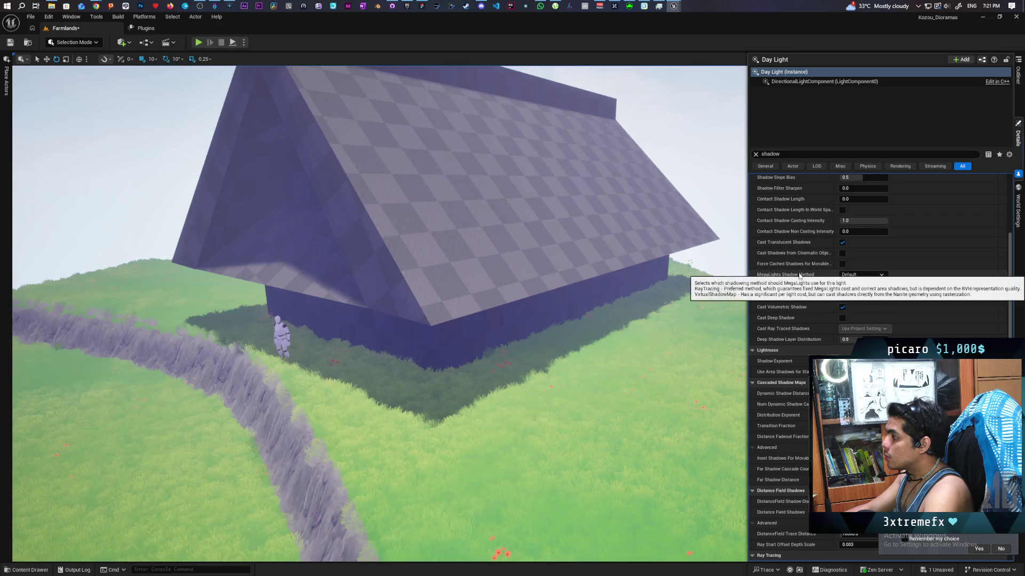
scroll(800, 243, "up", 6)
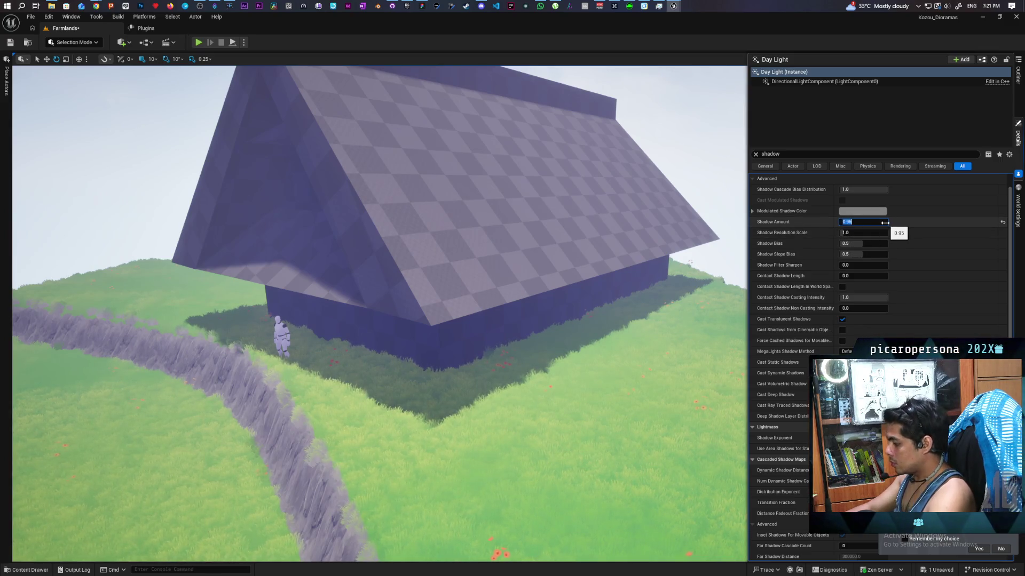
type("0.5")
key("Return")
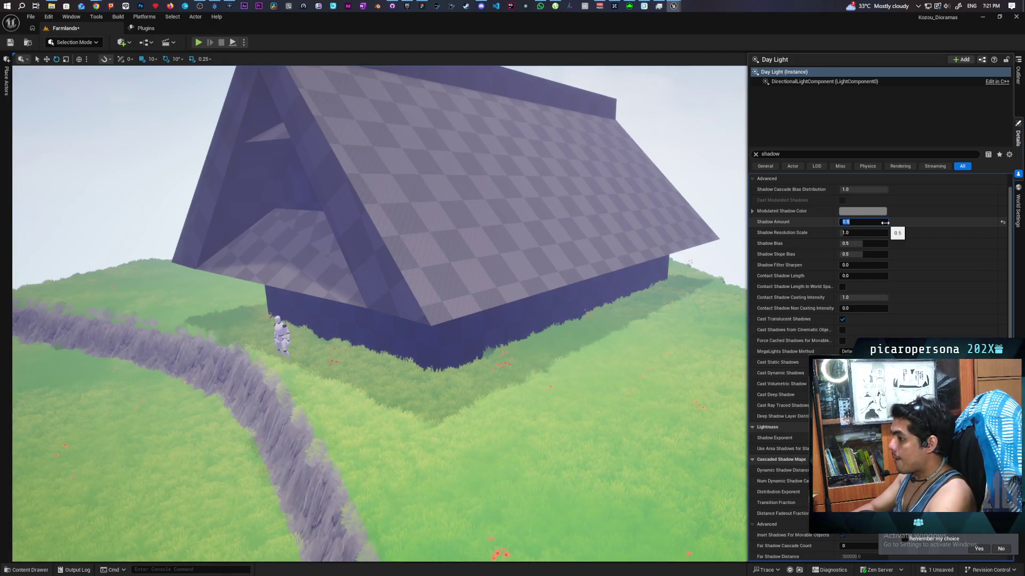
key("Return")
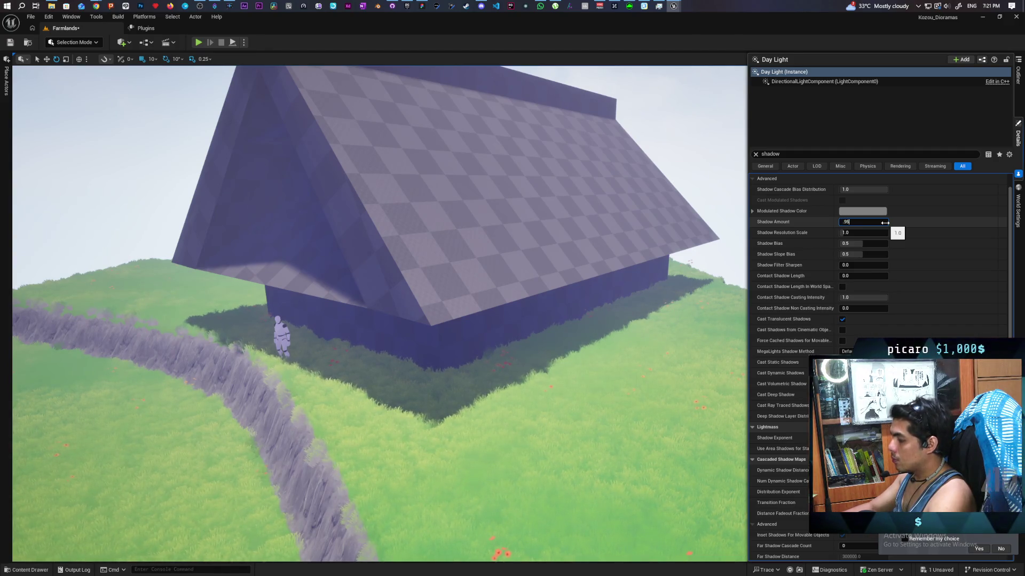
mouse_move(728, 235)
left_mouse_down()
mouse_move(730, 170)
mouse_move(635, 232)
mouse_move(635, 192)
mouse_move(646, 197)
mouse_move(630, 200)
mouse_move(627, 219)
mouse_move(613, 202)
mouse_move(600, 208)
mouse_move(621, 208)
left_mouse_up()
left_click_drag(525, 312, 526, 312)
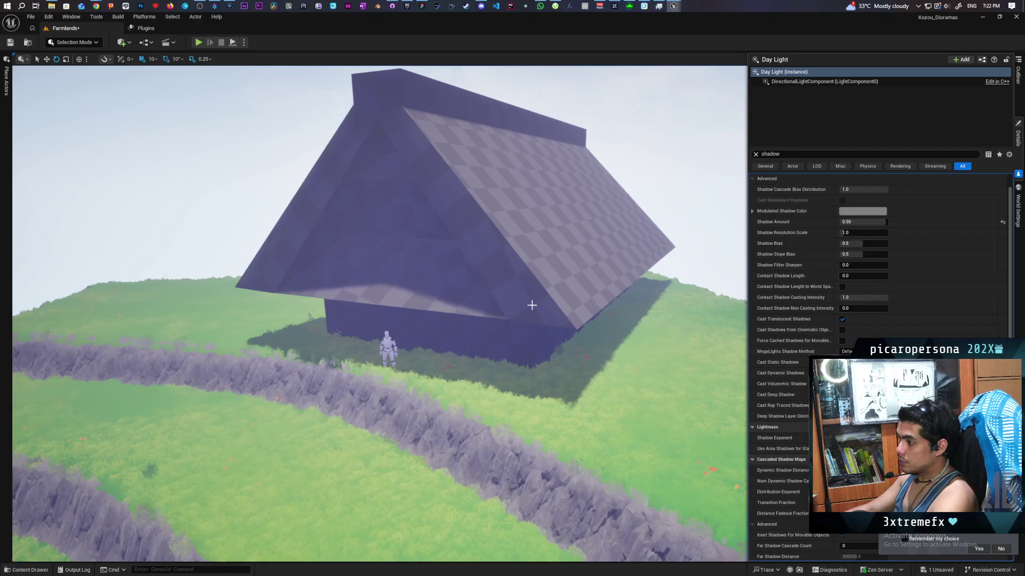
Switch to the Paparazi editor and frame the large navigation bounds volume.
mouse_move(675, 5)
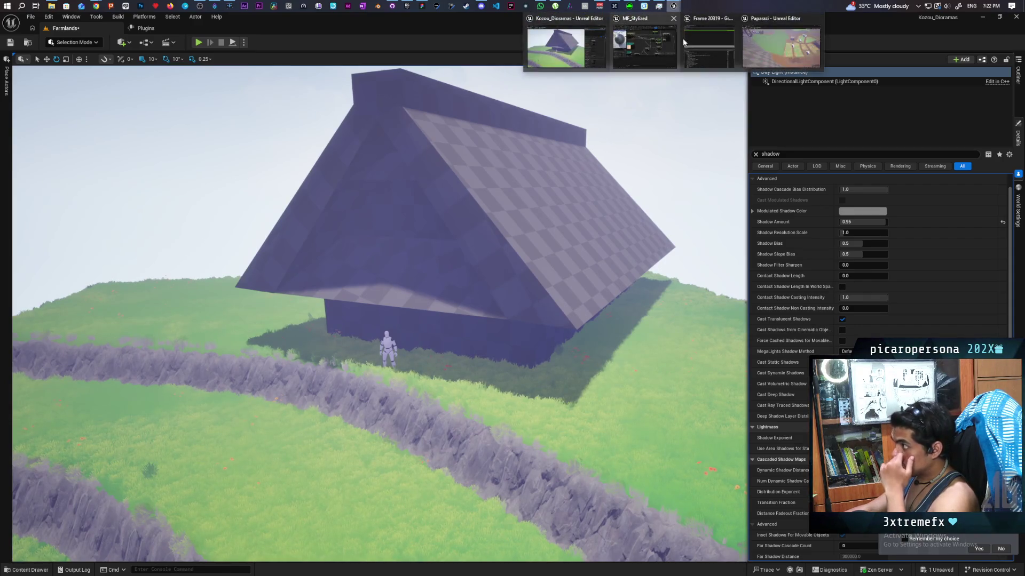
left_click(767, 49)
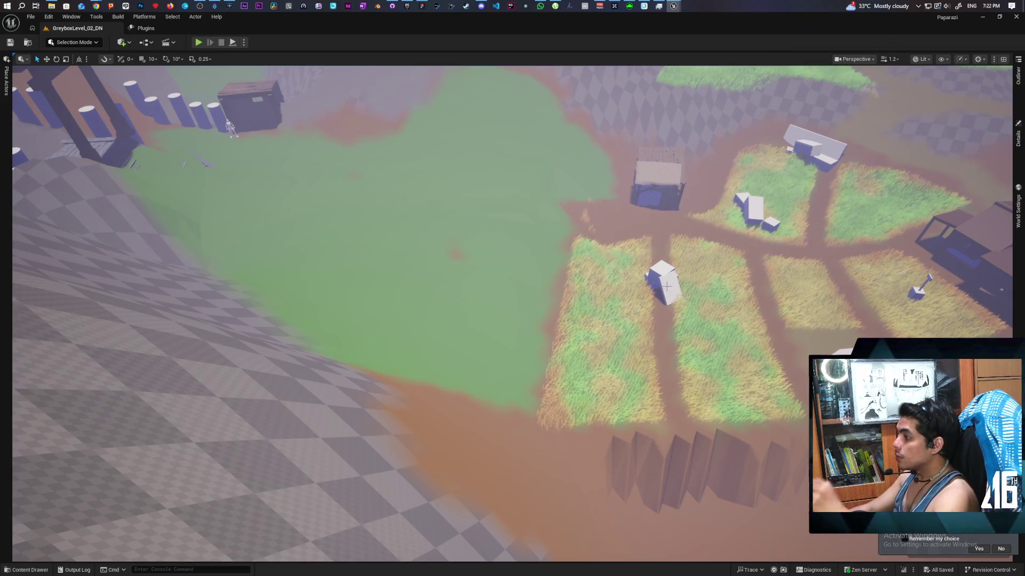
mouse_move(721, 251)
left_mouse_down()
mouse_move(699, 197)
mouse_move(699, 224)
mouse_move(678, 195)
mouse_move(670, 205)
mouse_move(731, 205)
mouse_move(618, 292)
mouse_move(667, 294)
left_mouse_up()
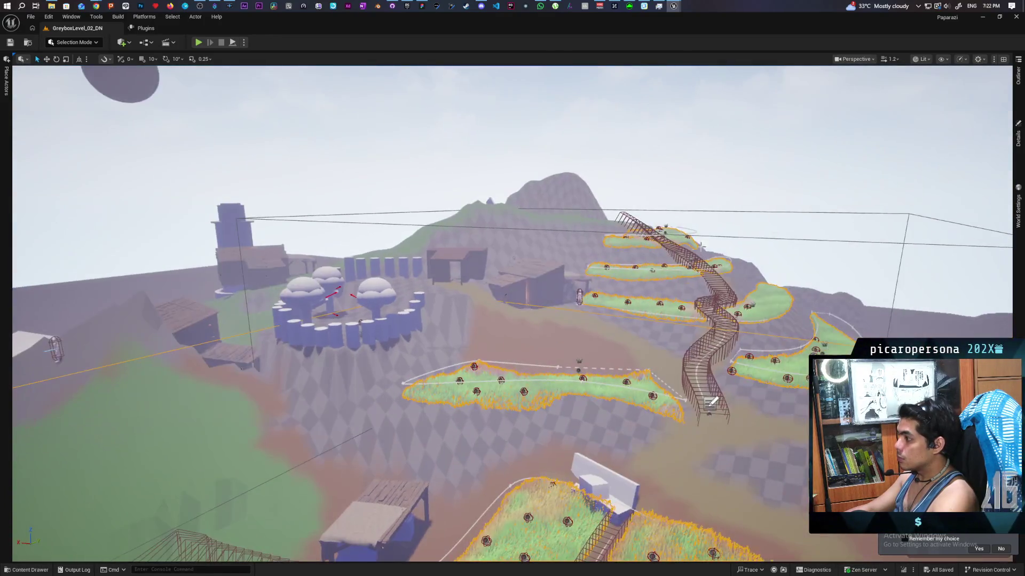
left_click(795, 239)
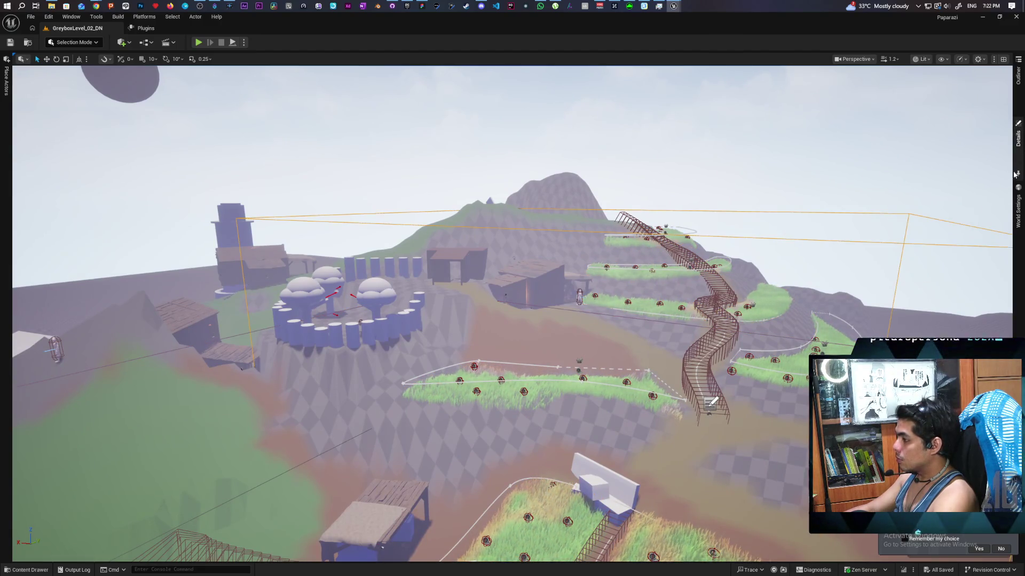
left_click(1018, 140)
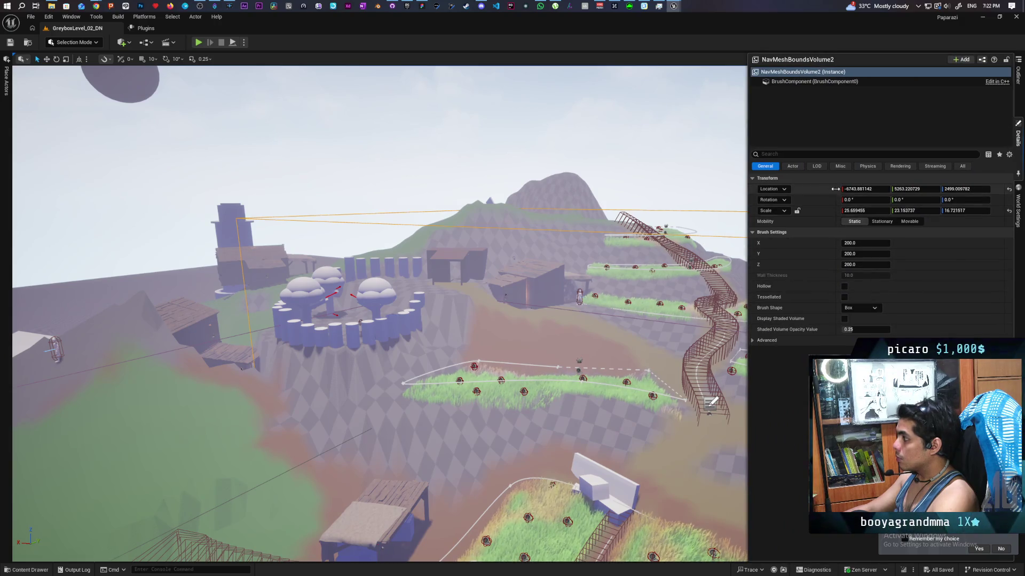
key("f")
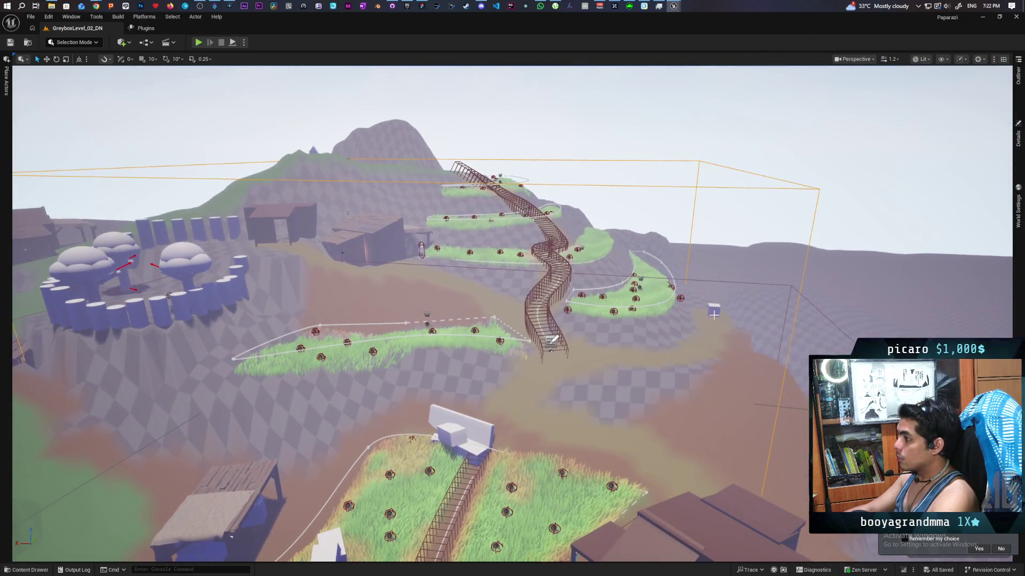
Select the PCG_TallGrass actor and browse to its graph asset in the content browser.
left_click(841, 299)
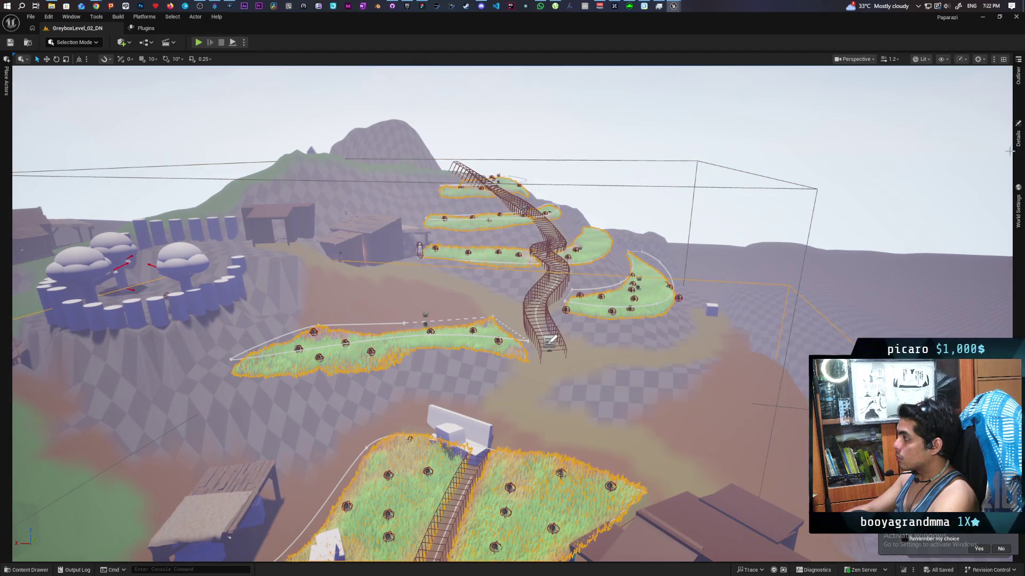
left_click(1017, 136)
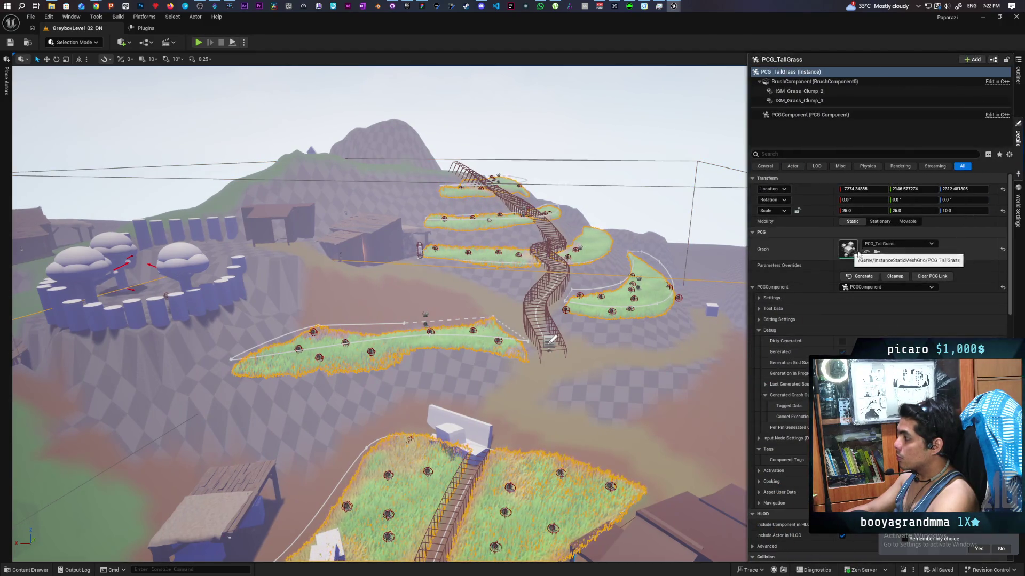
left_click(877, 251)
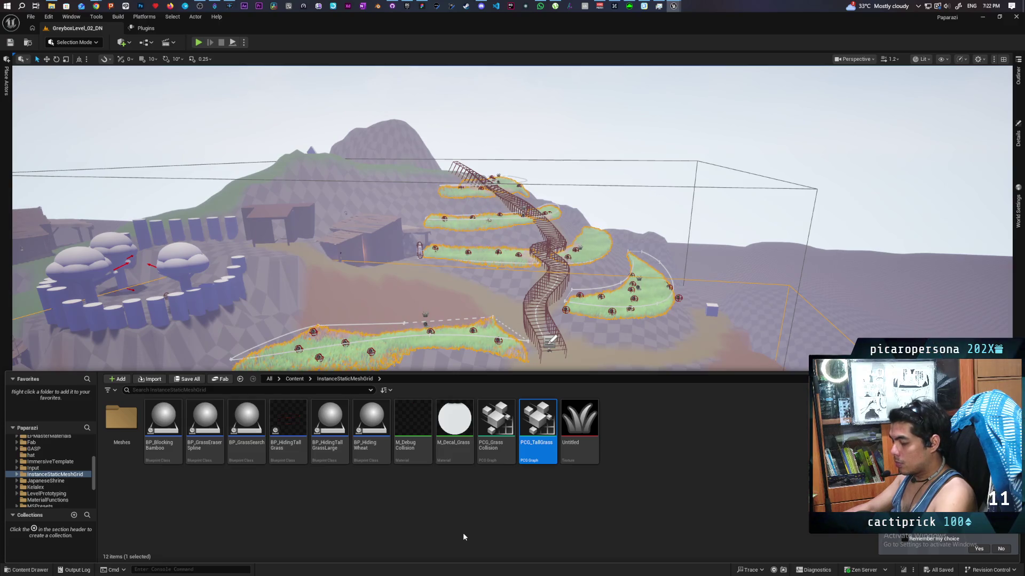
Start migrating the PCG_TallGrass asset to another project.
right_click(540, 424)
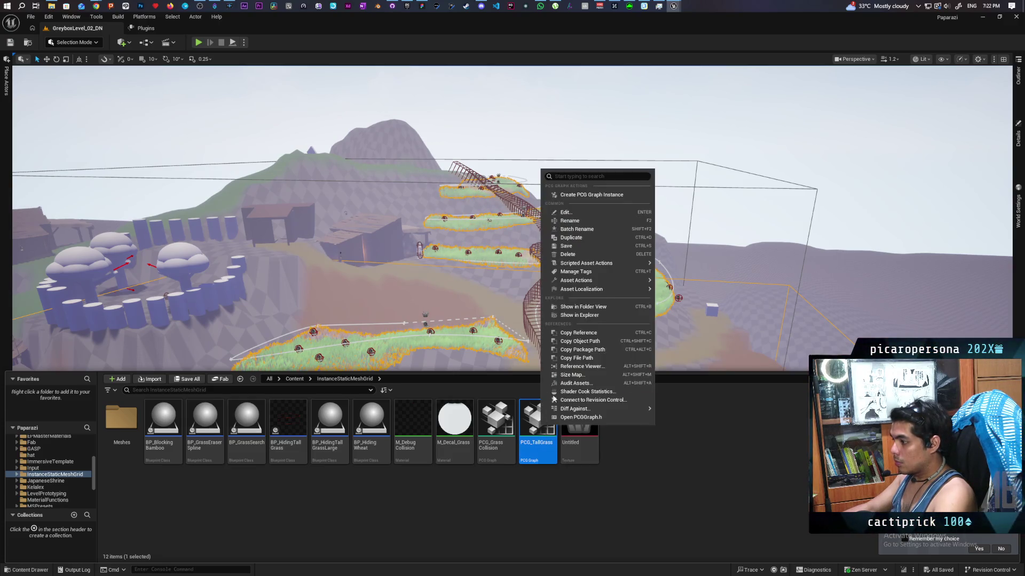
mouse_move(619, 264)
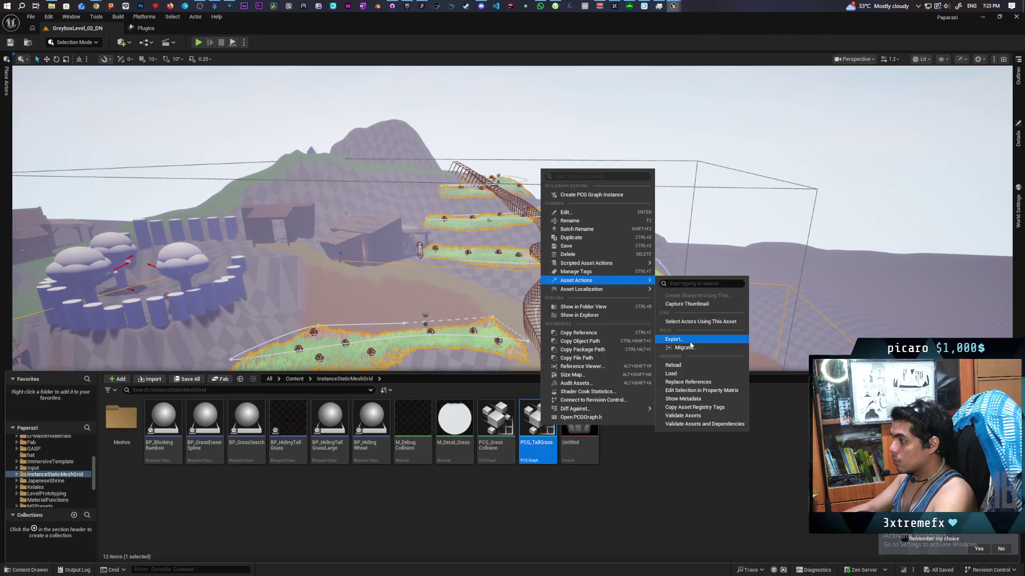
left_click(687, 348)
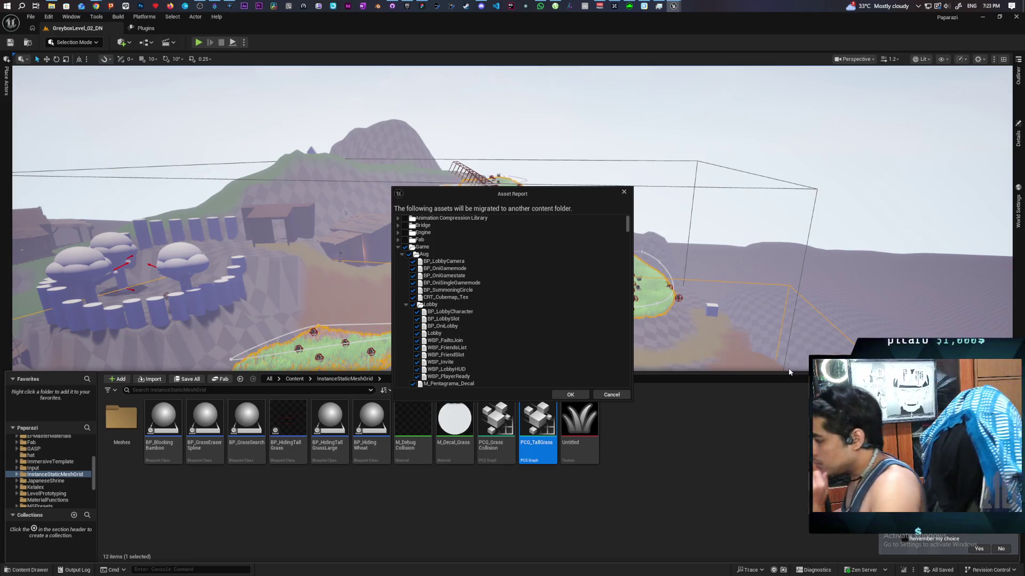
Review the long dependency list, cancel the migration, and reopen the Content Drawer.
scroll(568, 320, "down", 8)
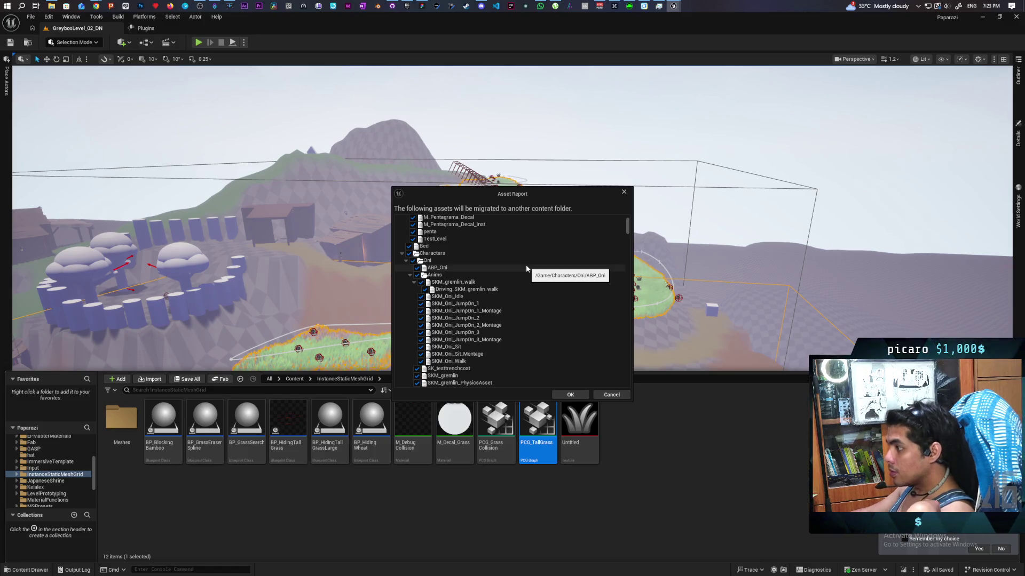
scroll(526, 264, "down", 6)
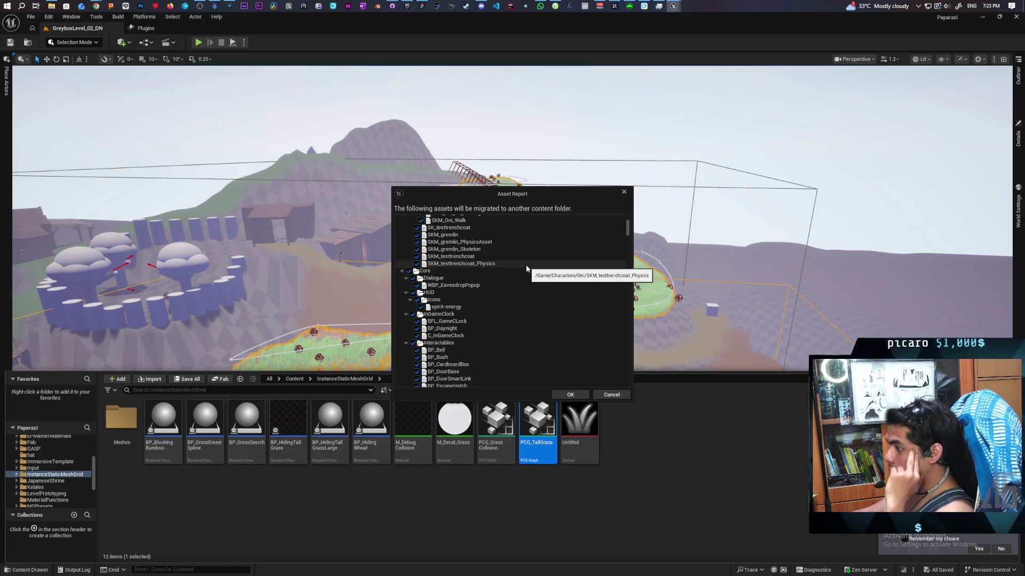
scroll(526, 265, "down", 2)
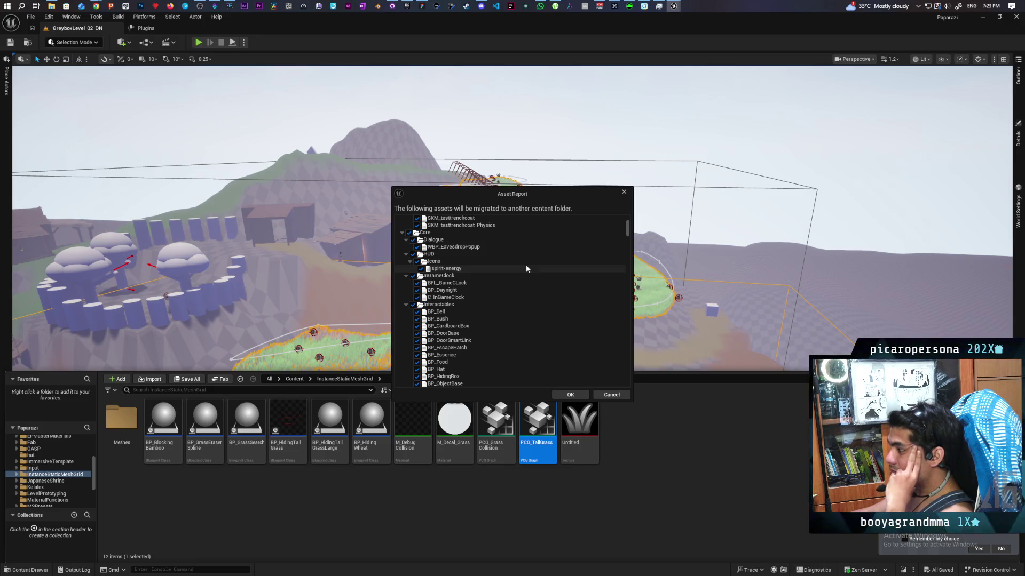
scroll(526, 264, "down", 2)
scroll(526, 269, "down", 1)
scroll(526, 268, "down", 1)
scroll(526, 268, "down", 1)
scroll(526, 265, "down", 1)
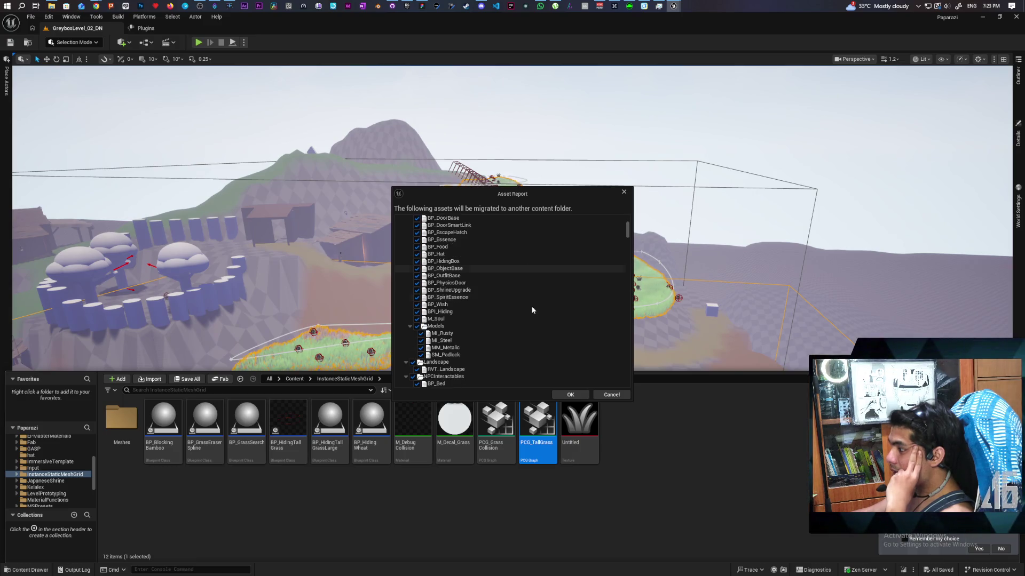
left_click(567, 476)
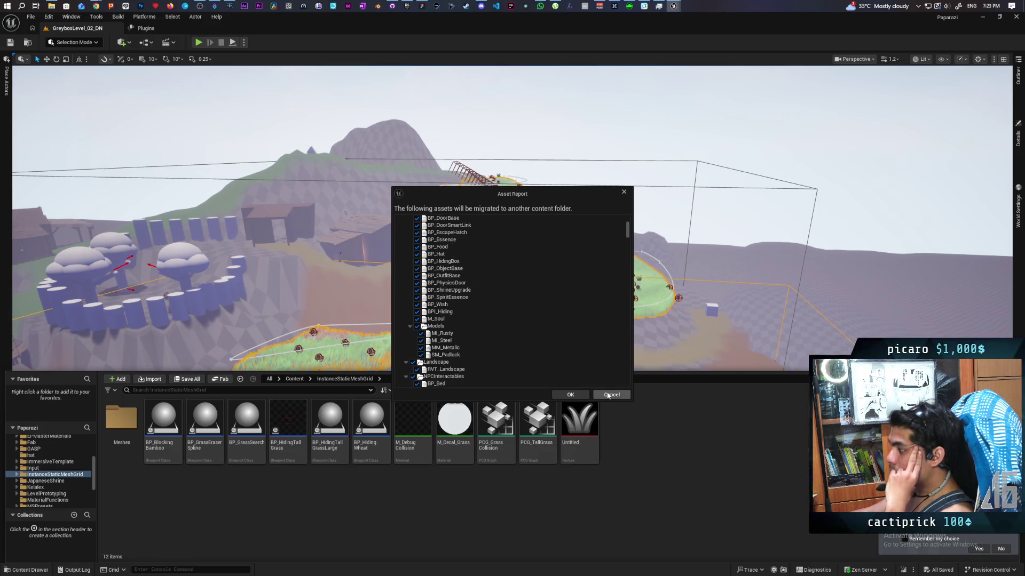
left_click(611, 395)
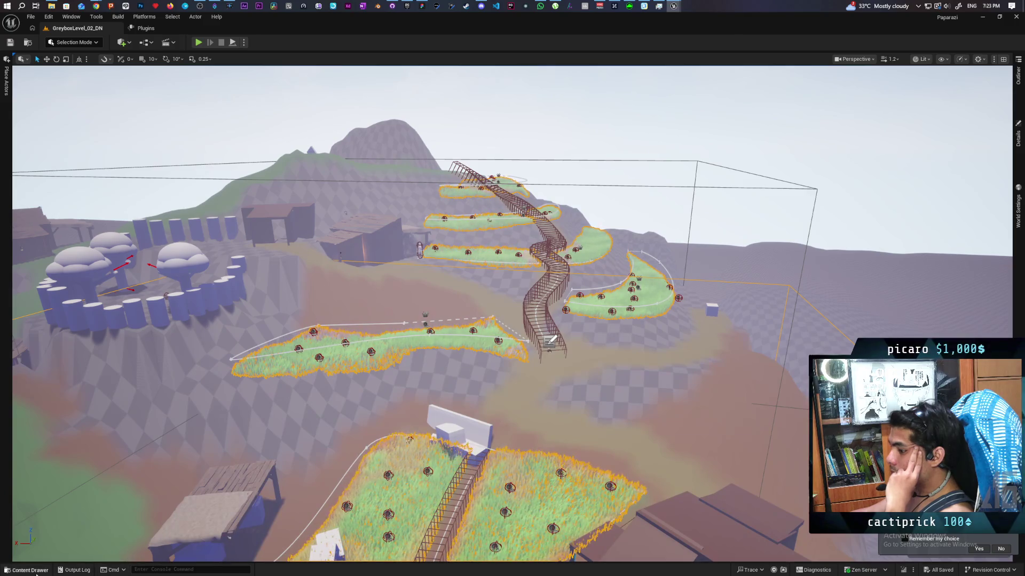
left_click(36, 573)
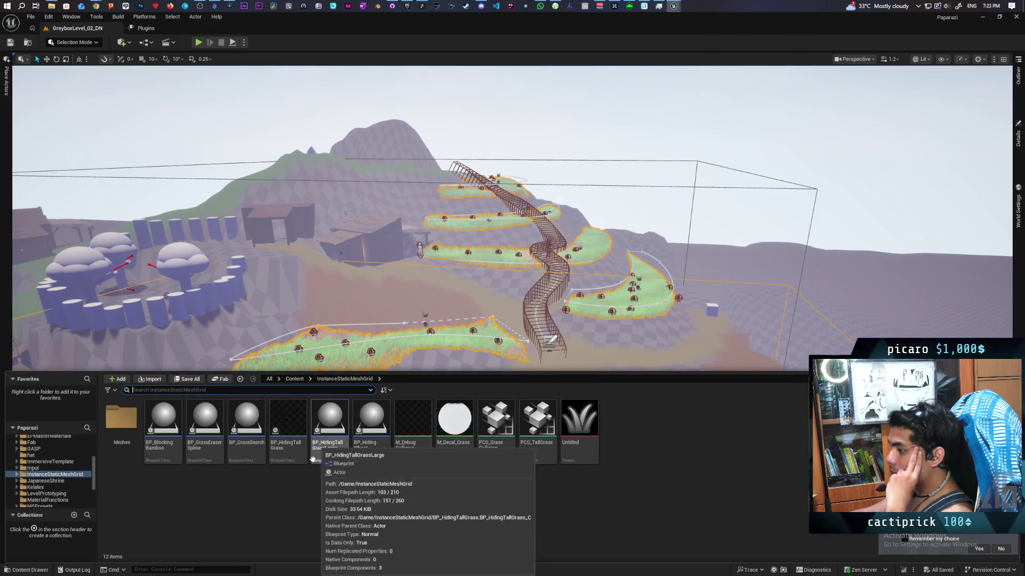
Open BP_HidingTallGrass, inspect its Construction Script and EventGraph, then open BP_HidingWheat.
double_click(296, 434)
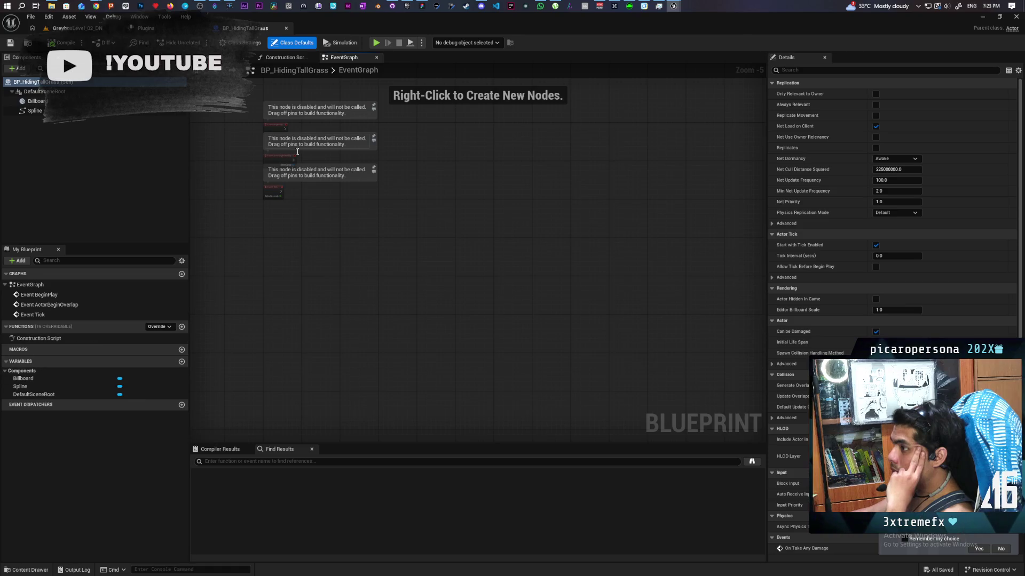
left_click(286, 57)
left_click(337, 58)
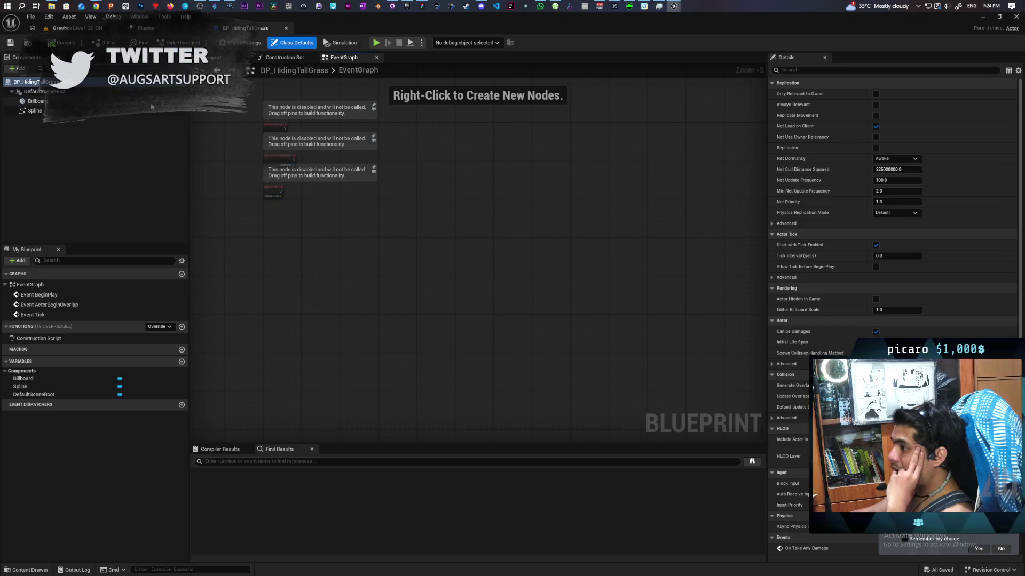
key("ctrl+space")
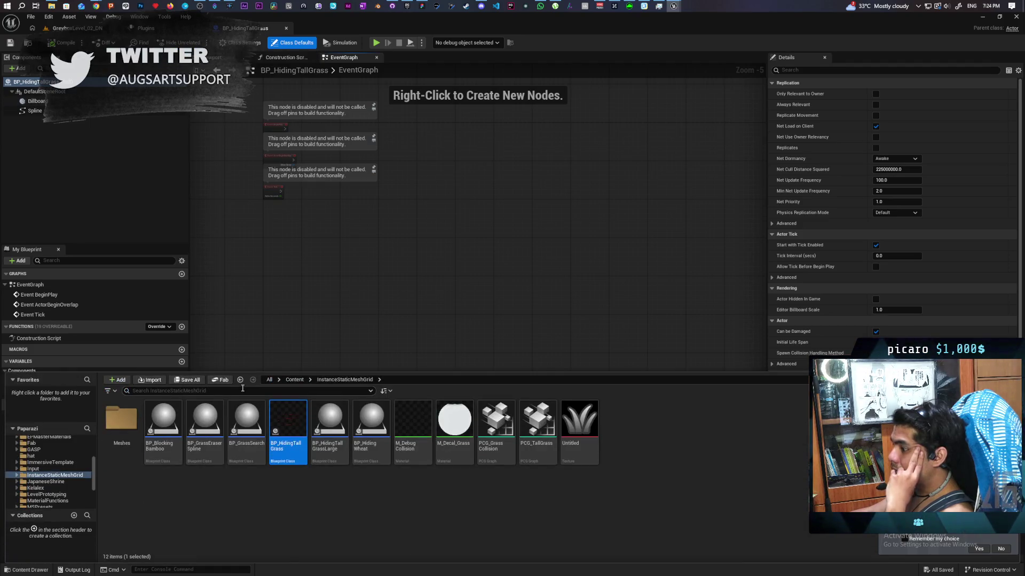
double_click(370, 444)
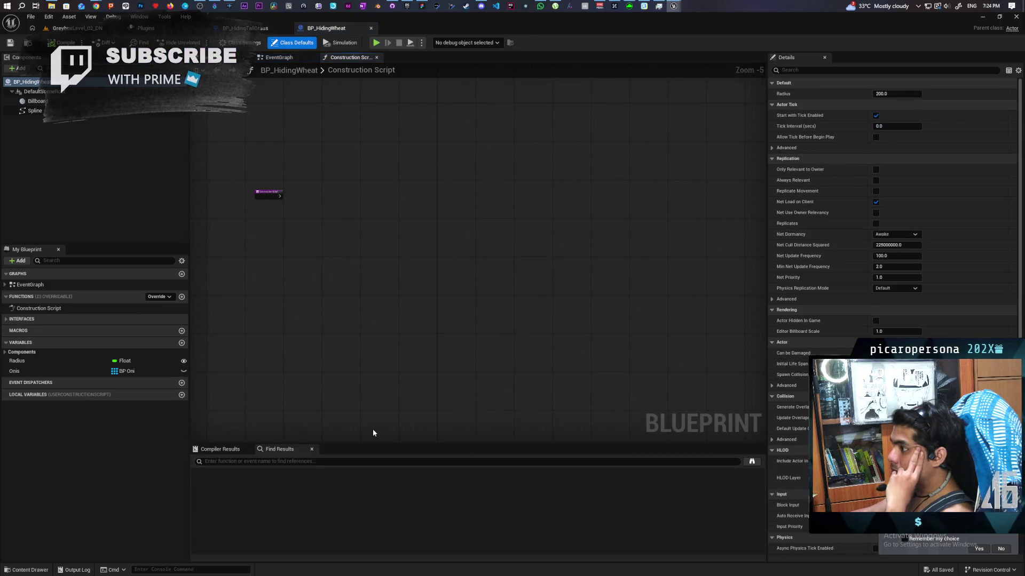
Delete BP_HidingWheat's in-use Onis variable and compile to reveal remaining errors.
left_click(41, 371)
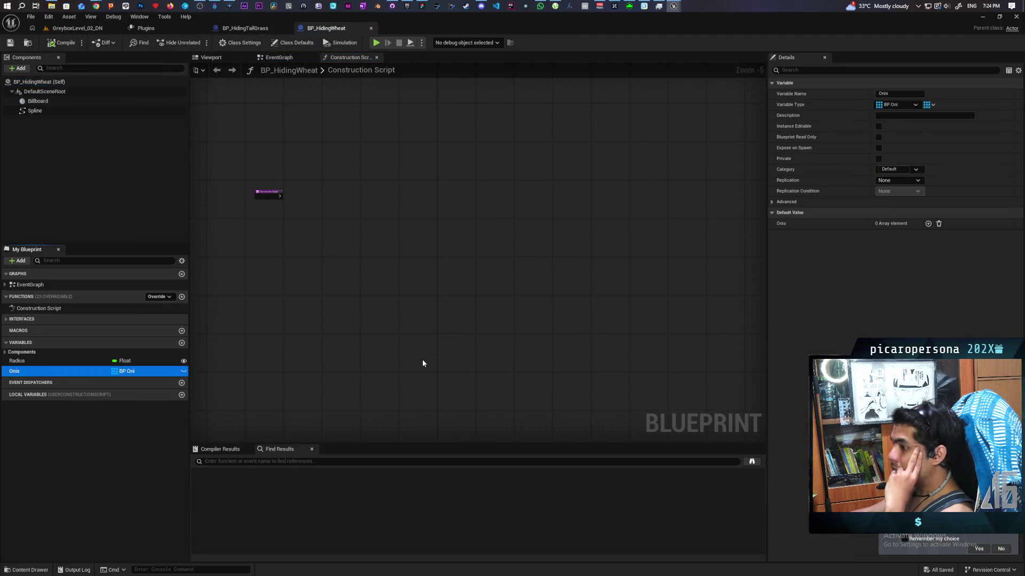
key("Delete")
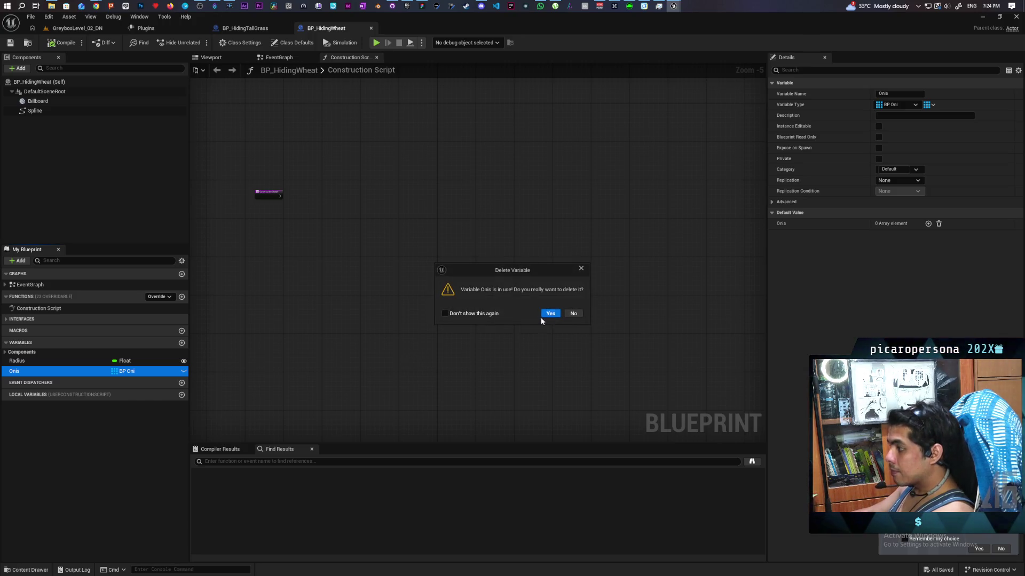
left_click(551, 314)
left_click(284, 58)
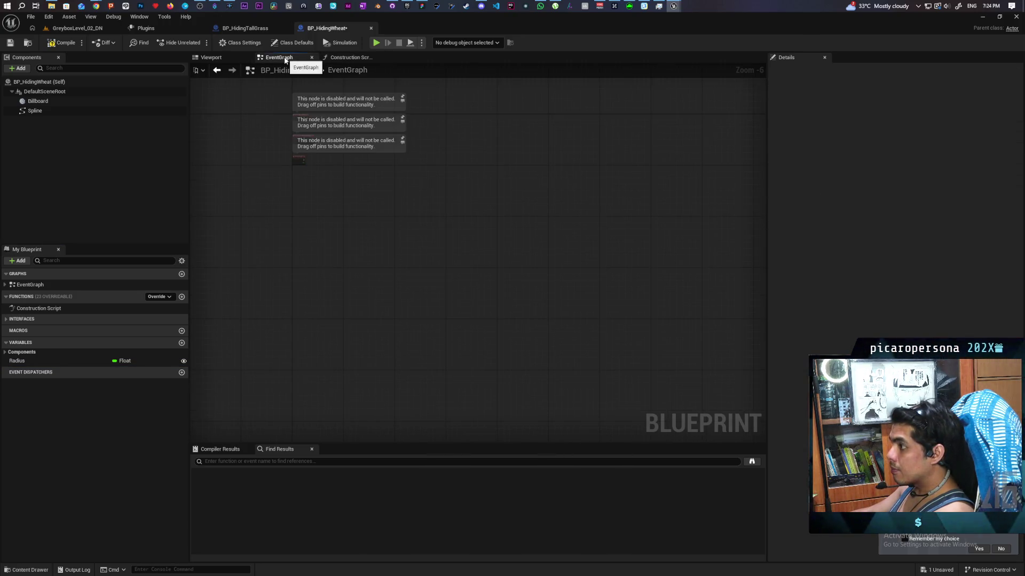
left_click(366, 58)
left_click(278, 57)
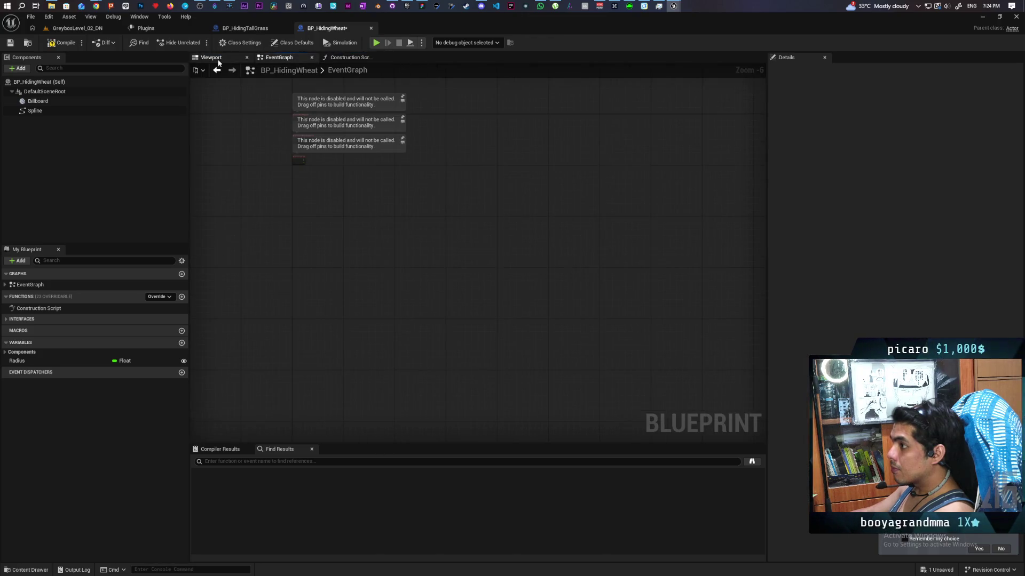
left_click(63, 45)
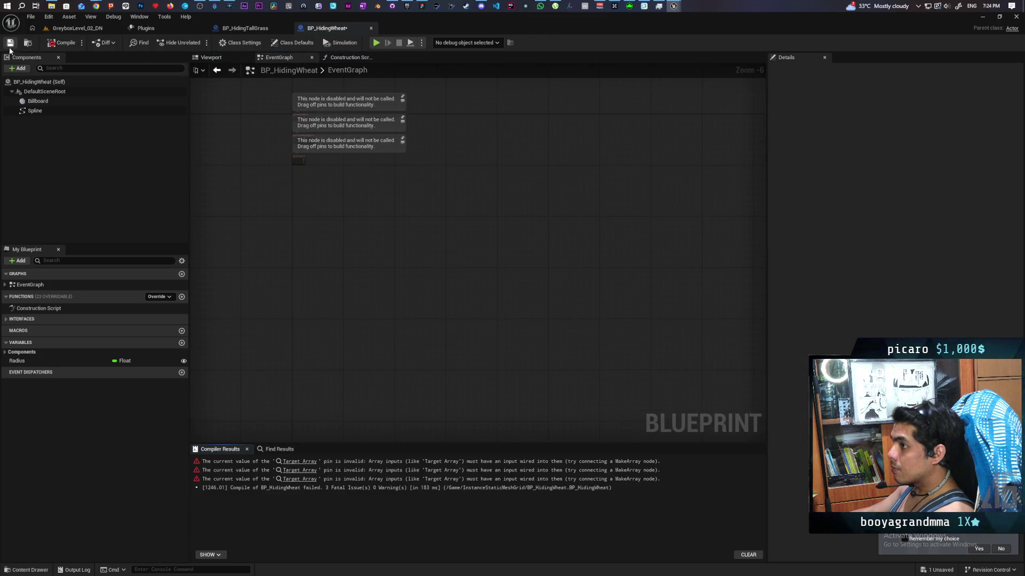
Delete the broken Random, Remove and Is Not Empty nodes in Search Hiding, recompile and save.
left_click(305, 462)
scroll(322, 413, "down", 2)
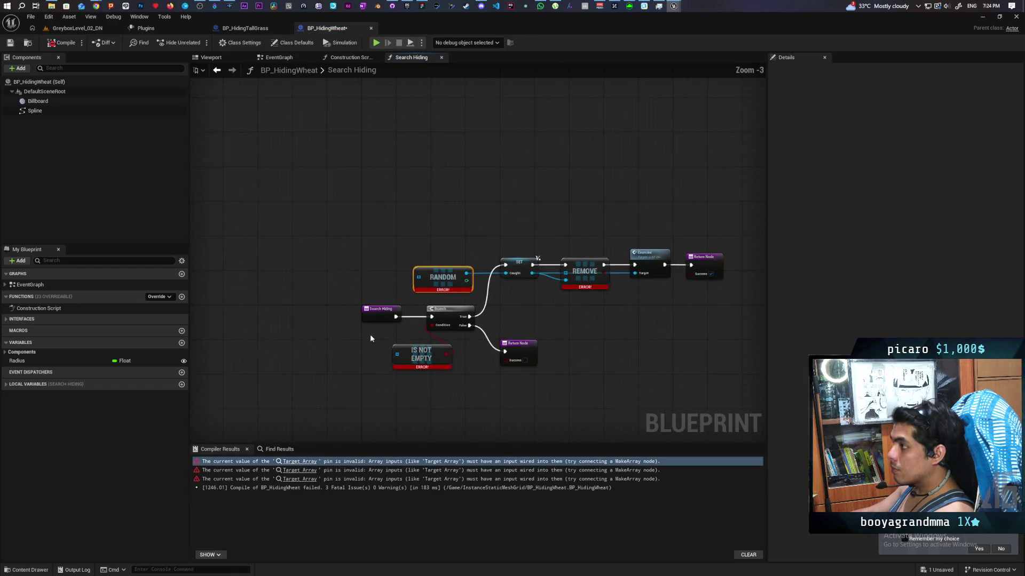
left_click_drag(304, 316, 298, 313)
mouse_move(260, 219)
left_mouse_down()
mouse_move(641, 386)
mouse_move(613, 379)
left_mouse_up()
key("Delete")
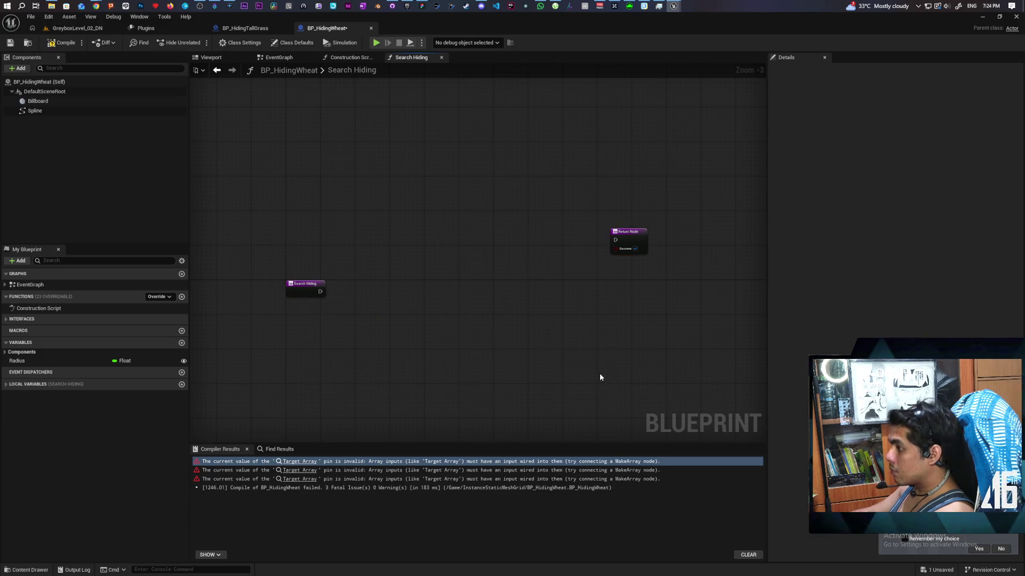
left_click(62, 42)
left_click(10, 42)
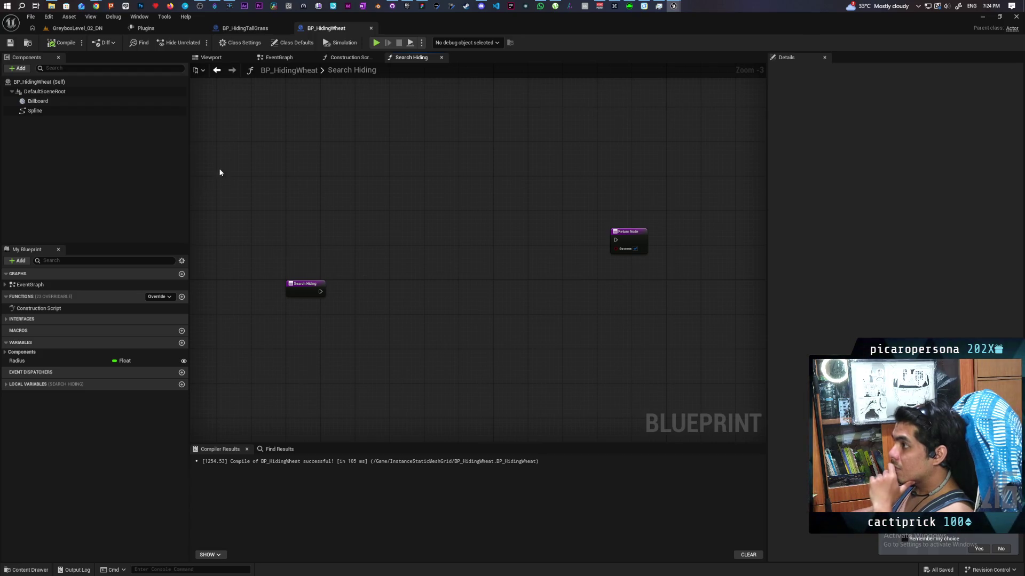
Remove the BPI Hiding interface in Class Settings, dropping its functions.
left_click(298, 43)
left_click(240, 42)
left_click(1008, 321)
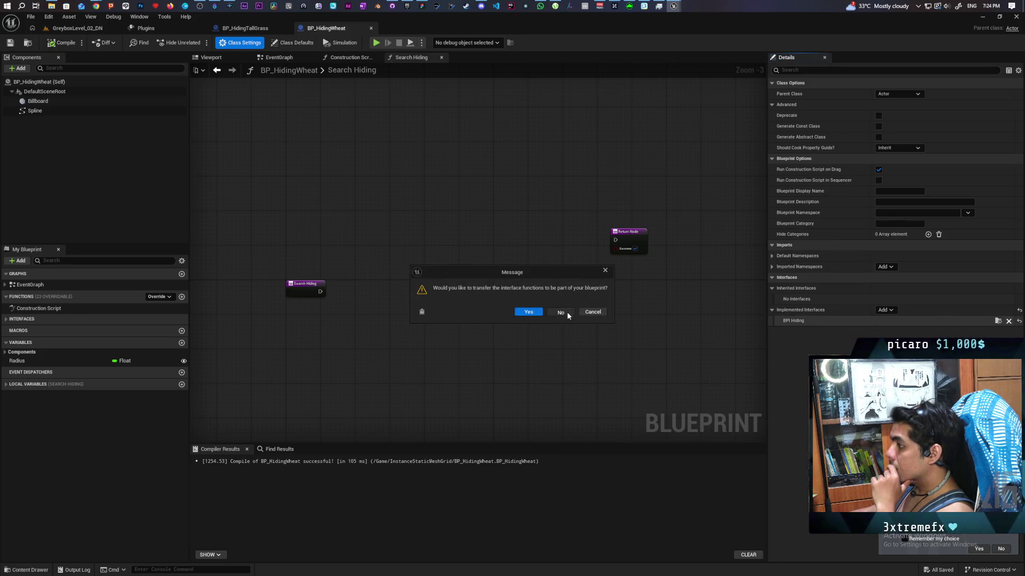
left_click(561, 312)
left_click(246, 28)
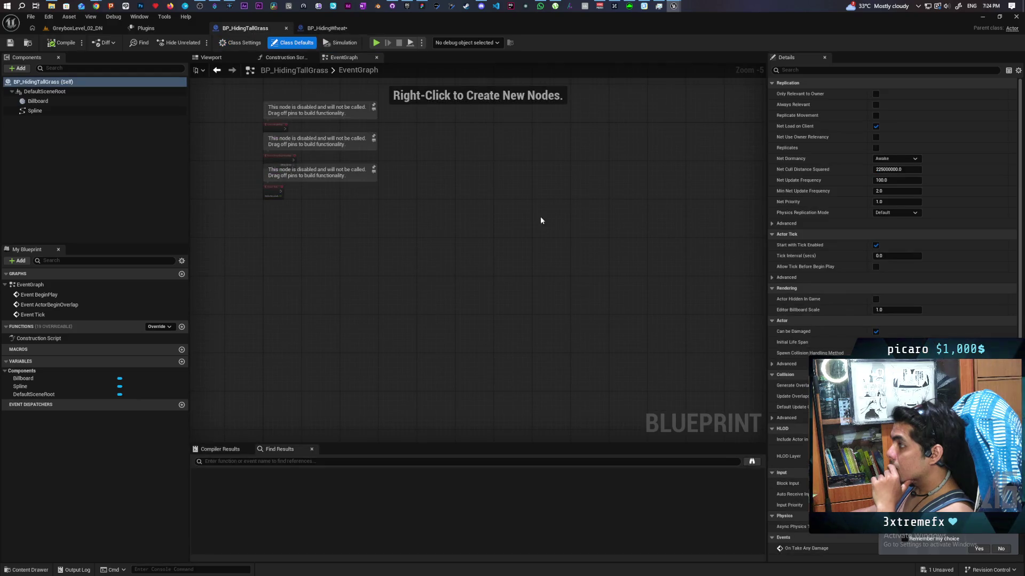
Check BP_HidingTallGrass's class settings, then return to the level's content assets.
left_click(249, 44)
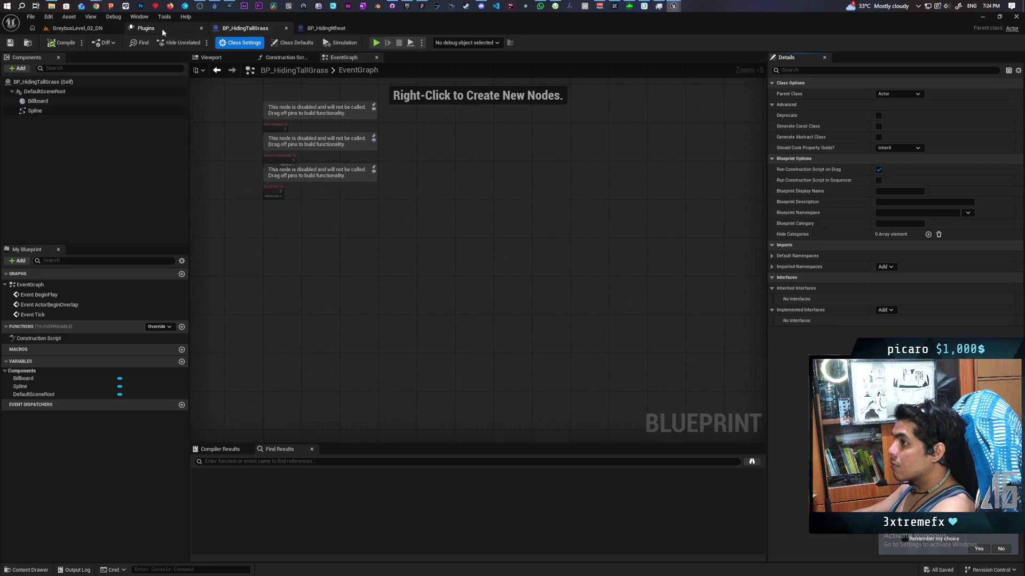
left_click(78, 28)
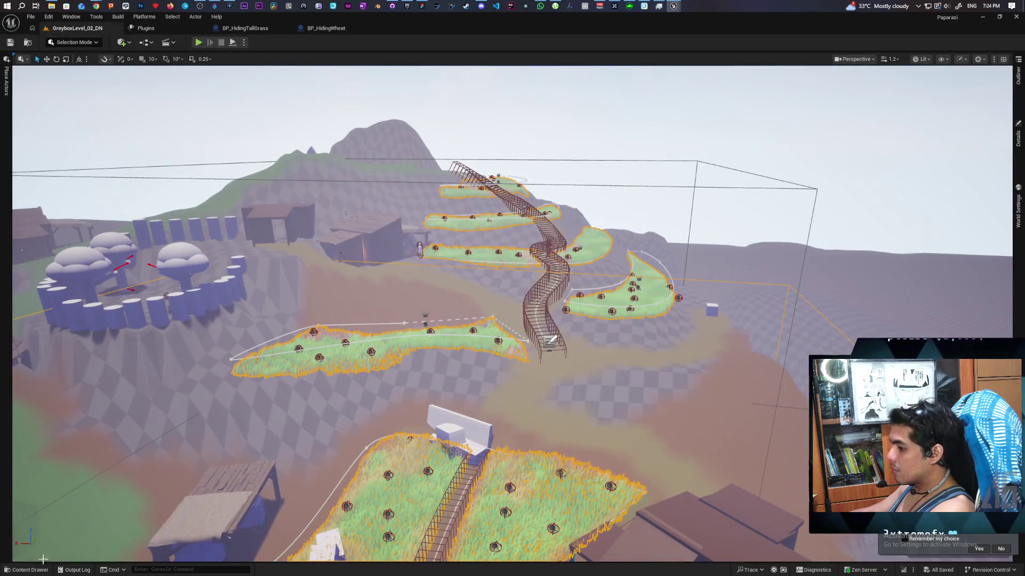
left_click(27, 570)
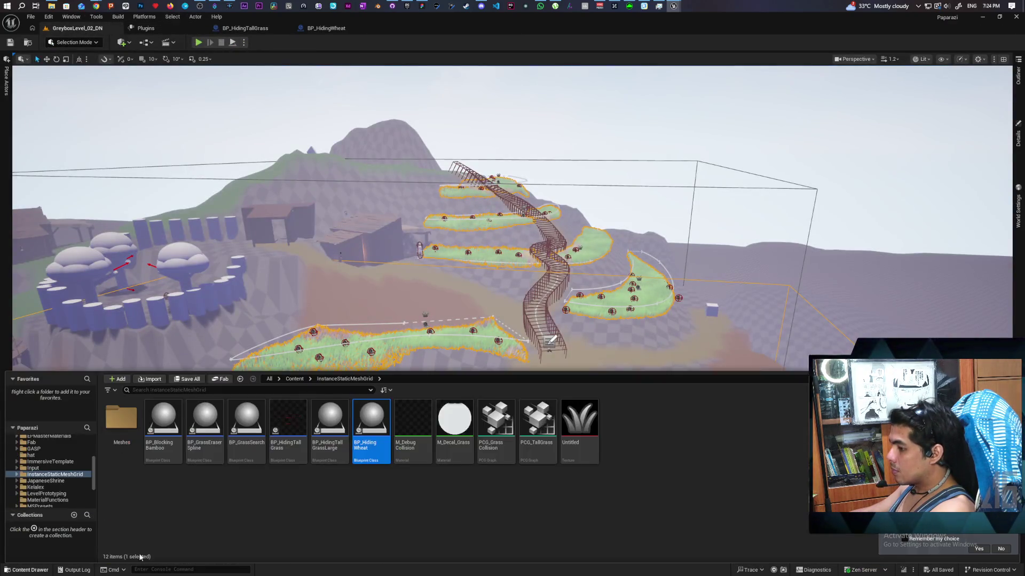
Start a PCG_TallGrass migration, look over the dependency report, and cancel it.
left_click(532, 446)
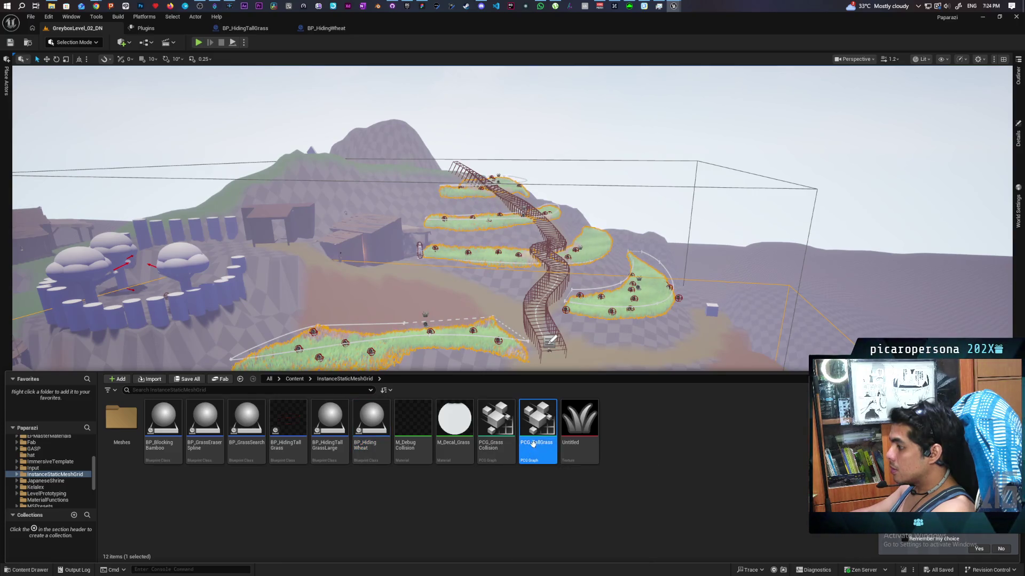
right_click(532, 447)
mouse_move(616, 280)
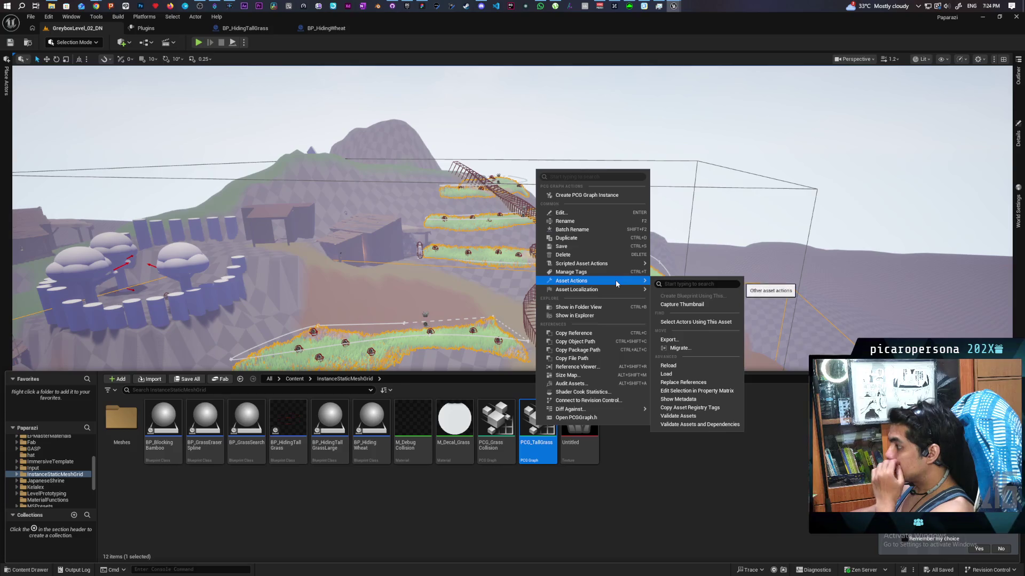
left_click(698, 347)
scroll(495, 296, "down", 10)
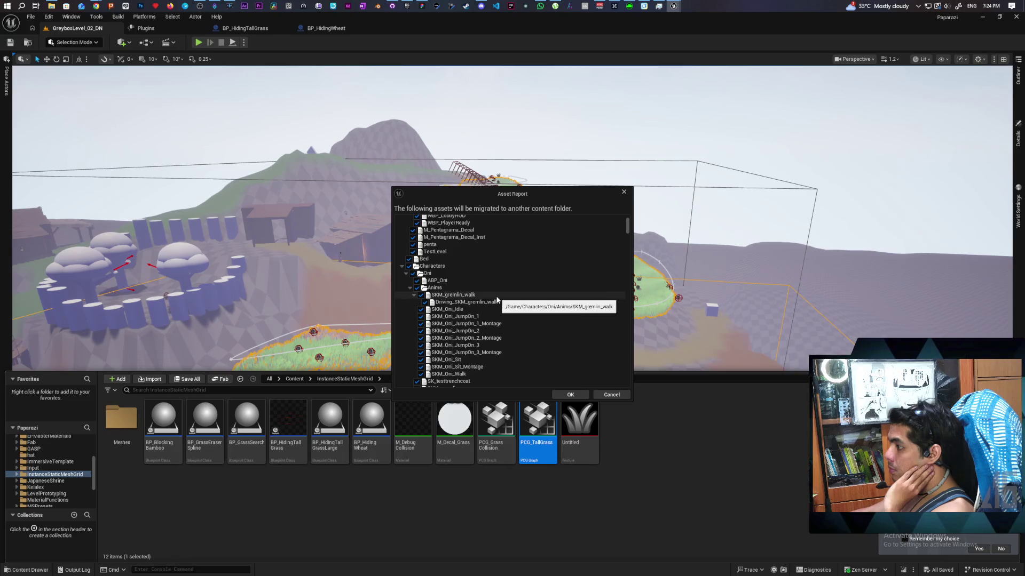
scroll(539, 296, "up", 7)
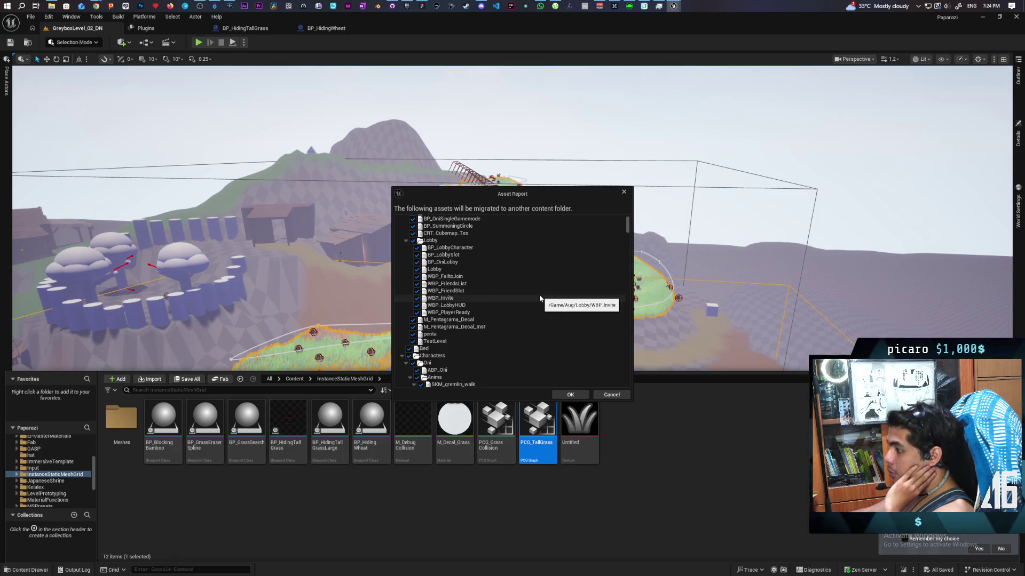
scroll(538, 296, "up", 3)
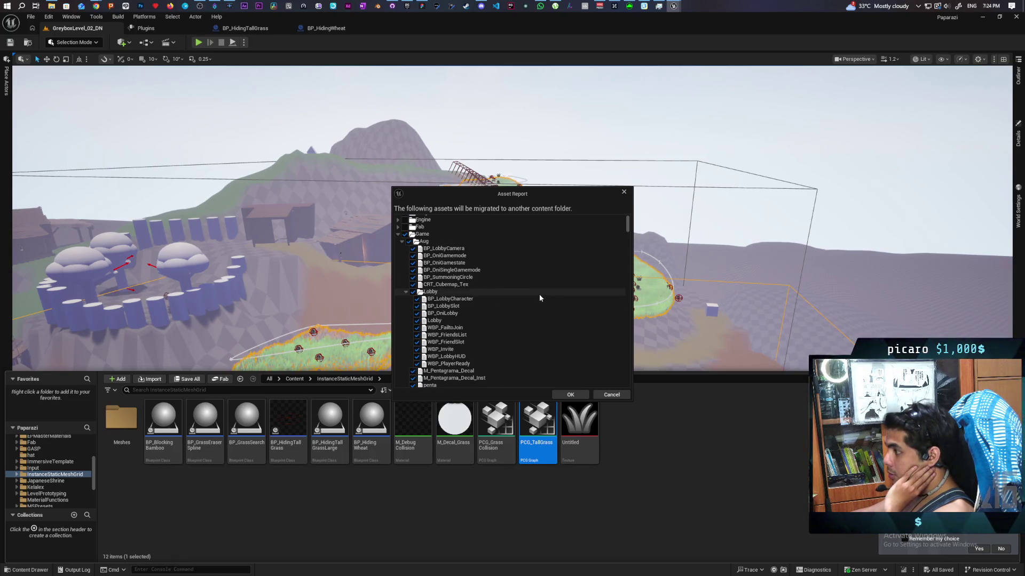
left_click(616, 395)
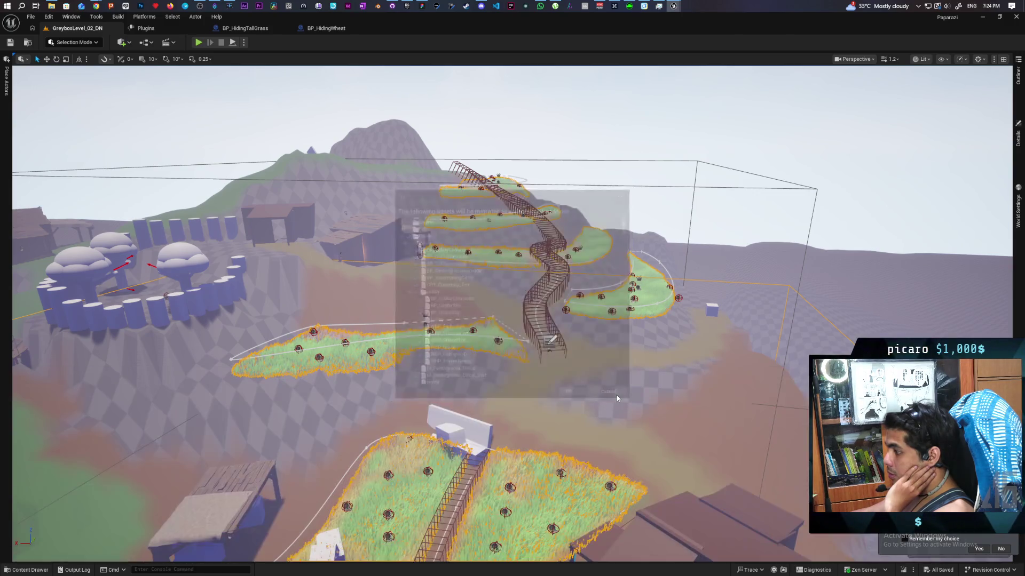
Reopen the InstanceStaticMeshGrid folder and bring up the PCG_TallGrass asset's options.
left_click(27, 571)
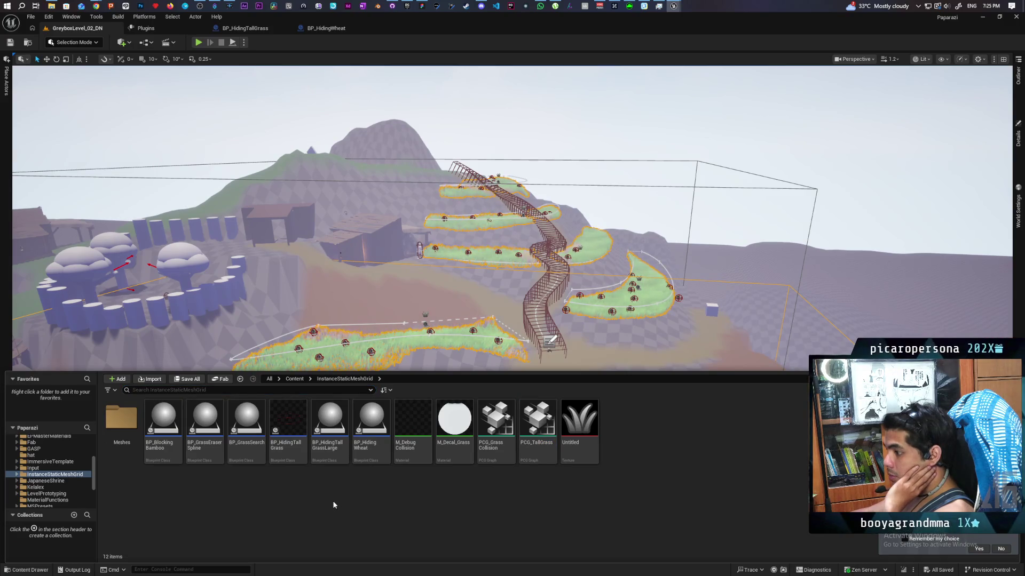
mouse_move(539, 453)
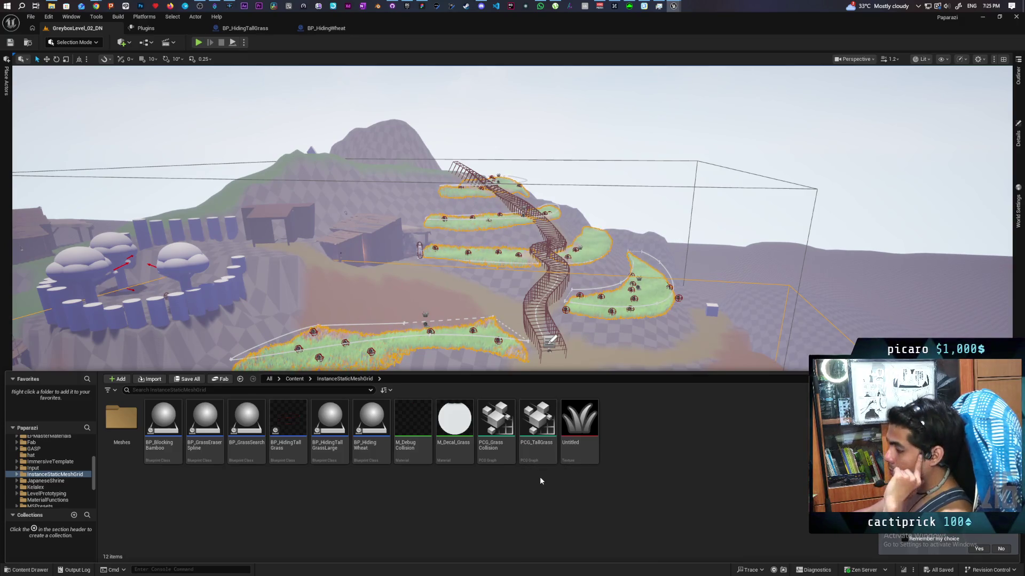
right_click(536, 427)
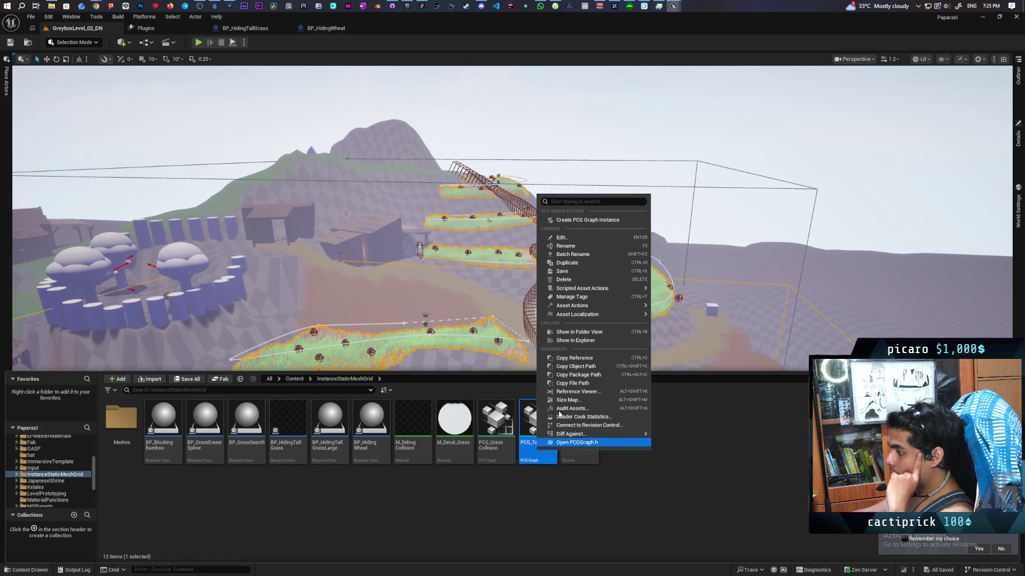
Open PCG_TallGrass in the Reference Viewer and set Search Dependencies Depth to 2.
left_click(587, 393)
mouse_move(505, 358)
left_mouse_down()
mouse_move(359, 382)
mouse_move(261, 314)
left_mouse_up()
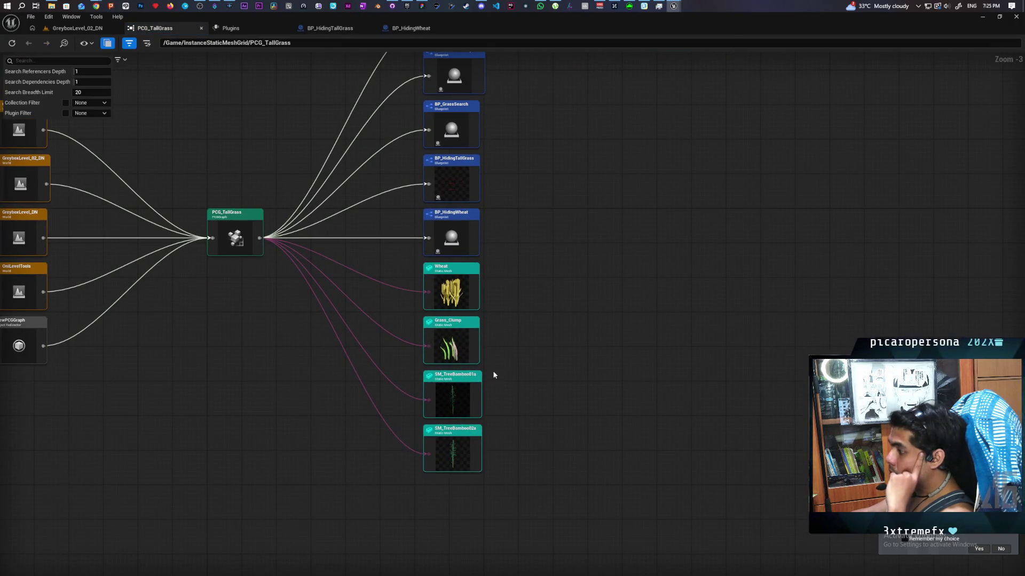
mouse_move(493, 363)
left_mouse_down()
mouse_move(494, 414)
mouse_move(499, 373)
mouse_move(507, 439)
mouse_move(559, 431)
left_mouse_up()
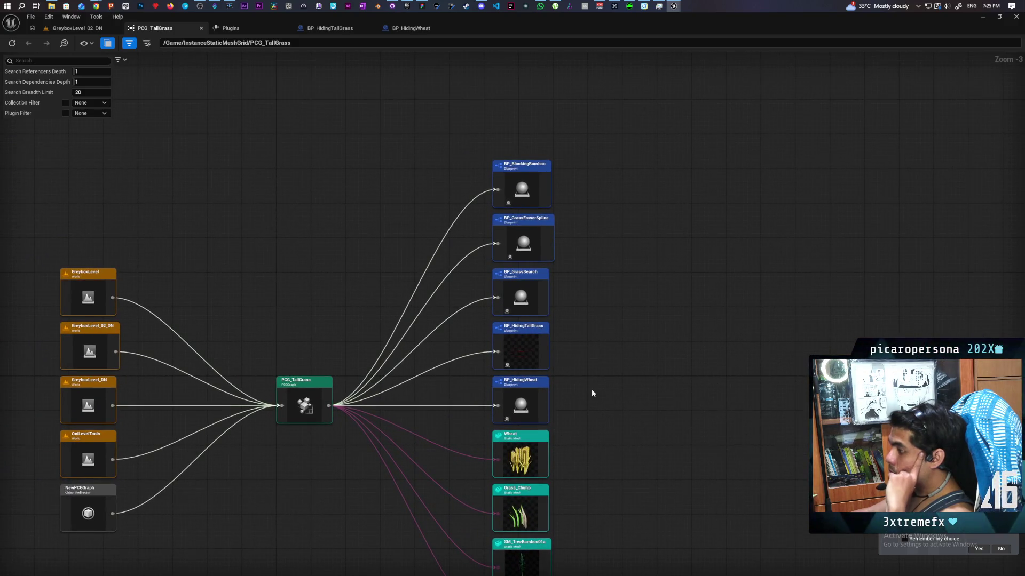
left_click_drag(592, 399, 591, 417)
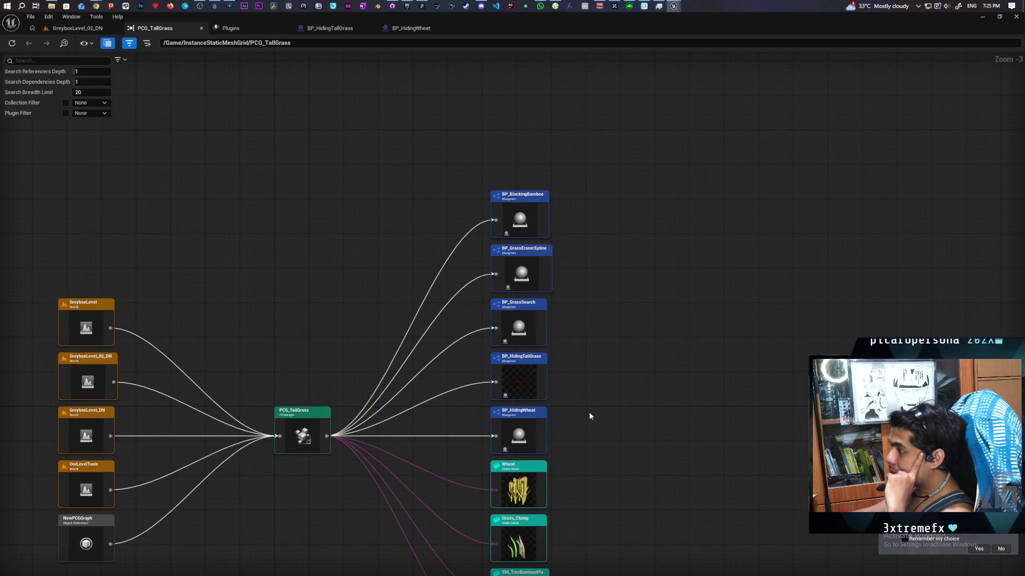
left_click_drag(579, 376, 578, 394)
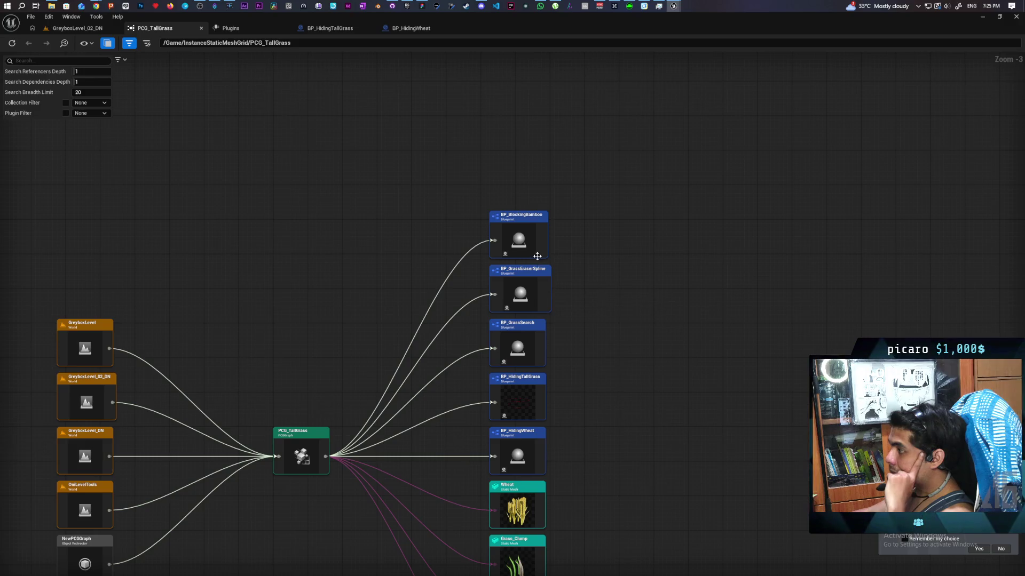
mouse_move(588, 462)
left_mouse_down()
mouse_move(559, 283)
mouse_move(607, 348)
mouse_move(591, 394)
left_mouse_up()
mouse_move(592, 309)
left_mouse_down()
mouse_move(567, 222)
mouse_move(546, 270)
left_mouse_up()
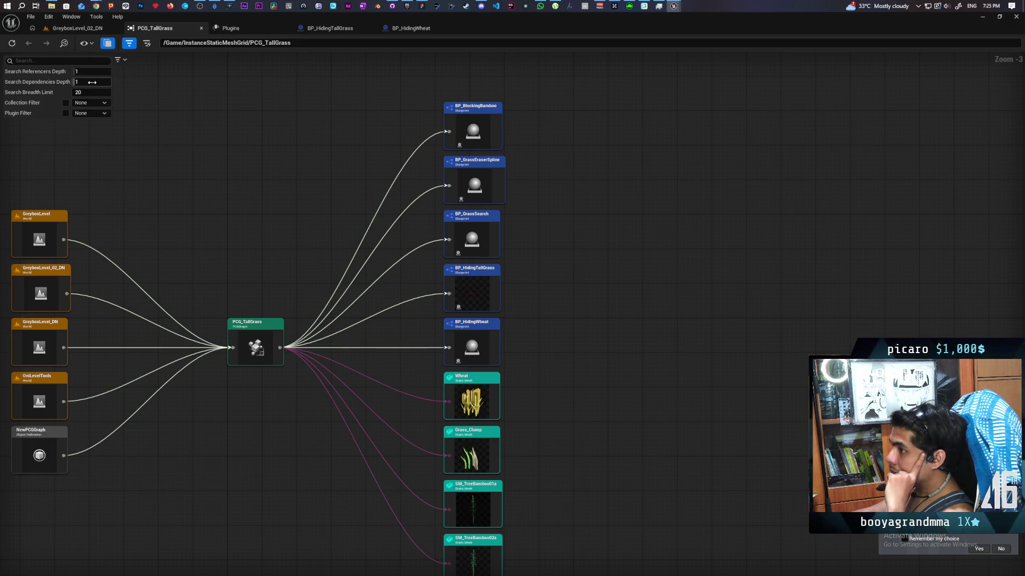
type("2")
key("Return")
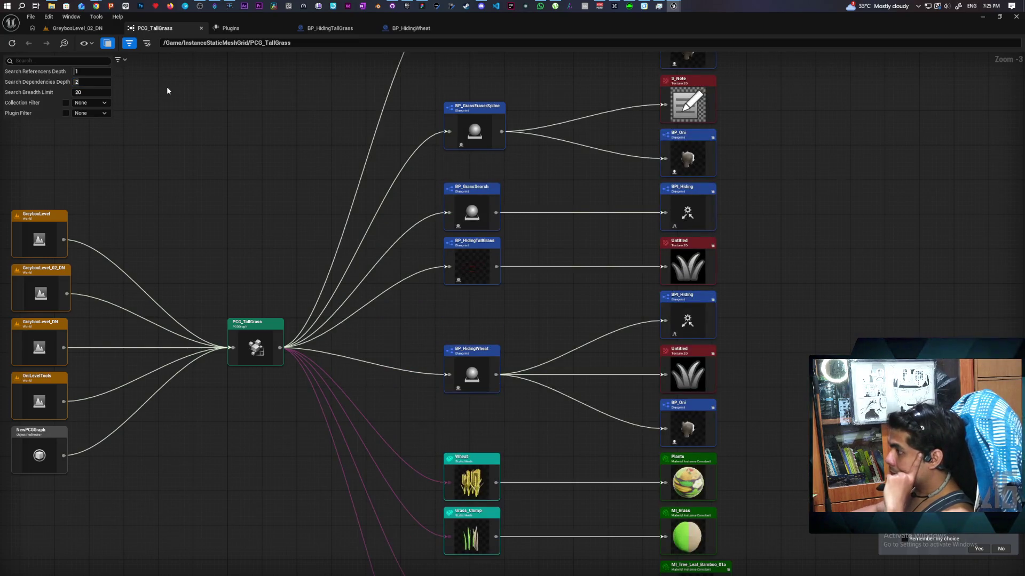
mouse_move(638, 266)
left_mouse_down()
mouse_move(618, 355)
mouse_move(512, 433)
mouse_move(488, 259)
mouse_move(486, 152)
left_mouse_up()
mouse_move(482, 299)
left_mouse_down()
mouse_move(476, 119)
mouse_move(461, 325)
left_mouse_up()
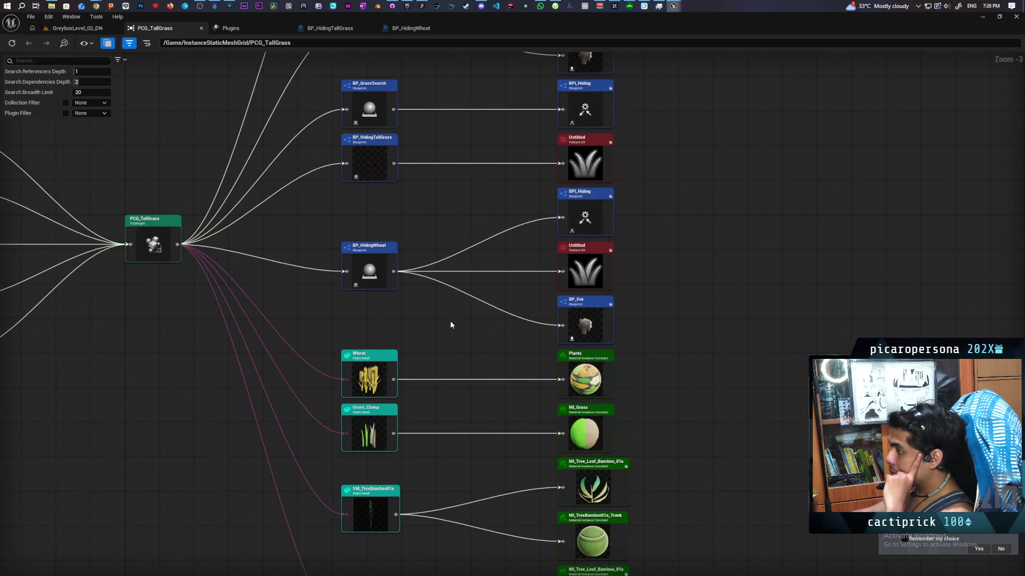
mouse_move(626, 290)
left_mouse_down()
mouse_move(631, 373)
mouse_move(626, 359)
mouse_move(610, 393)
left_mouse_up()
left_click(12, 43)
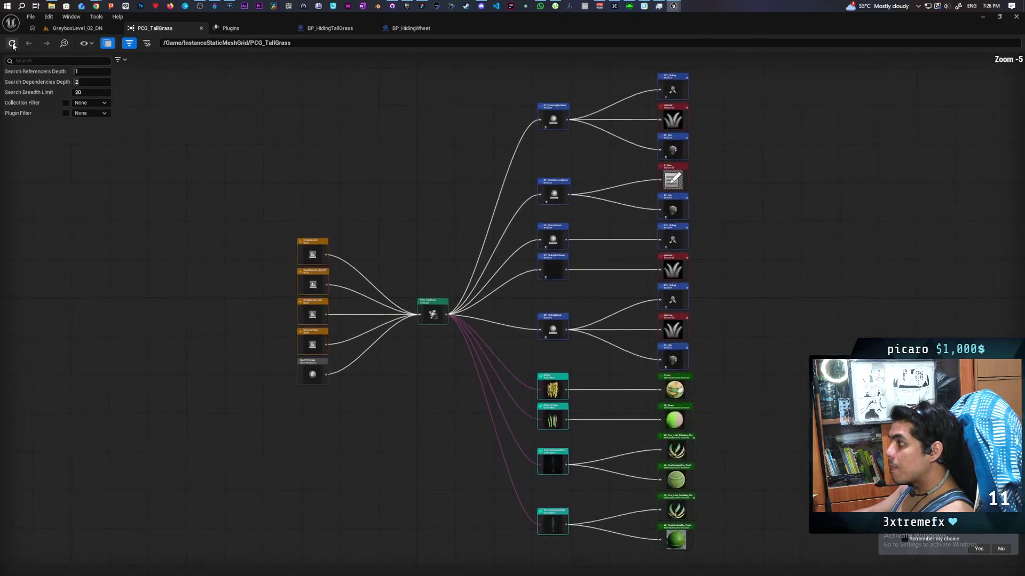
scroll(389, 201, "up", 2)
scroll(451, 201, "up", 1)
mouse_move(584, 190)
left_mouse_down()
mouse_move(579, 245)
mouse_move(561, 220)
mouse_move(562, 231)
mouse_move(562, 204)
left_mouse_up()
scroll(579, 243, "down", 2)
scroll(563, 244, "up", 2)
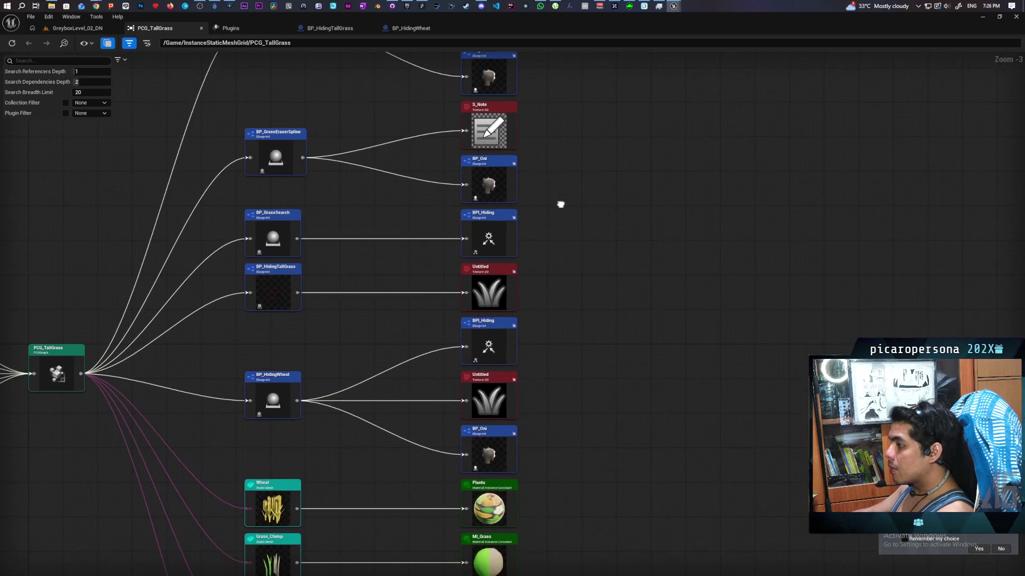
mouse_move(358, 332)
left_mouse_down()
mouse_move(344, 396)
mouse_move(349, 461)
left_mouse_up()
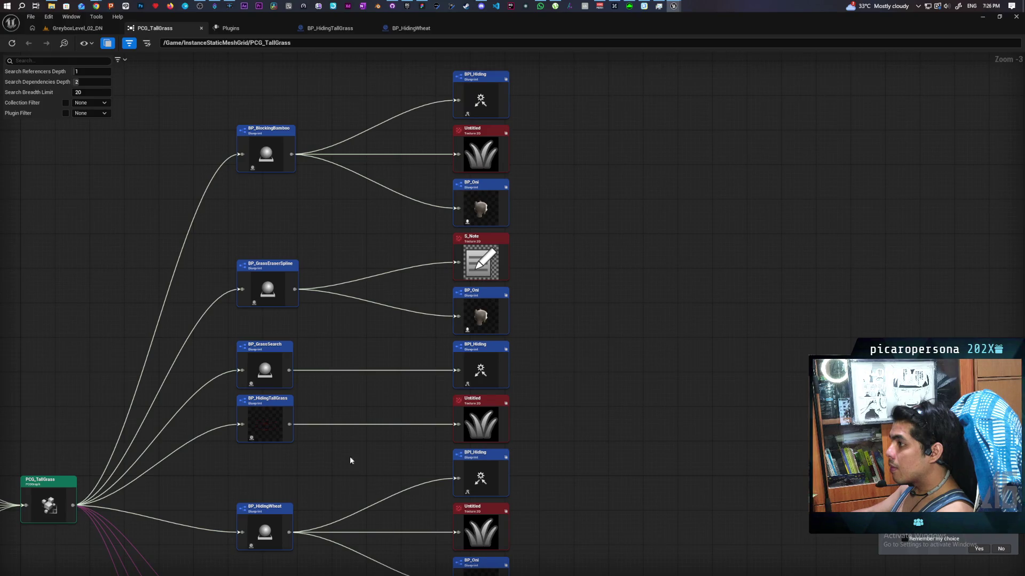
double_click(265, 155)
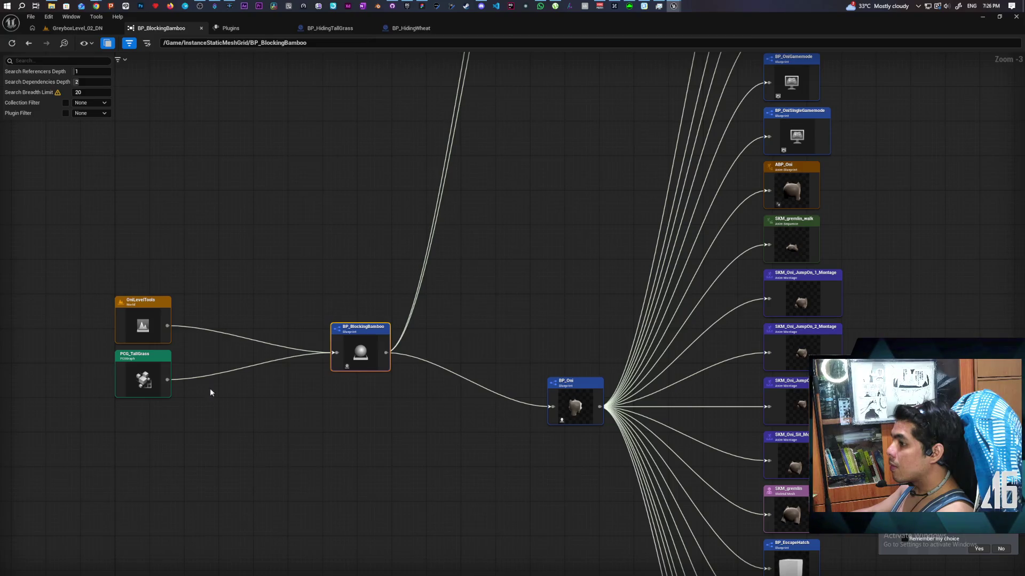
double_click(144, 370)
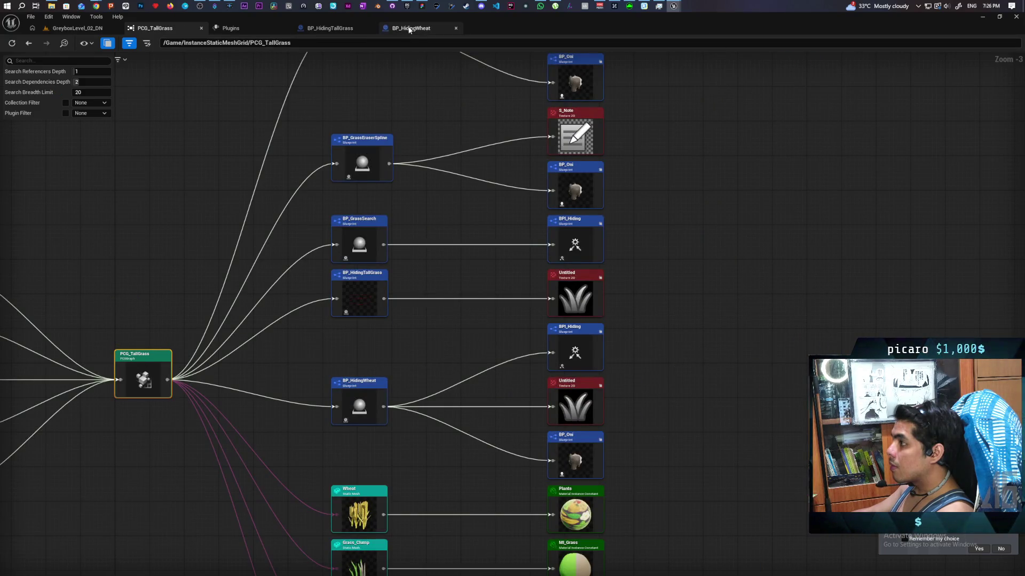
Switch to the BP_HidingWheat blueprint and check its Components variables category.
left_click(429, 28)
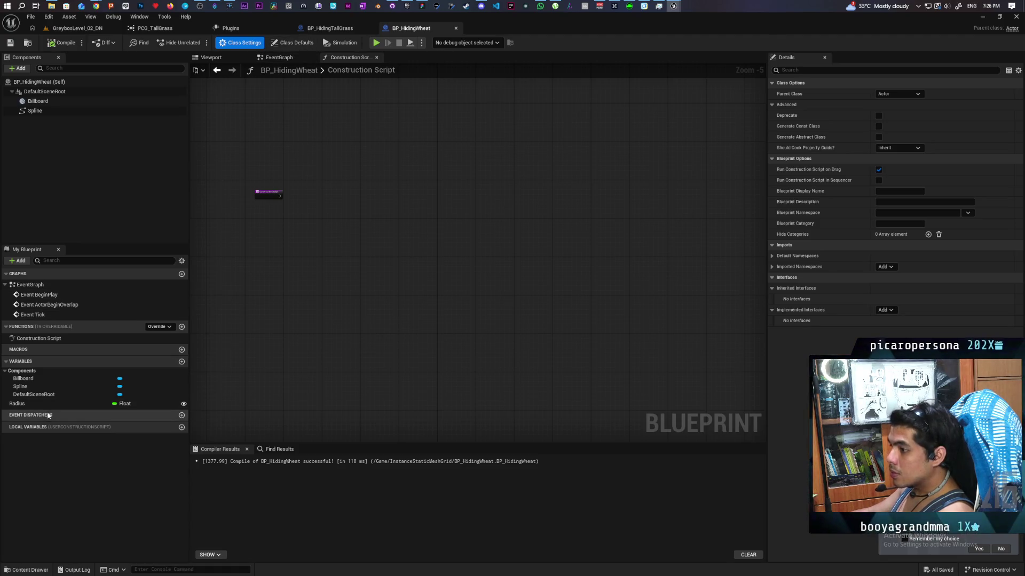
left_click(6, 371)
left_click(5, 371)
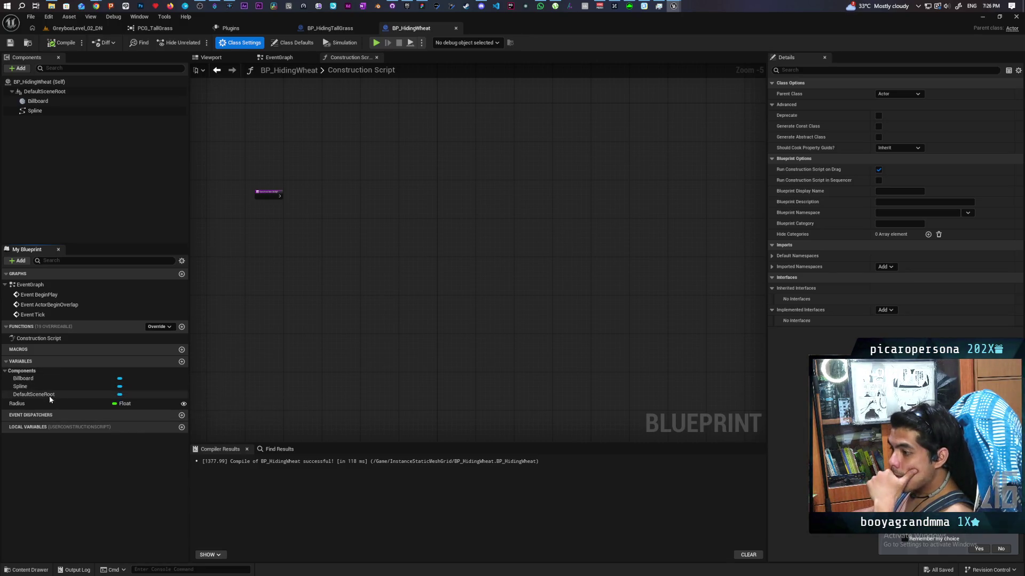
Switch to BP_HidingTallGrass and review its Components variables category.
left_click(334, 29)
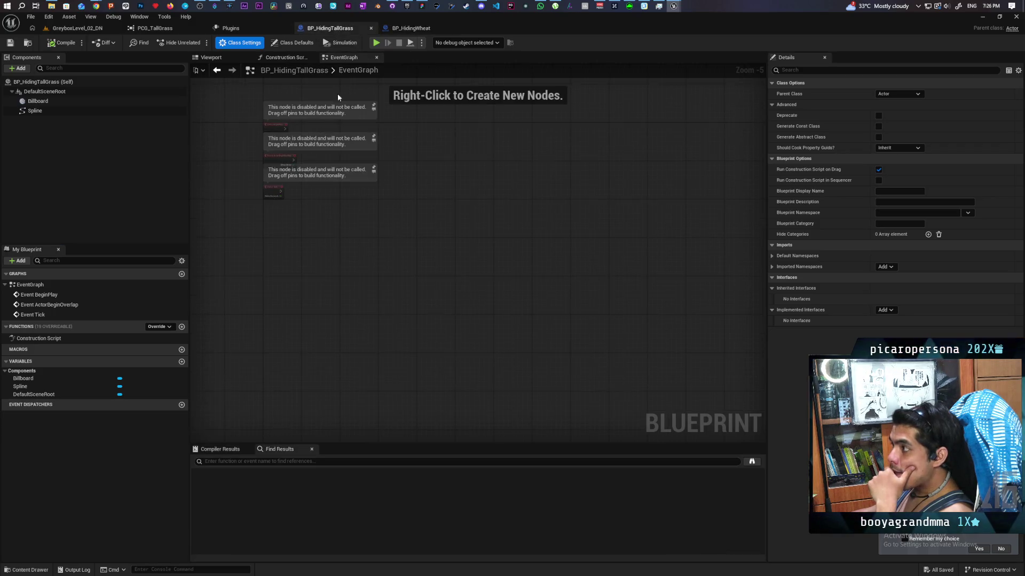
left_click(23, 370)
left_click(23, 371)
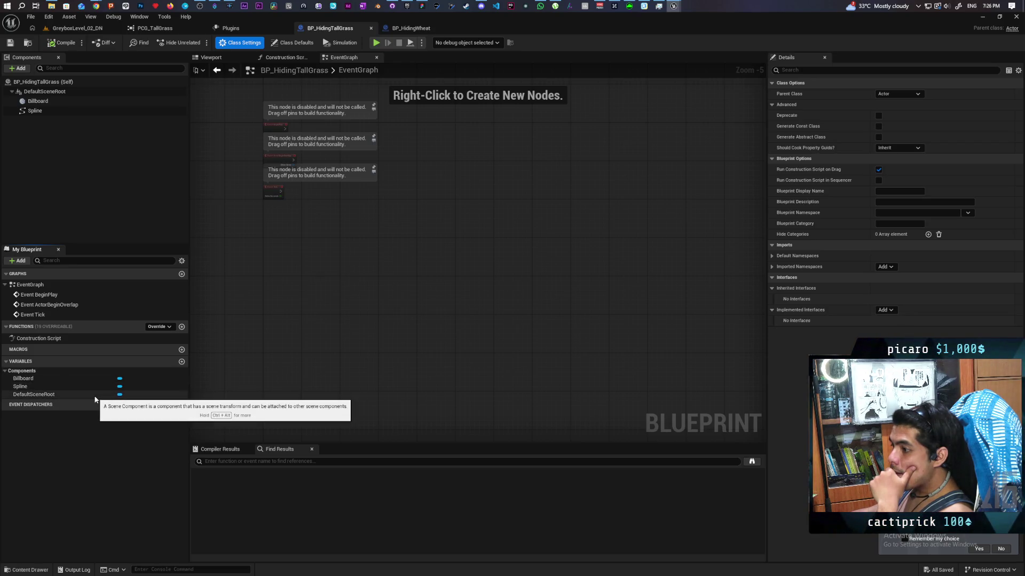
Review BP_HidingTallGrass's Construction Script and EventGraph, then show the InstanceStaticMeshGrid assets in the Content Drawer.
left_click(283, 59)
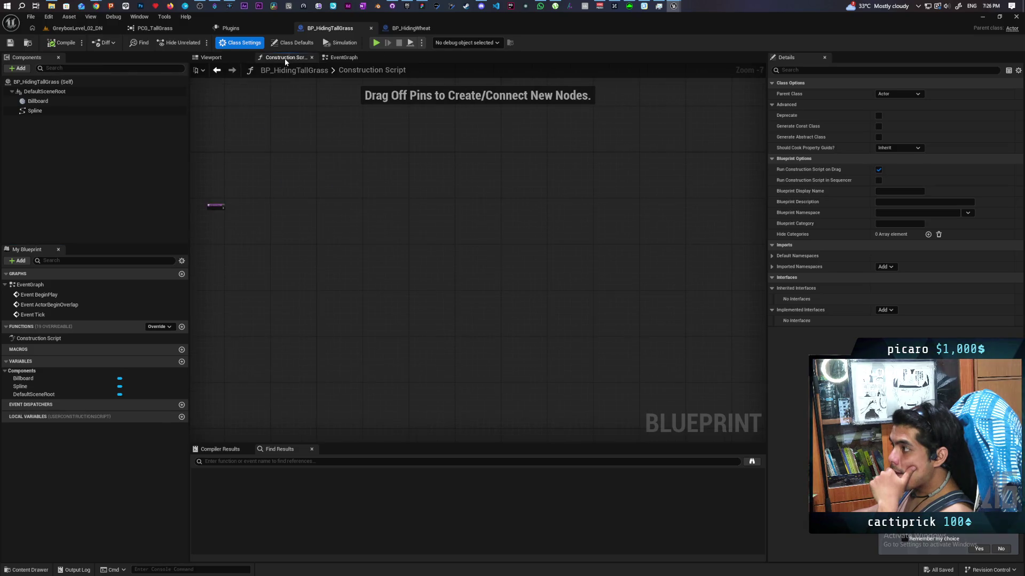
left_click(342, 57)
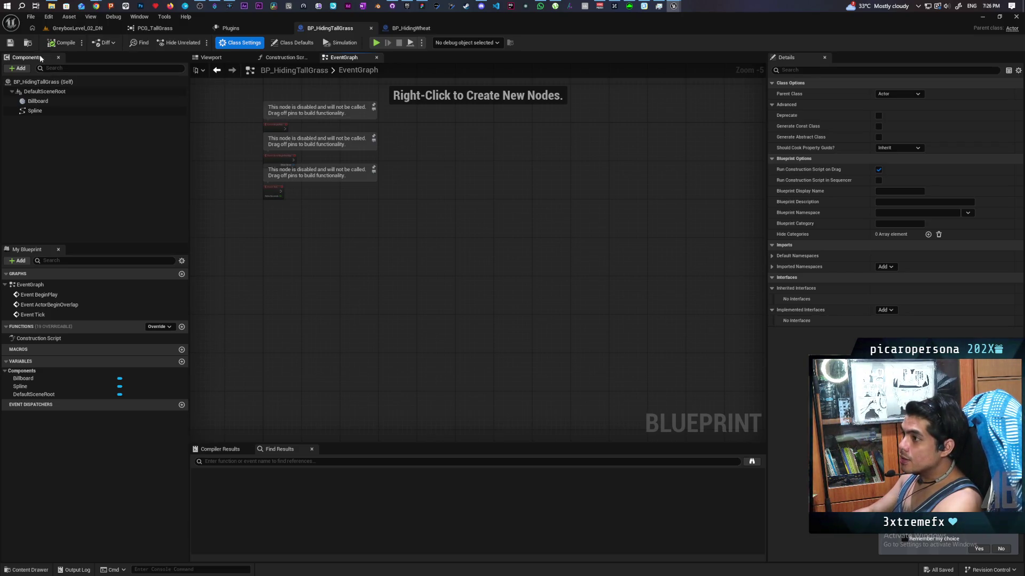
key("ctrl+space")
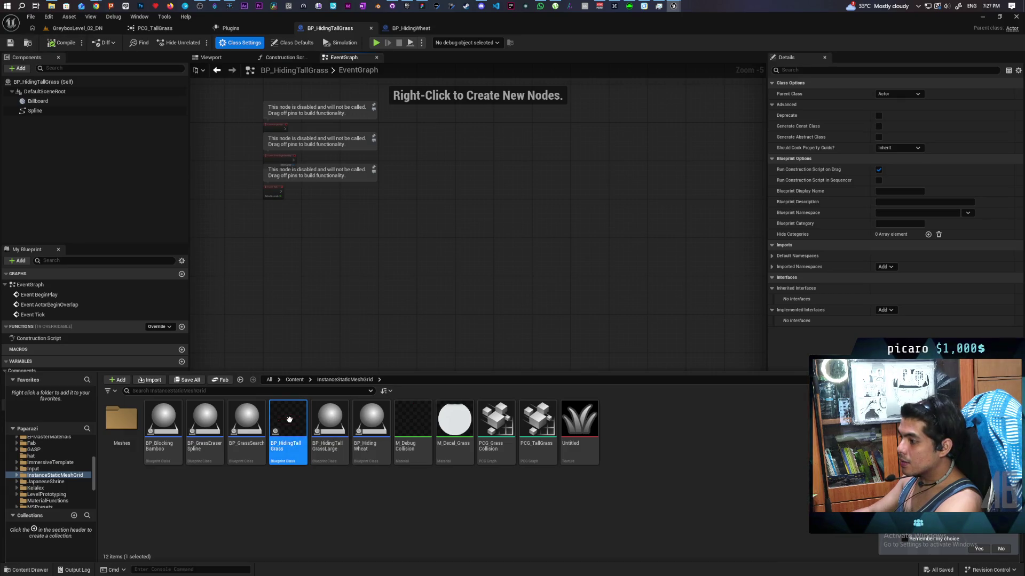
Open BP_HidingTallGrass in the Reference Viewer and re-centre the graph on PCG_TallGrass.
right_click(289, 419)
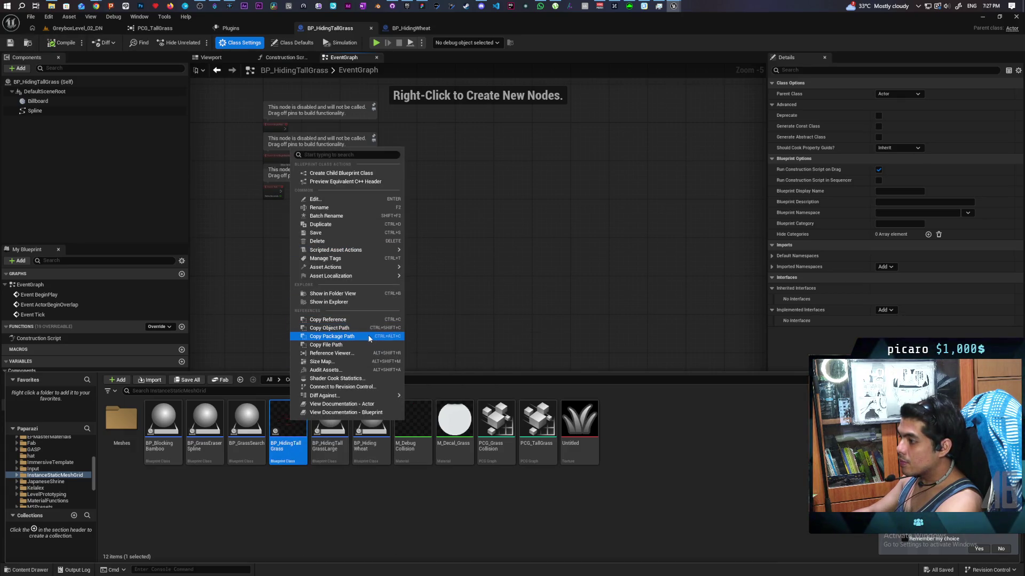
left_click(332, 353)
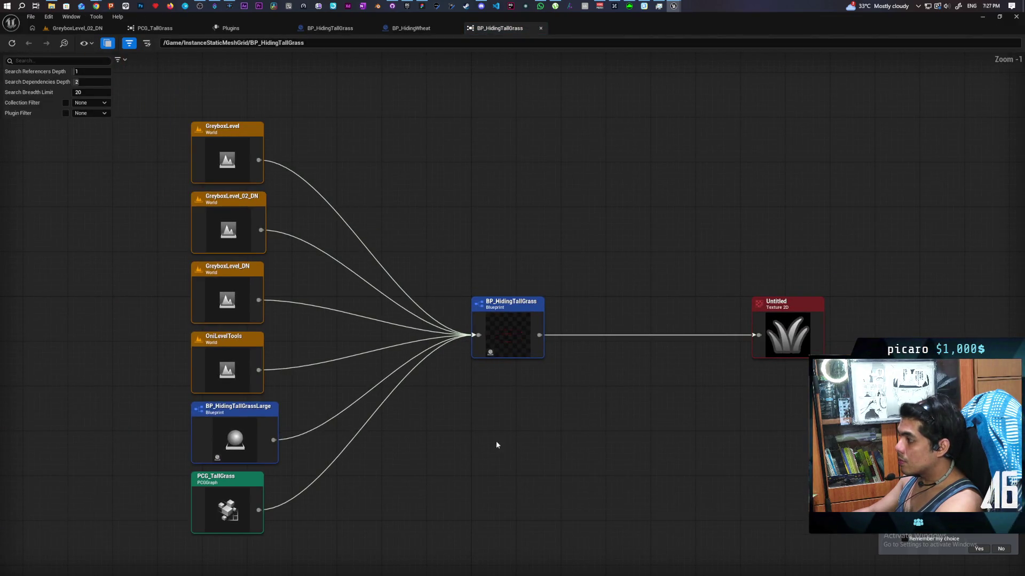
scroll(476, 424, "down", 1)
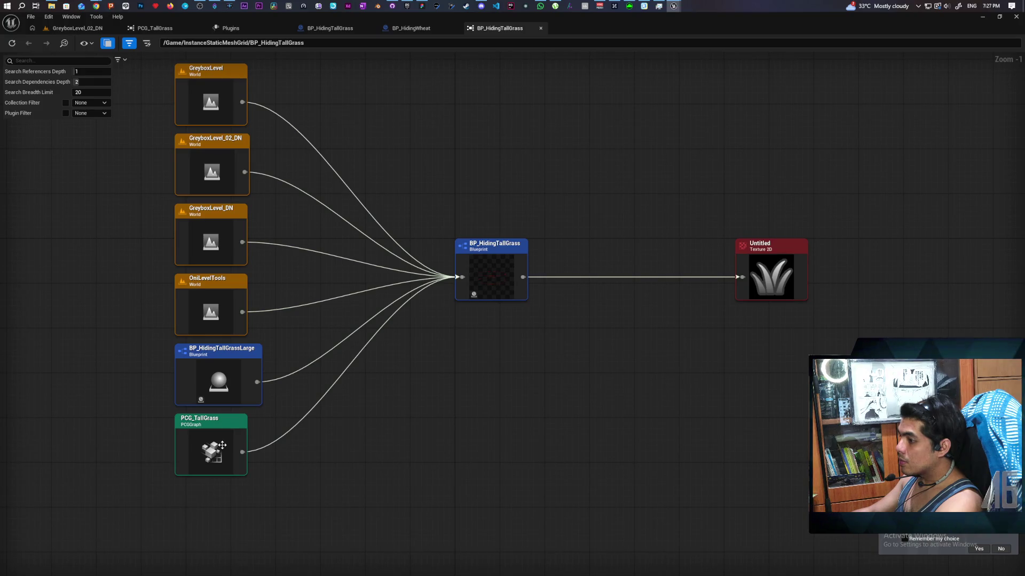
double_click(237, 453)
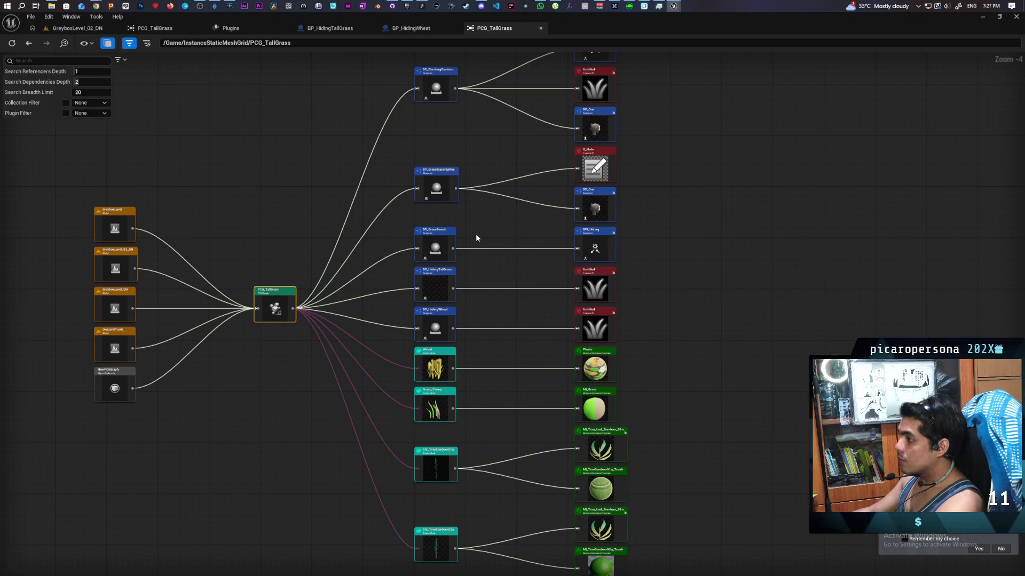
scroll(476, 250, "up", 2)
Browse to BP_GrassEraserSpline from its graph node and open it in the Blueprint editor.
left_click(425, 193)
right_click(425, 196)
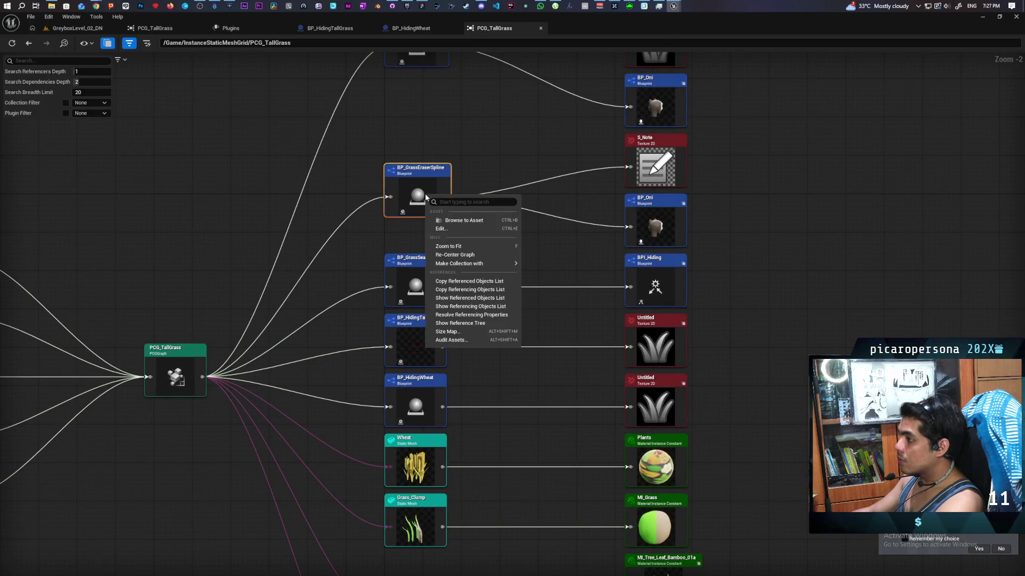
left_click(459, 220)
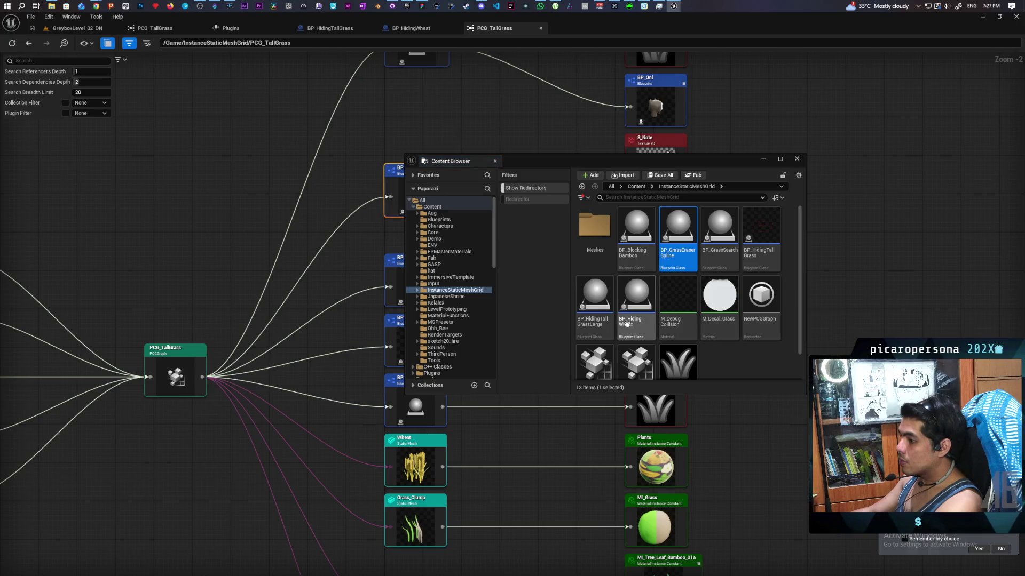
double_click(671, 235)
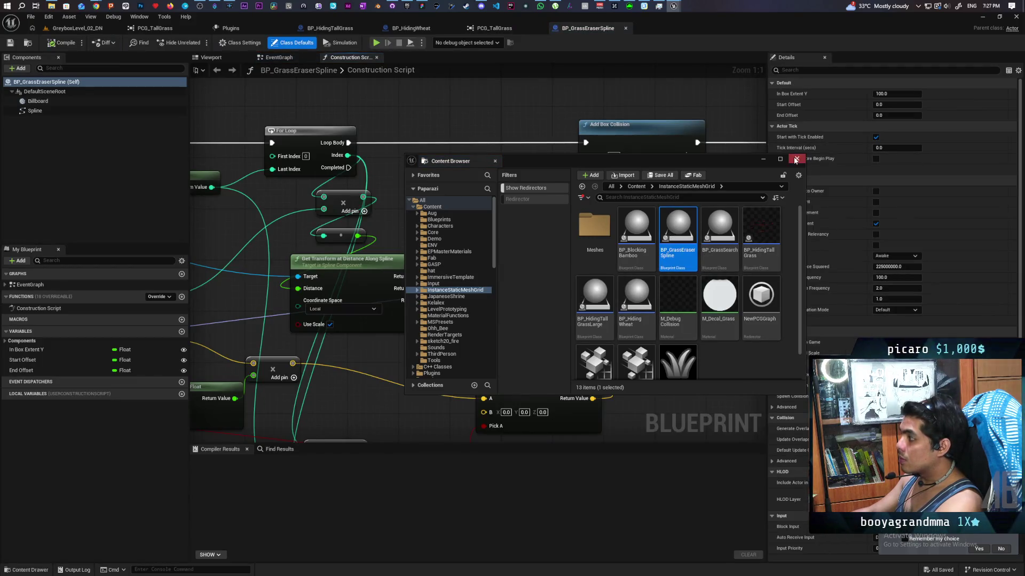
Close the Content Browser and expand BP_GrassEraserSpline's component variables.
left_click(797, 159)
scroll(548, 270, "down", 5)
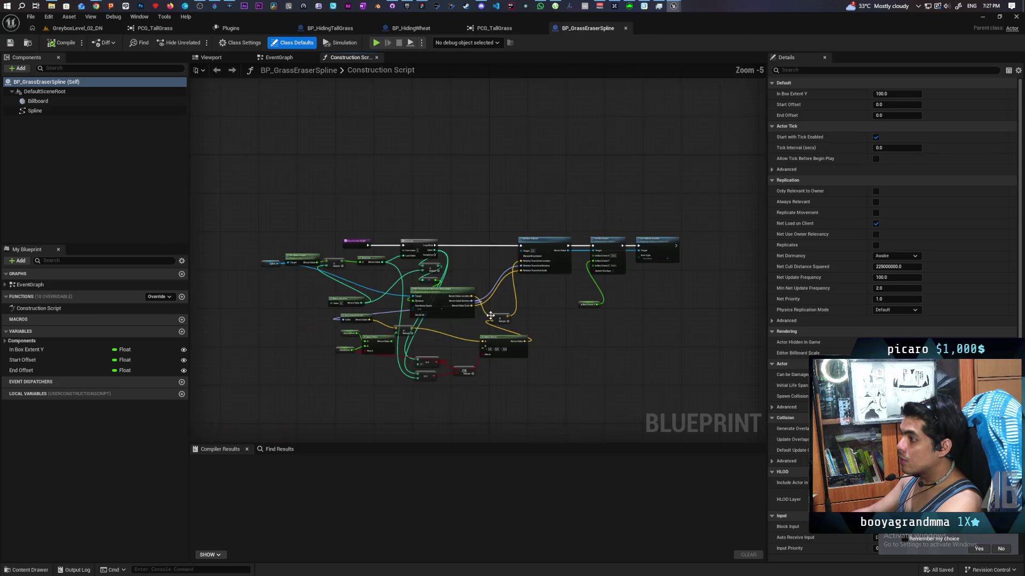
scroll(548, 269, "up", 3)
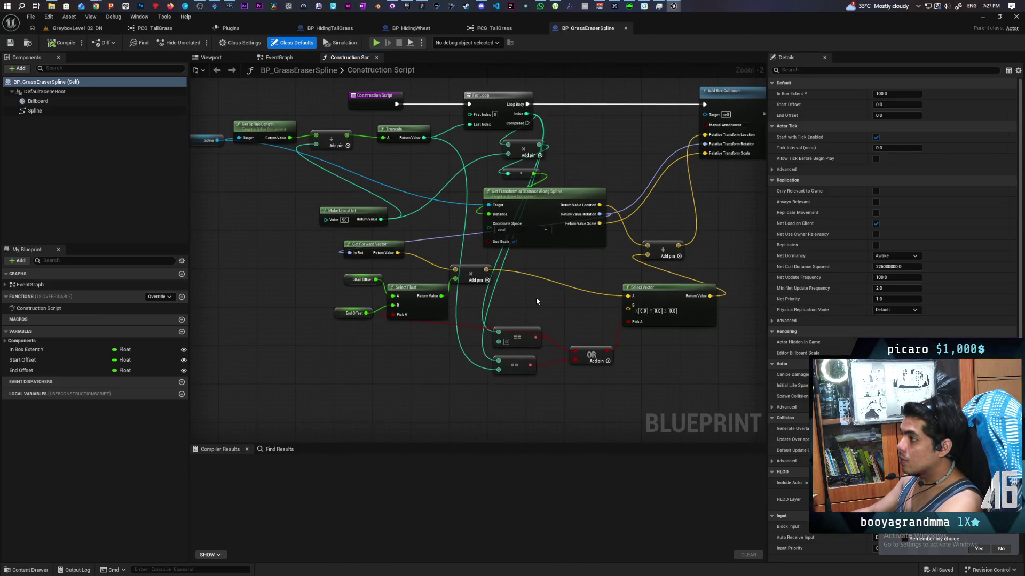
scroll(537, 289, "down", 2)
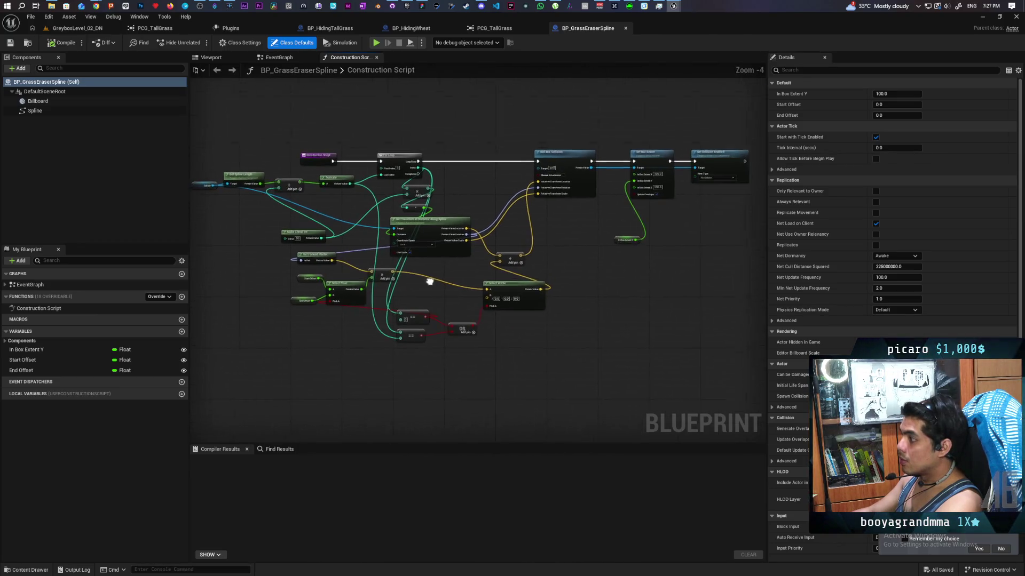
left_click(12, 343)
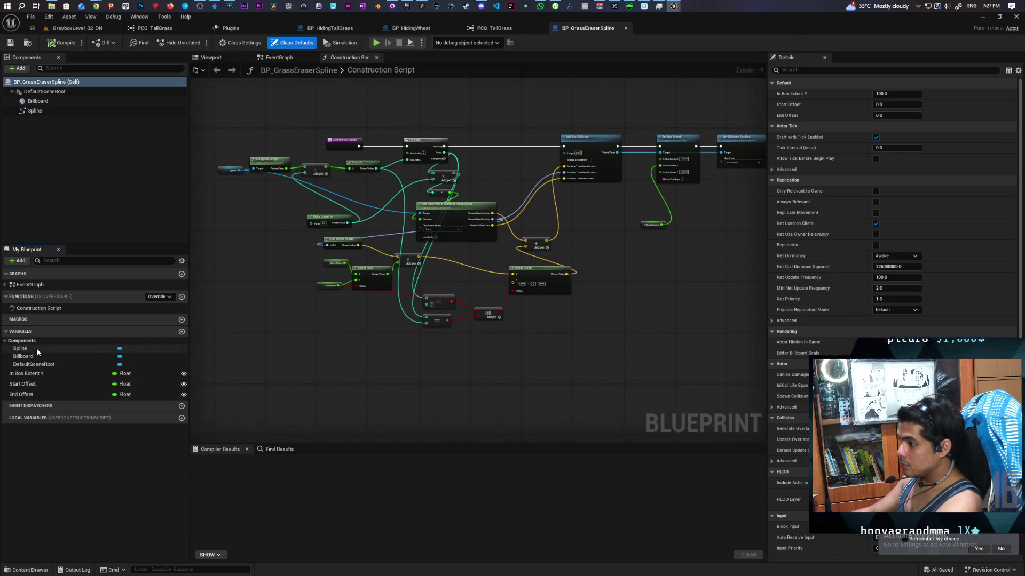
Delete the overlap event nodes from the EventGraph, then compile and save BP_GrassEraserSpline.
left_click(279, 57)
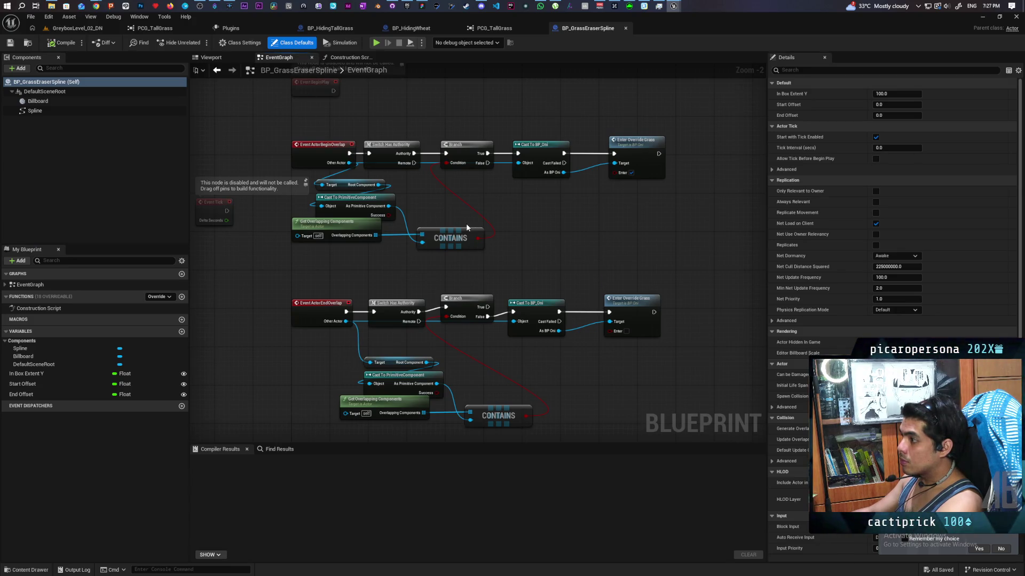
scroll(475, 238, "down", 4)
scroll(479, 220, "up", 2)
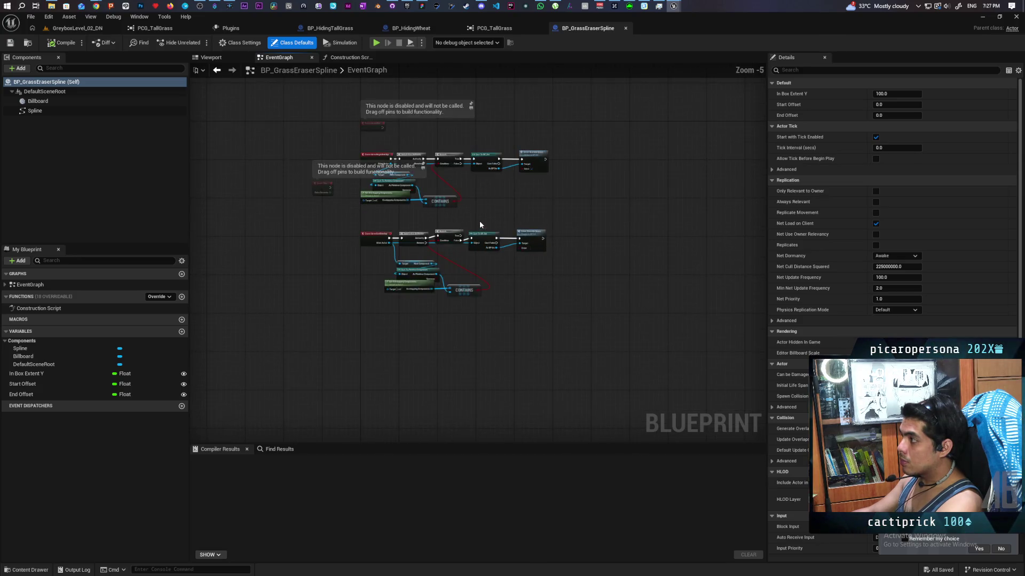
mouse_move(320, 125)
left_mouse_down()
mouse_move(623, 334)
mouse_move(603, 325)
left_mouse_up()
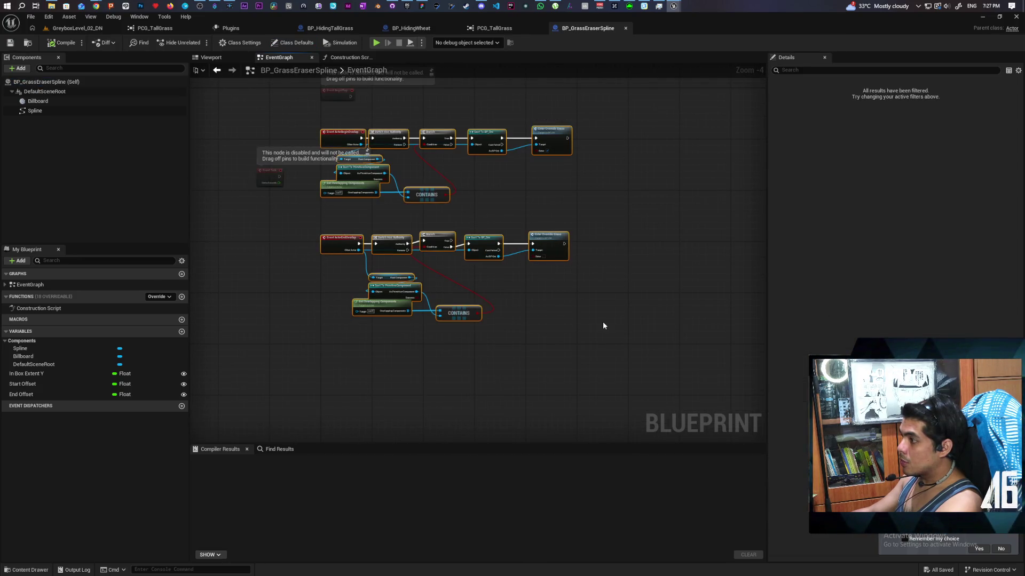
key("Delete")
left_click(63, 43)
key("ctrl+s")
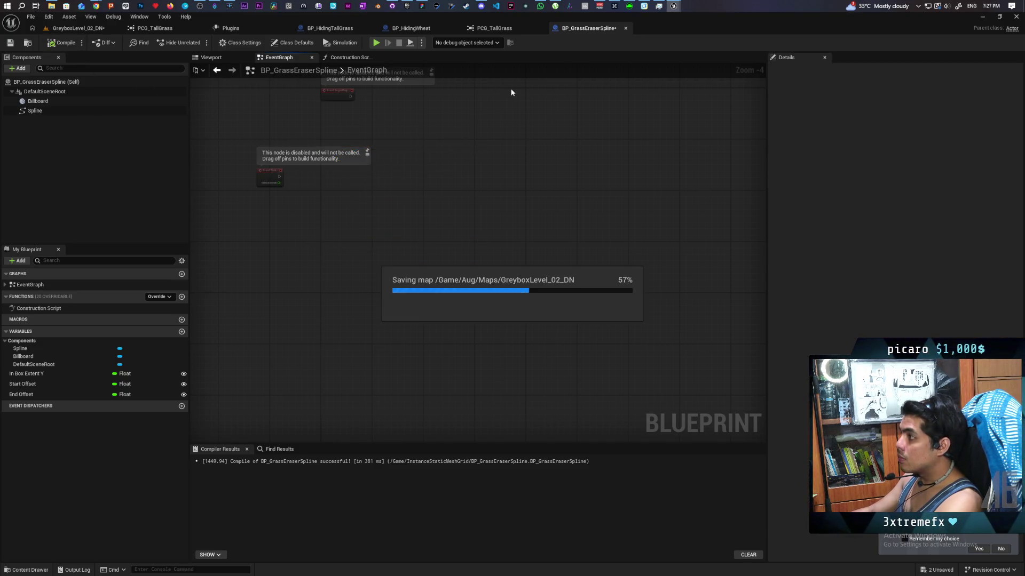
left_click(505, 32)
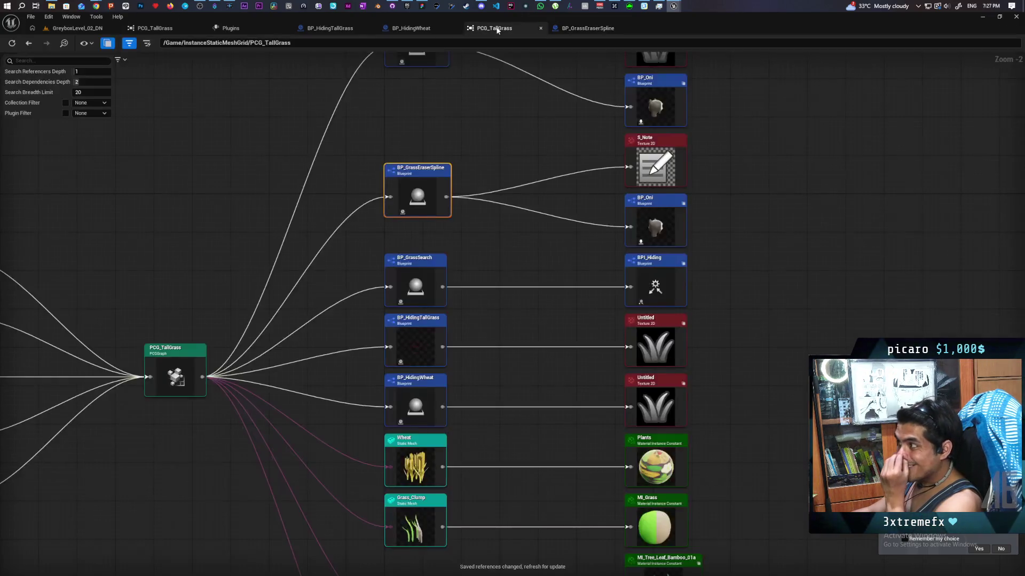
Refresh the reference graph and open BP_BlockingBamboo via Browse to Asset.
left_click(12, 43)
scroll(670, 250, "up", 2)
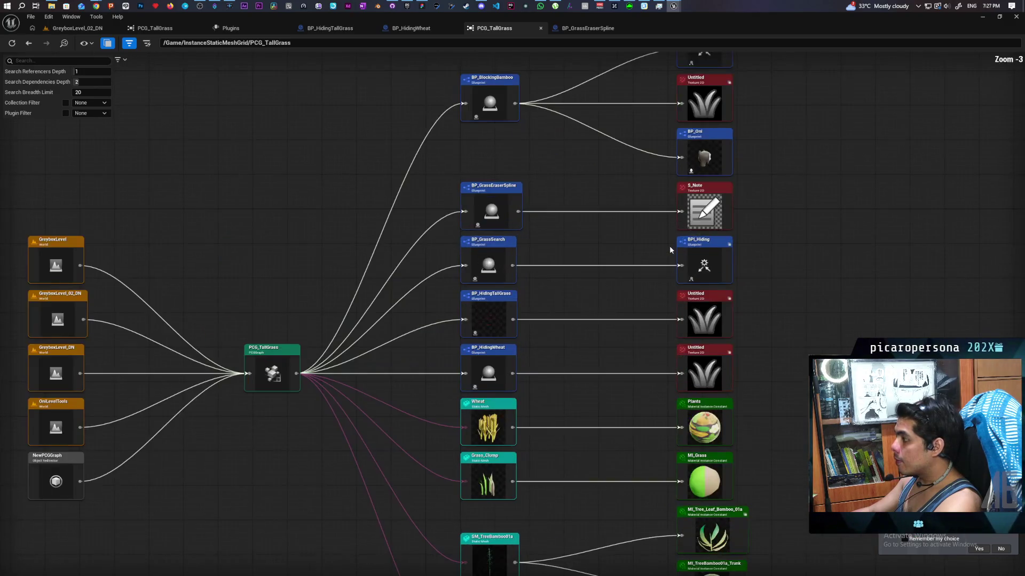
right_click(484, 110)
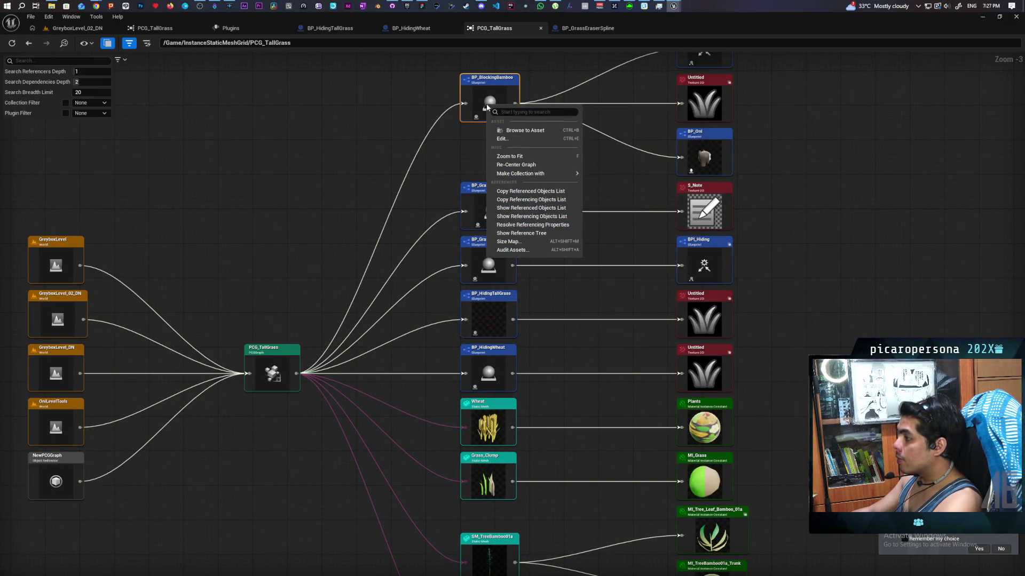
left_click(527, 151)
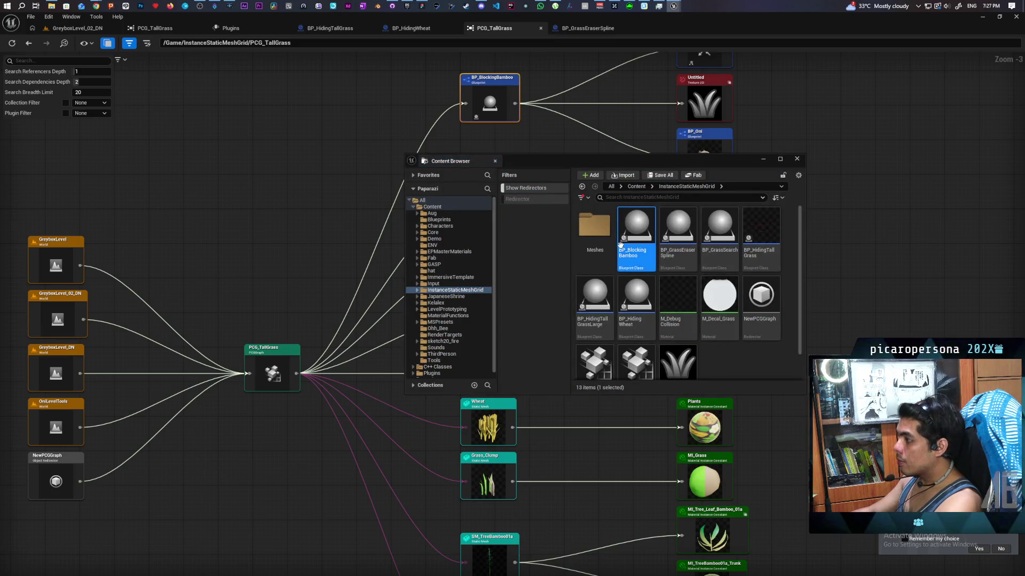
double_click(634, 232)
Delete all nodes in BP_BlockingBamboo's Construction Script.
mouse_move(549, 160)
left_mouse_down()
mouse_move(487, 384)
mouse_move(450, 388)
left_mouse_up()
scroll(391, 239, "down", 4)
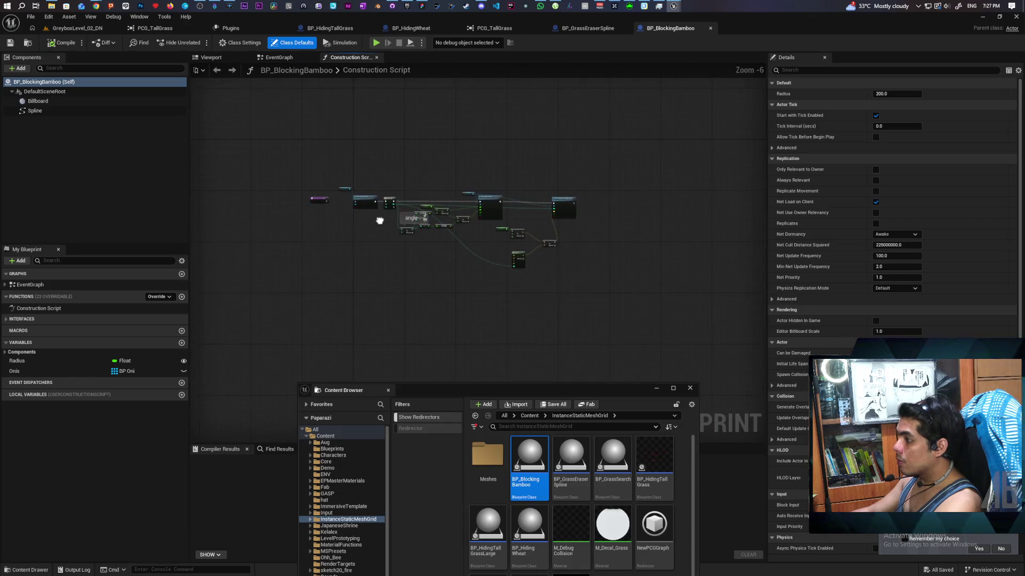
scroll(400, 235, "up", 2)
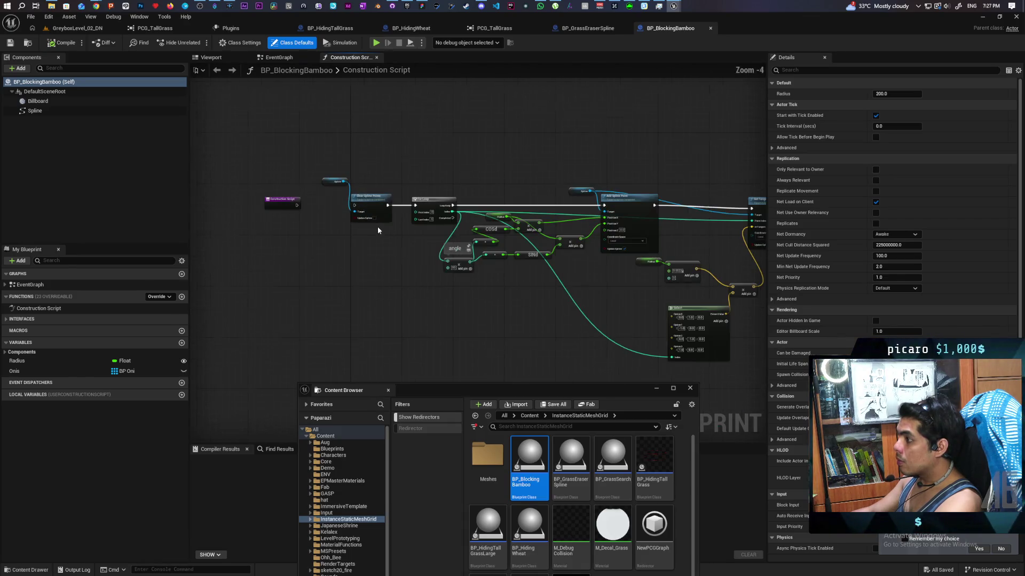
left_click_drag(382, 244, 321, 236)
mouse_move(725, 140)
left_mouse_down()
mouse_move(680, 243)
mouse_move(266, 365)
mouse_move(283, 366)
left_mouse_up()
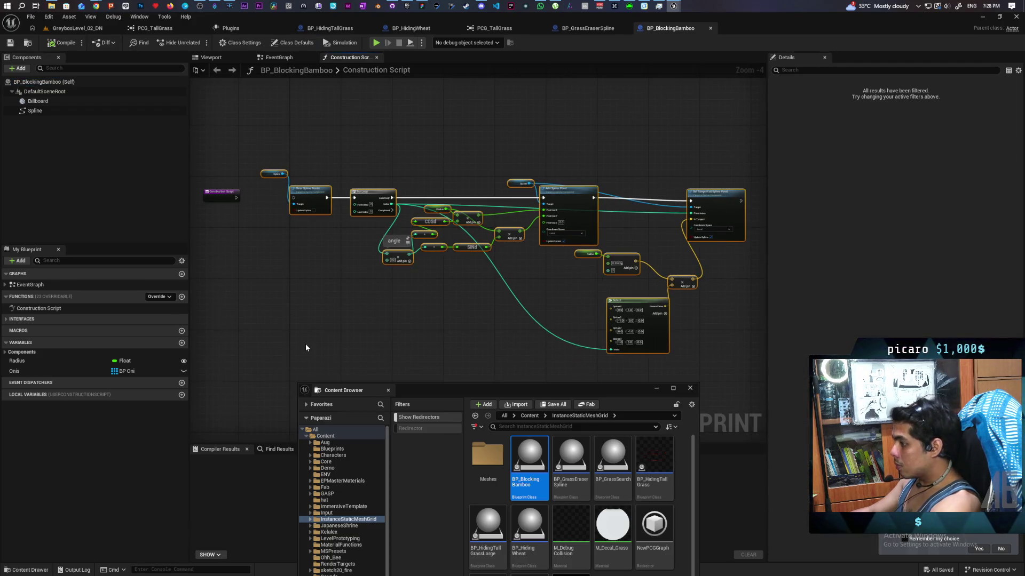
key("Delete")
Delete the Onis variable from BP_BlockingBamboo.
left_click(276, 58)
scroll(366, 210, "down", 3)
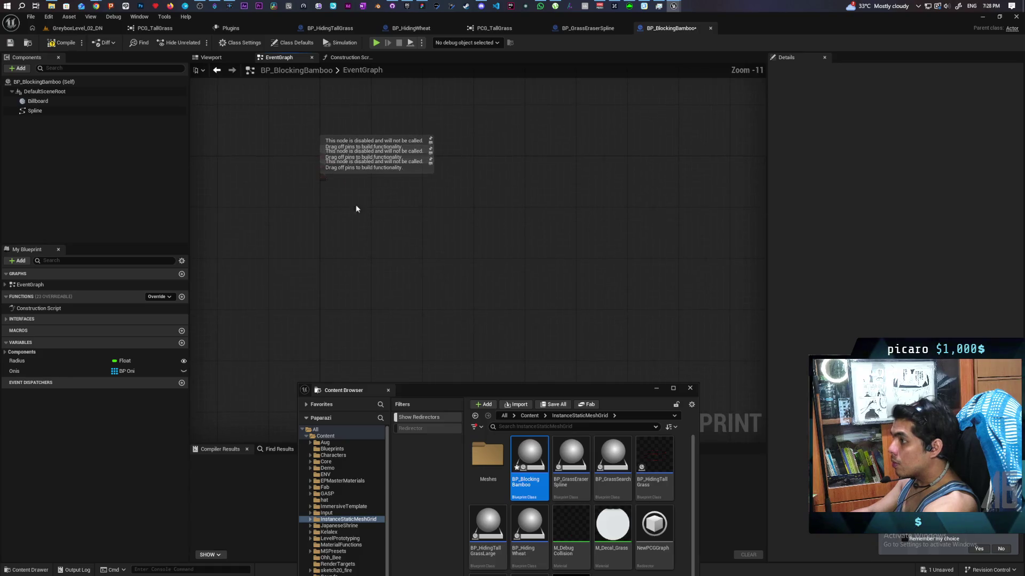
left_click(17, 371)
key("Delete")
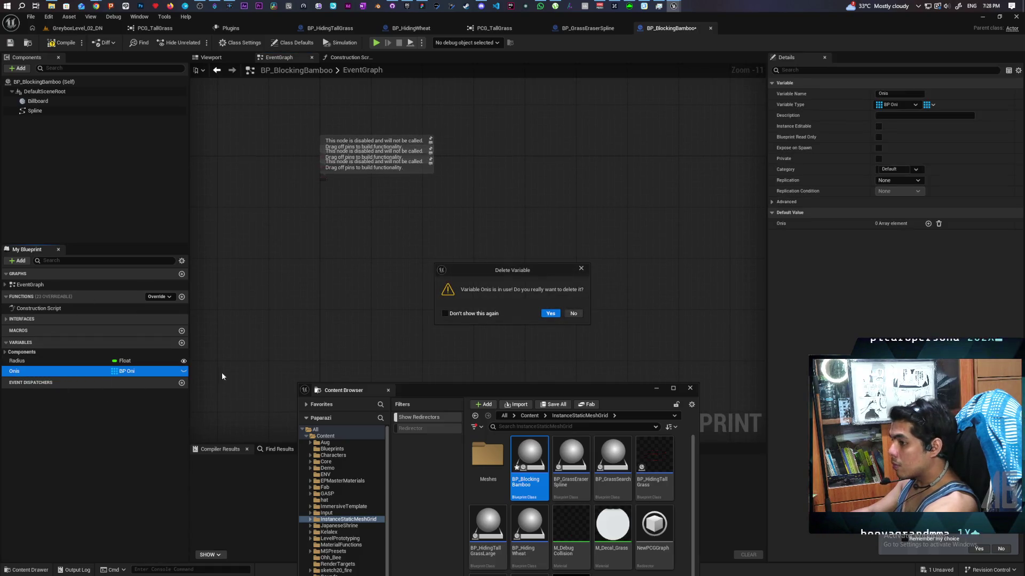
left_click(550, 315)
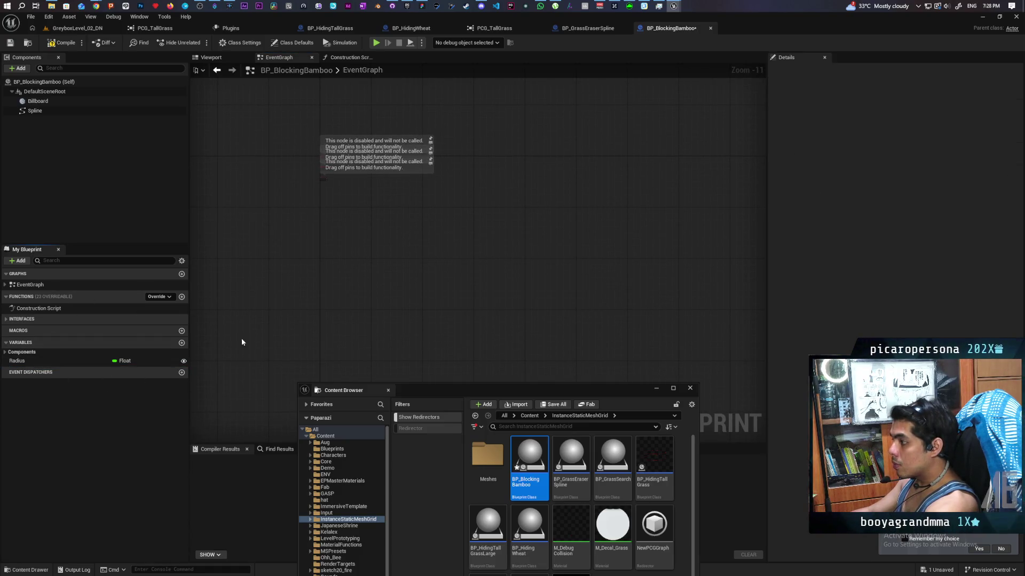
left_click(6, 352)
Compile, then delete the broken nodes in the erroring Search Hiding function.
left_click(63, 43)
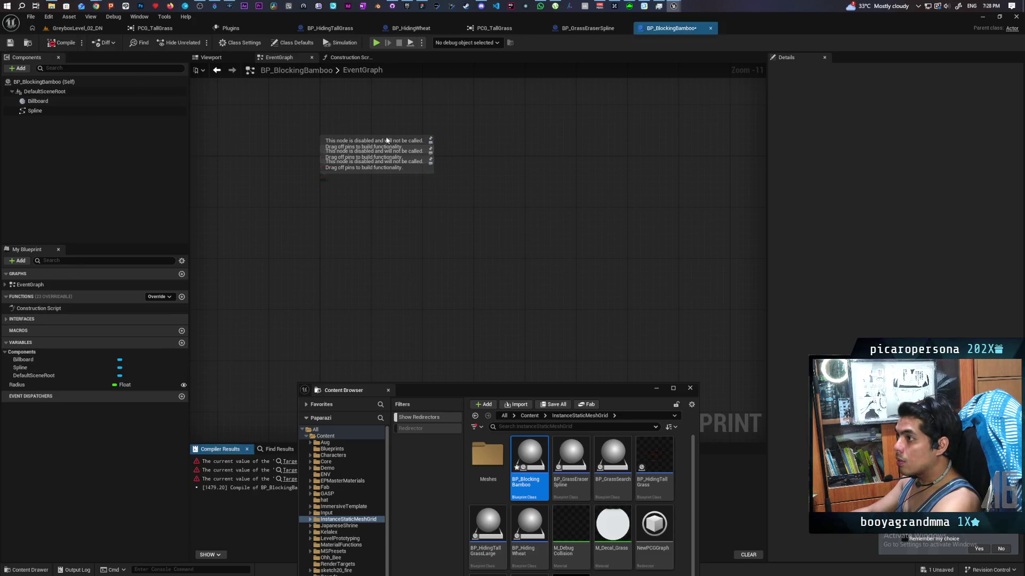
left_click(288, 462)
key("ctrl+a")
key("Home")
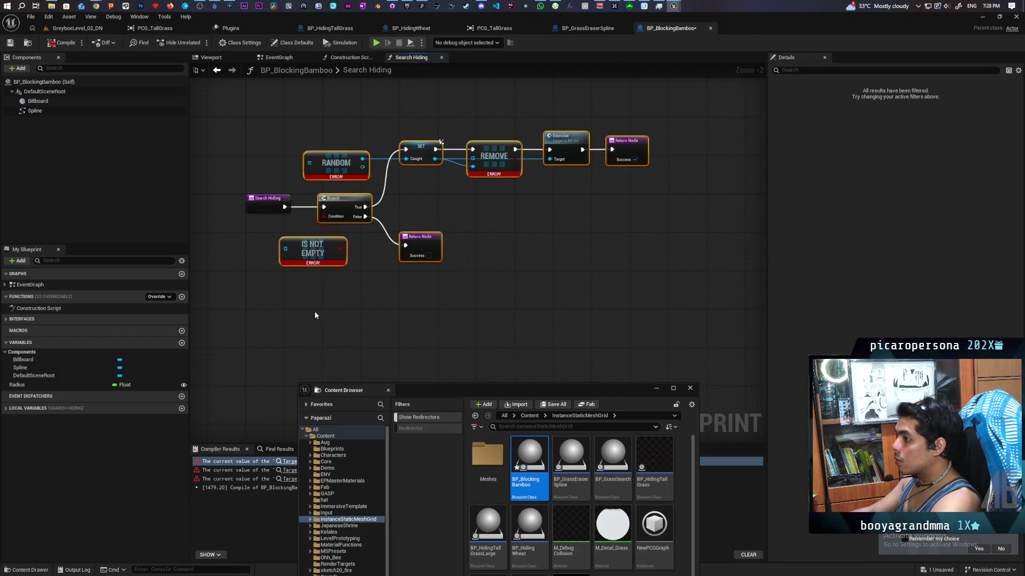
key("Delete")
Remove the BPI_Hiding interface in Class Settings, then recompile and save BP_BlockingBamboo.
left_click(240, 42)
left_click(1008, 321)
left_click(553, 313)
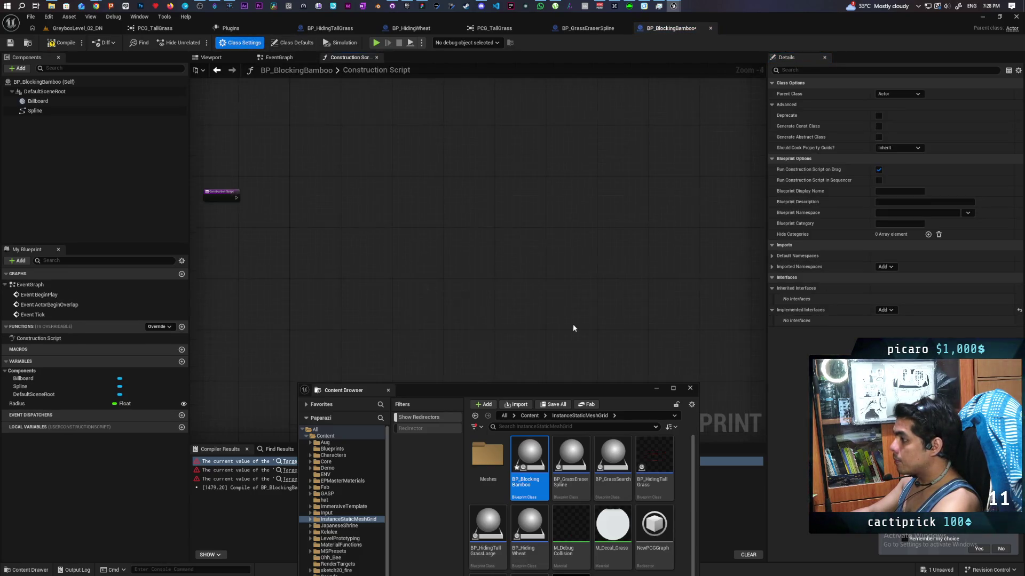
left_click(61, 48)
key("ctrl+s")
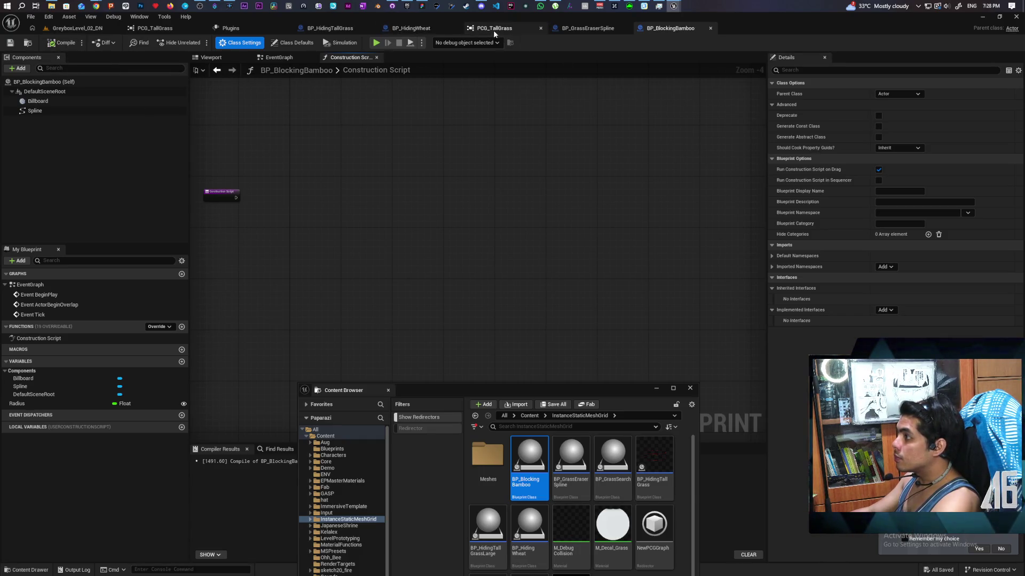
Refresh PCG_TallGrass's reference graph and check that BPI_Hiding now hangs only off BP_GrassSearch.
left_click(492, 31)
left_click(13, 43)
mouse_move(244, 160)
left_mouse_down()
mouse_move(411, 176)
mouse_move(466, 137)
mouse_move(537, 188)
left_mouse_up()
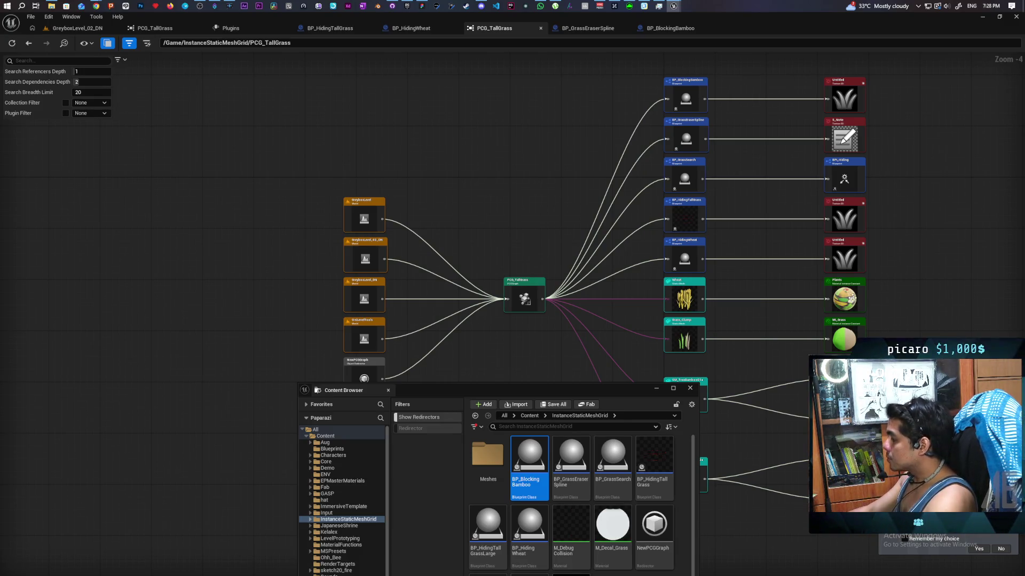
left_click(690, 389)
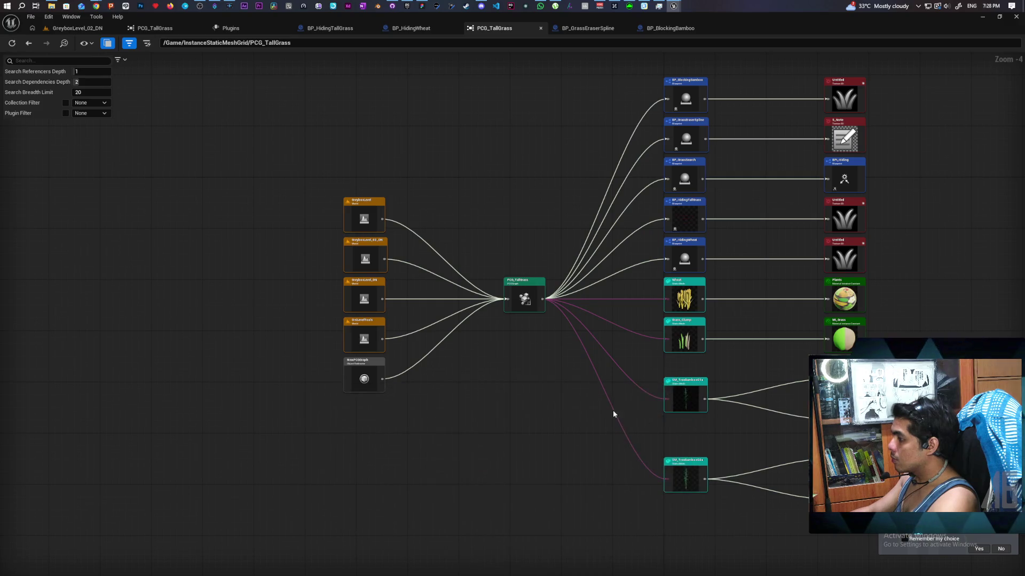
left_click_drag(613, 411, 551, 432)
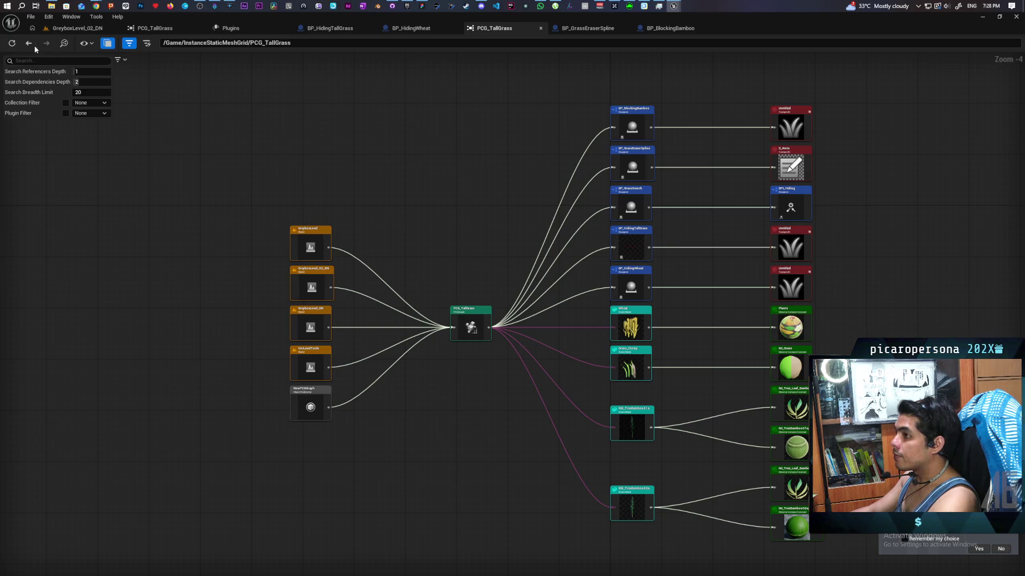
left_click(13, 43)
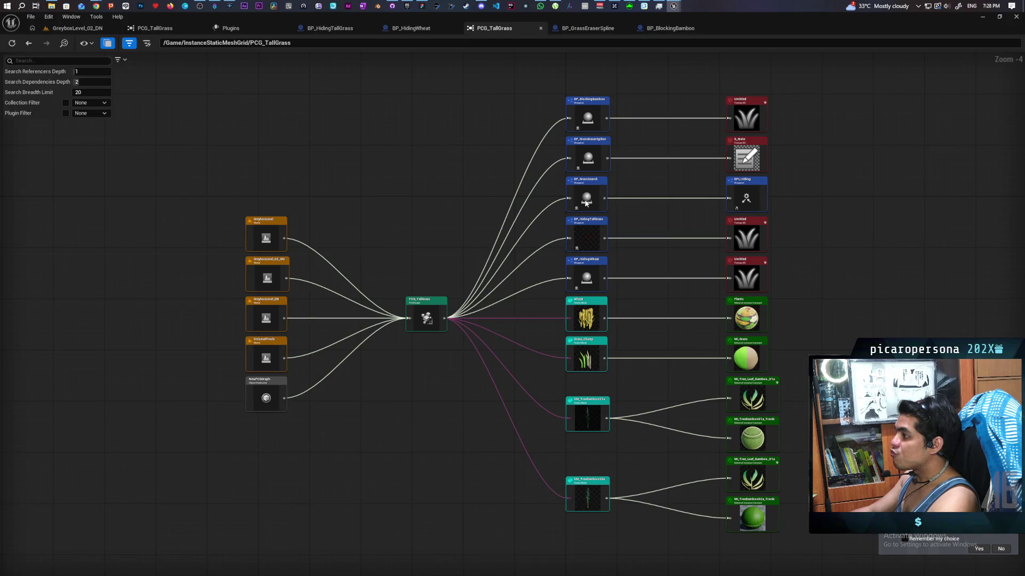
scroll(613, 206, "up", 2)
scroll(613, 206, "down", 1)
mouse_move(622, 218)
left_mouse_down()
mouse_move(620, 257)
mouse_move(620, 241)
left_mouse_up()
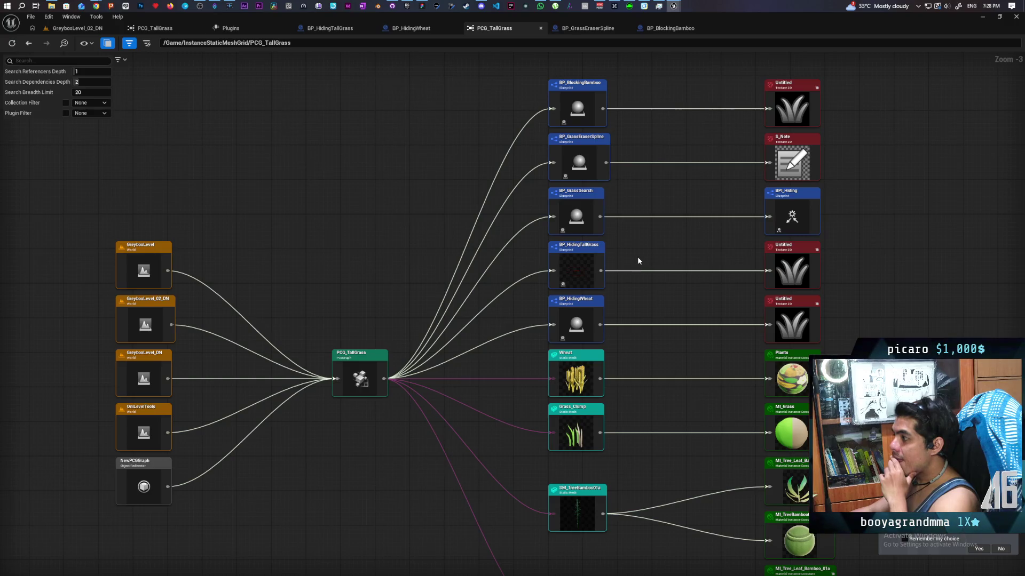
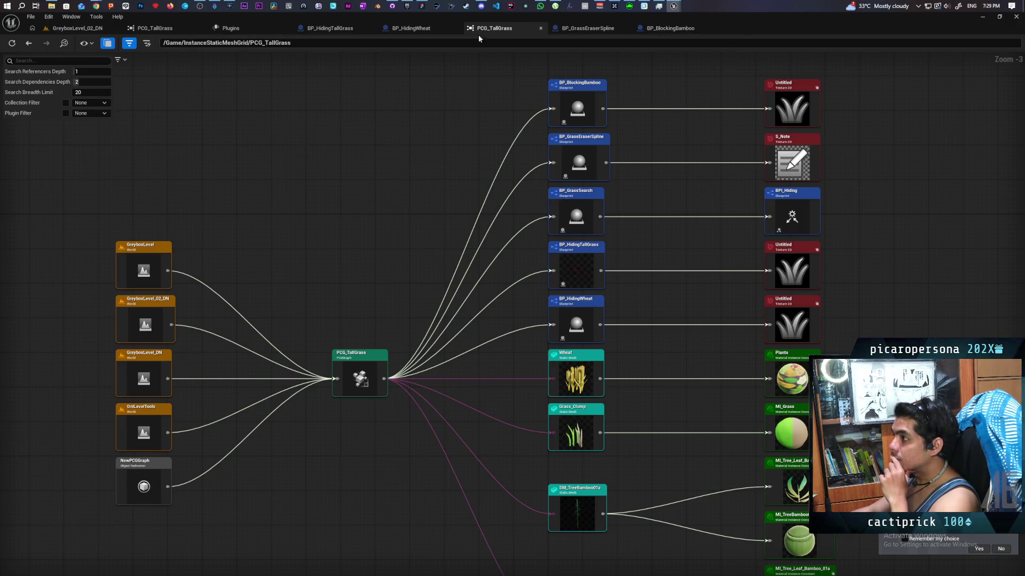
From the GreyboxLevel_02_DN level, open the PCG_TallGrass graph for editing.
left_click(77, 28)
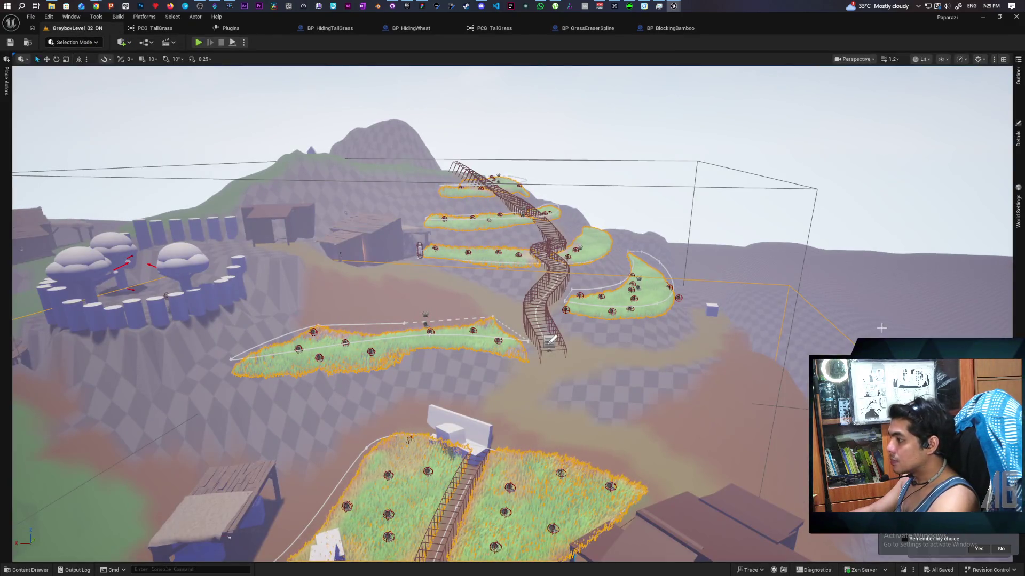
left_click(1017, 136)
double_click(784, 363)
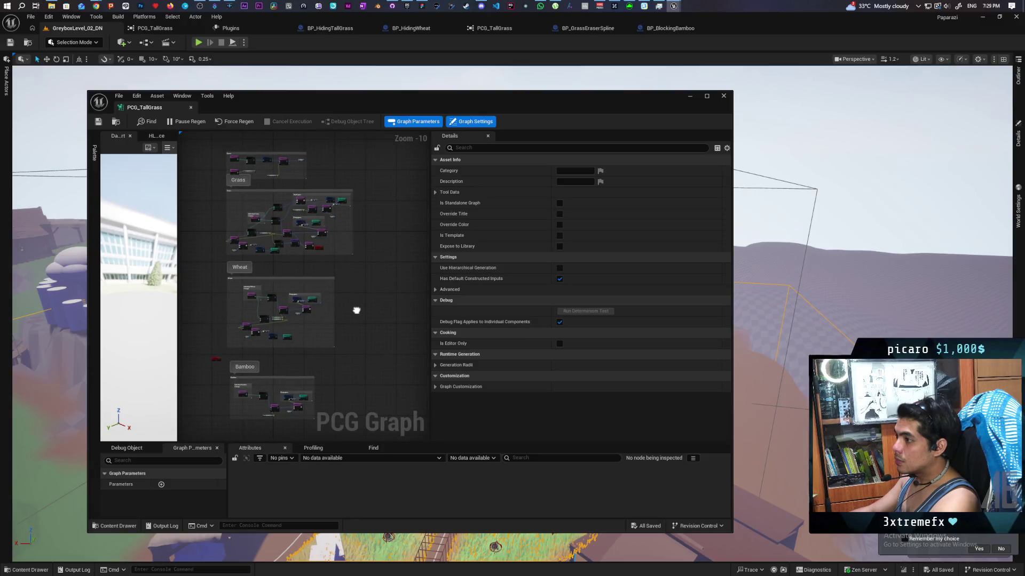
scroll(232, 274, "up", 2)
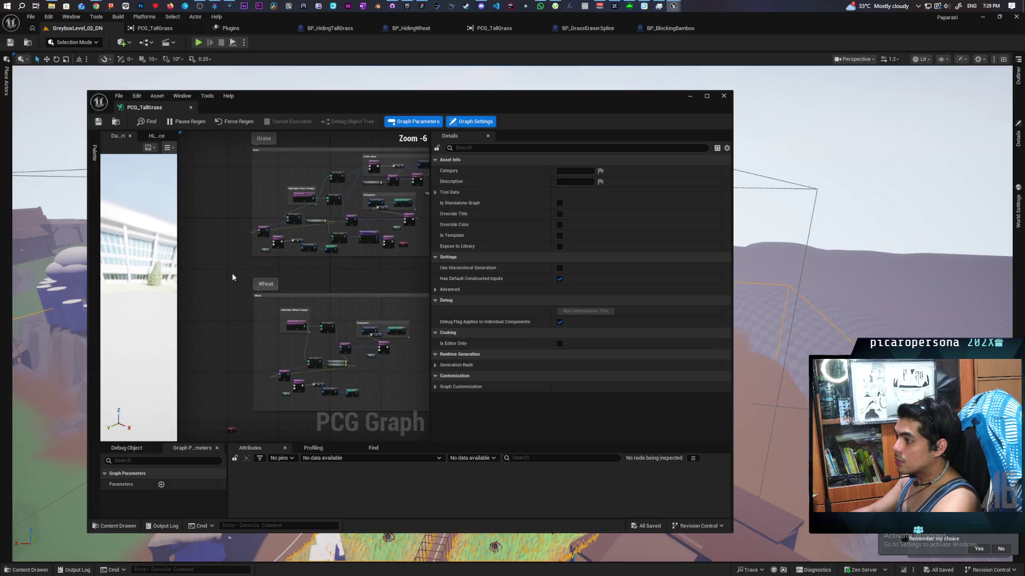
scroll(232, 275, "down", 2)
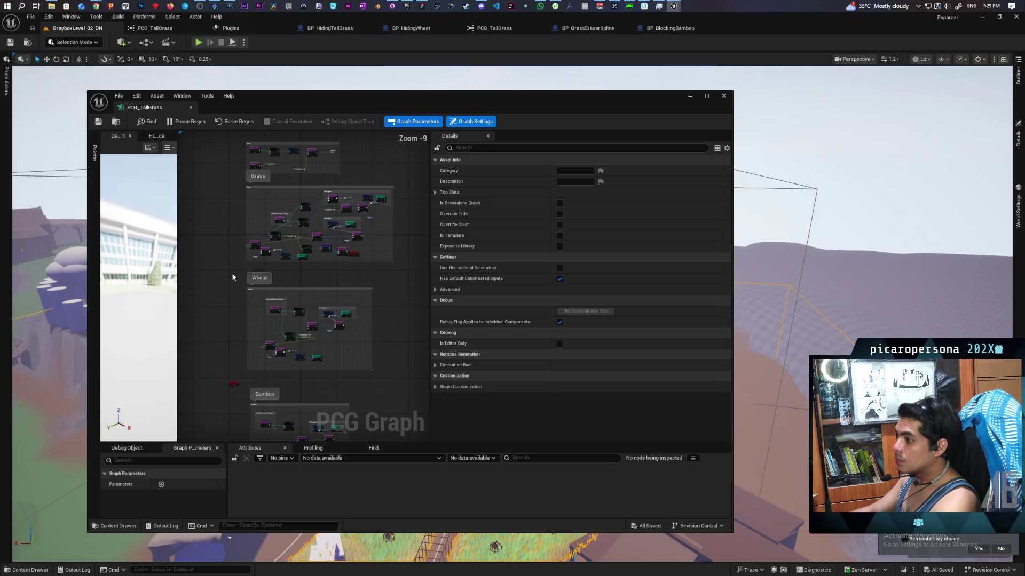
scroll(239, 276, "up", 5)
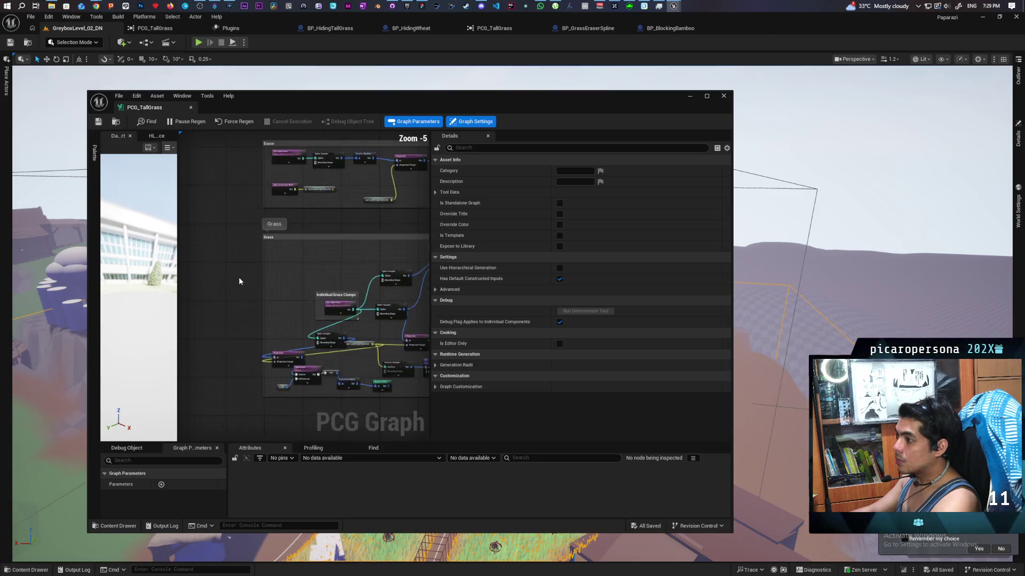
Review the Eraser, Grass and Individual Grass Clumps nodes, inspecting the Spawn Actor node.
mouse_move(238, 276)
left_mouse_down()
mouse_move(239, 335)
mouse_move(215, 254)
mouse_move(238, 288)
mouse_move(249, 229)
mouse_move(244, 311)
left_mouse_up()
scroll(215, 262, "down", 3)
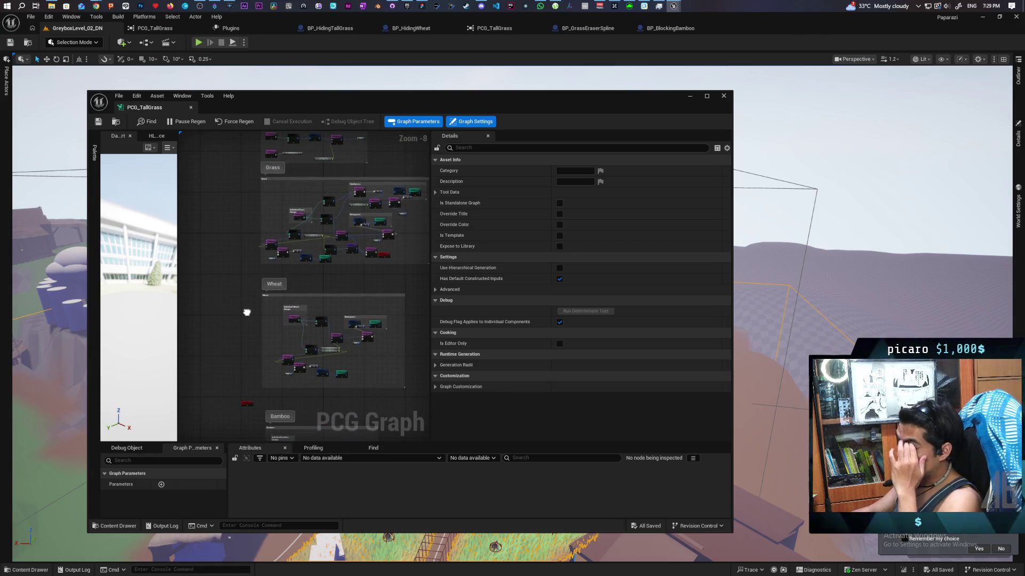
scroll(247, 312, "up", 4)
mouse_move(332, 281)
left_mouse_down()
mouse_move(337, 336)
mouse_move(320, 345)
left_mouse_up()
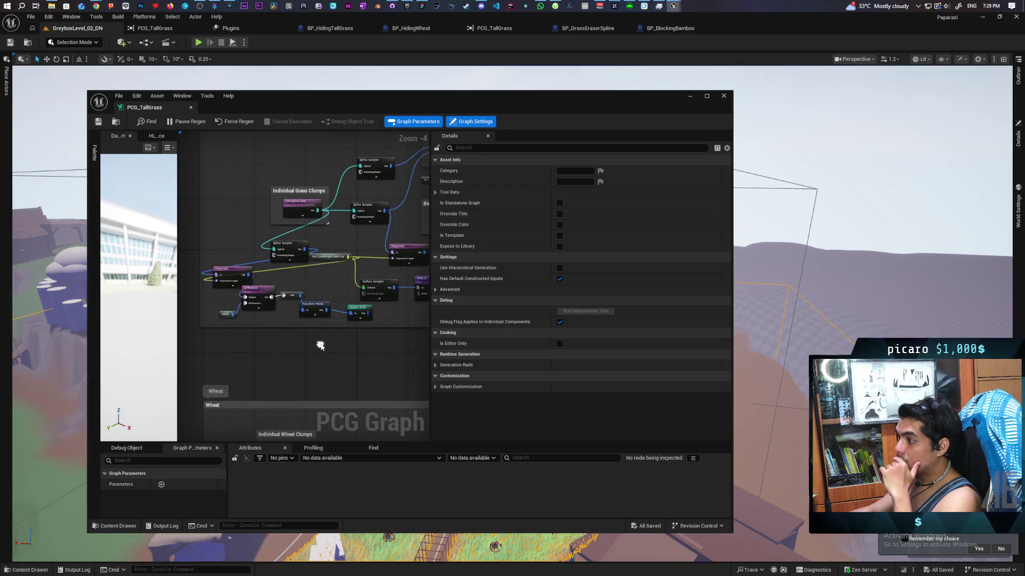
left_click(358, 310)
left_click(364, 342)
scroll(364, 342, "down", 2)
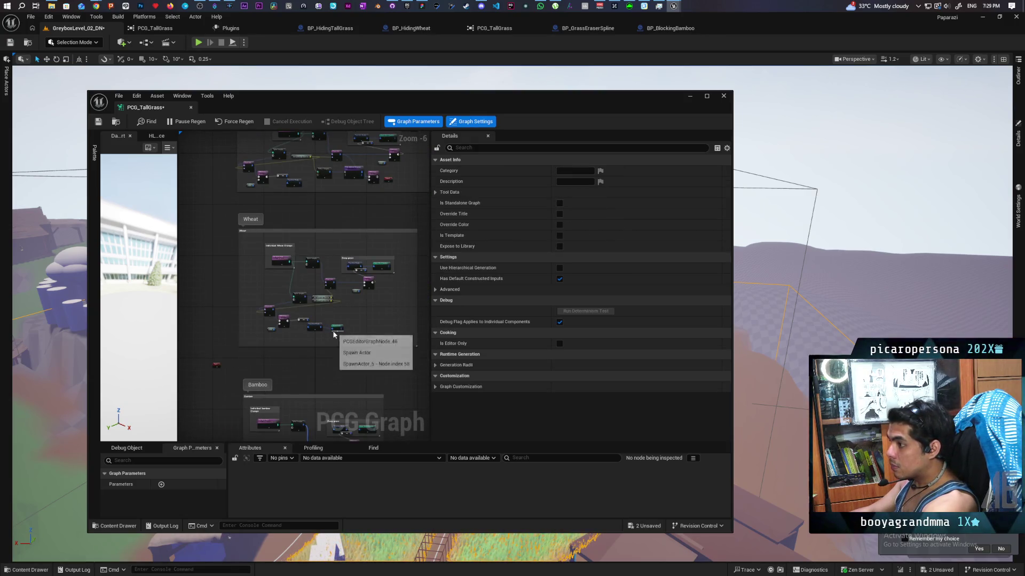
scroll(306, 324, "up", 3)
Delete the Spawn Actor node, undo the deletion, and save the GreyboxLevel_02_DN map.
left_click(334, 331)
key("Delete")
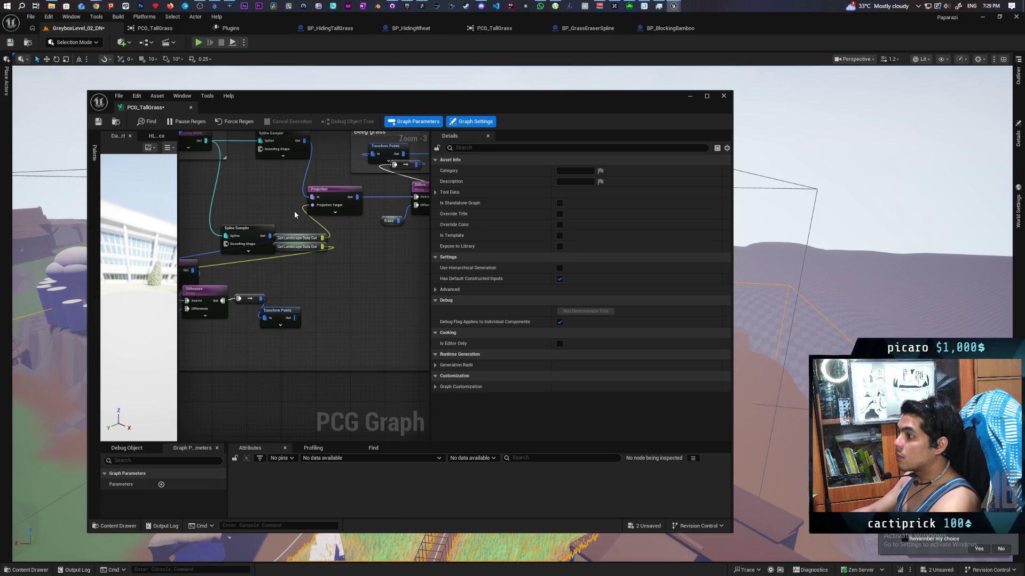
key("ctrl+z")
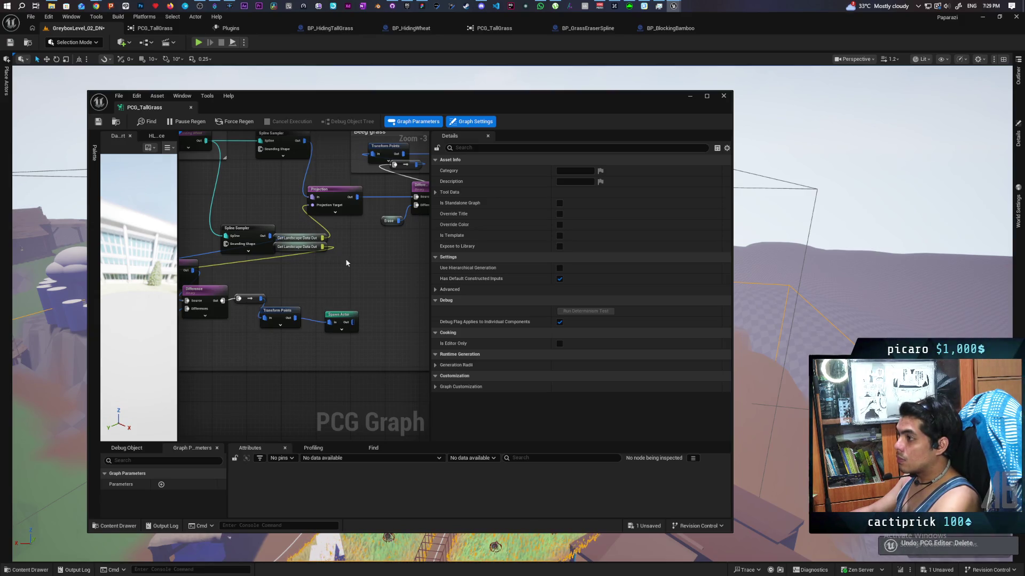
scroll(371, 335, "down", 3)
scroll(339, 251, "up", 1)
key("ctrl+shift+s")
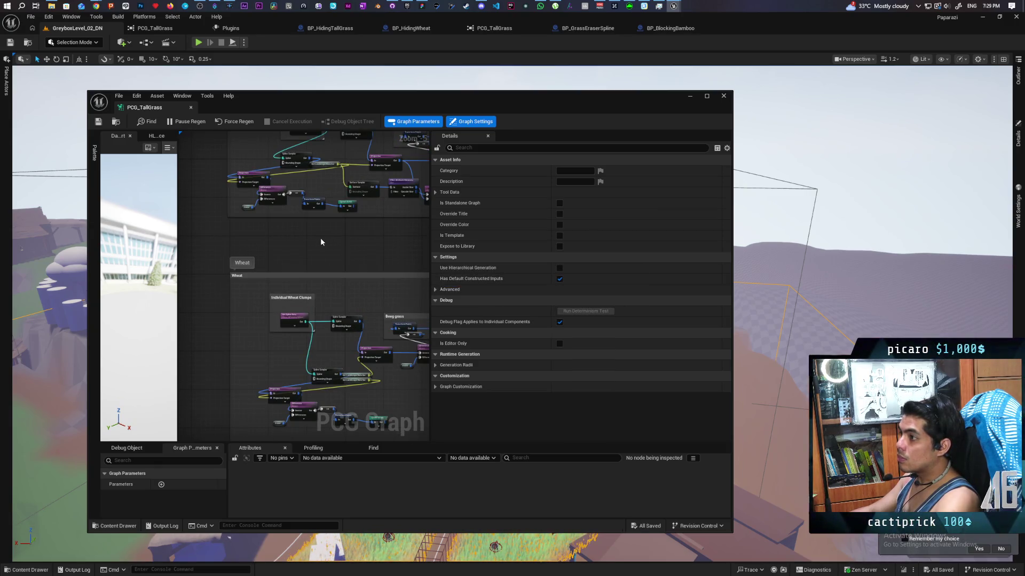
In GitHub Desktop, commit the four files as 'cleaned up pcg dependencies' and push to origin.
left_click(393, 5)
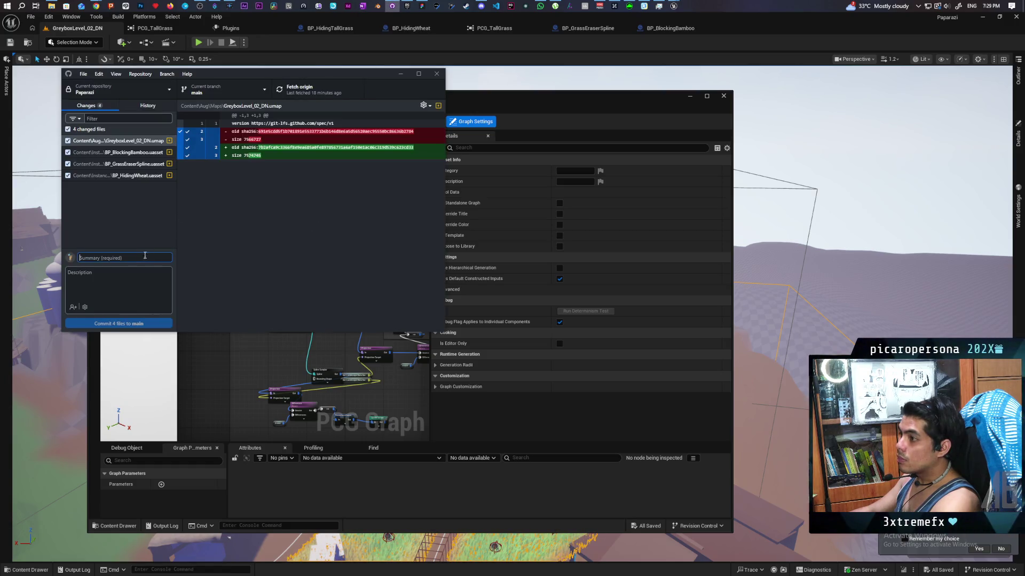
type("clea")
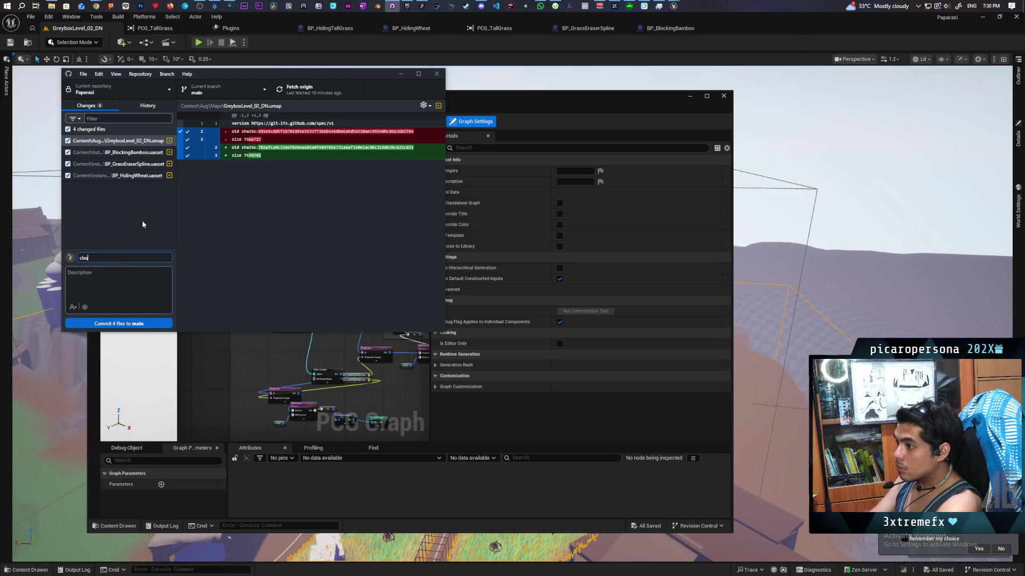
type("sed up pc")
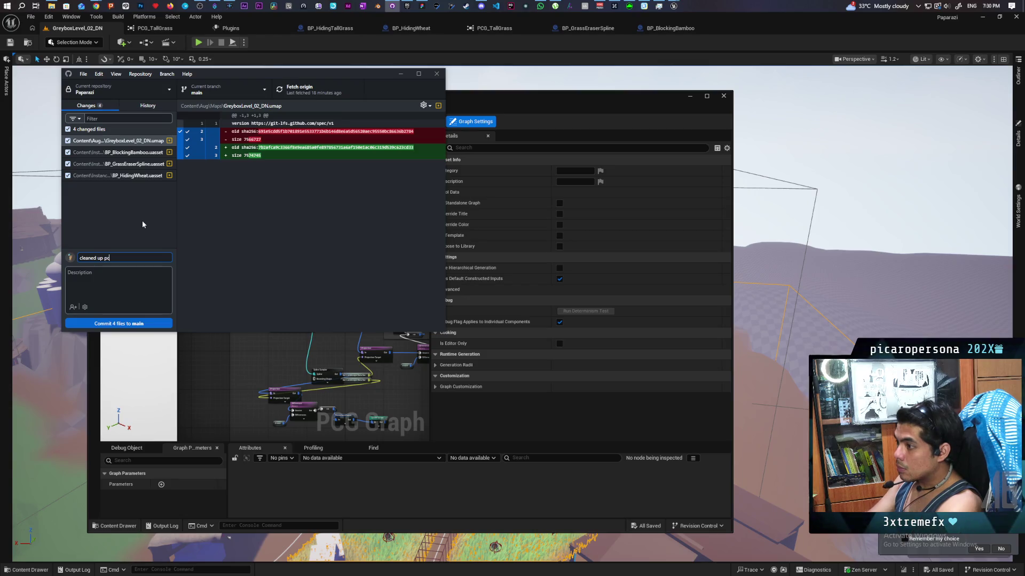
type("g")
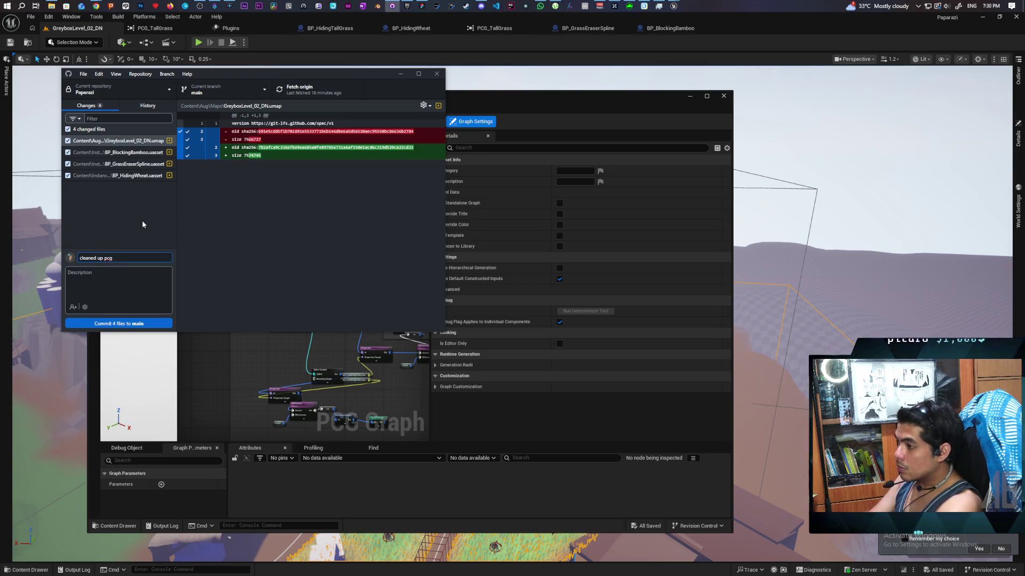
type(" deper")
type("den")
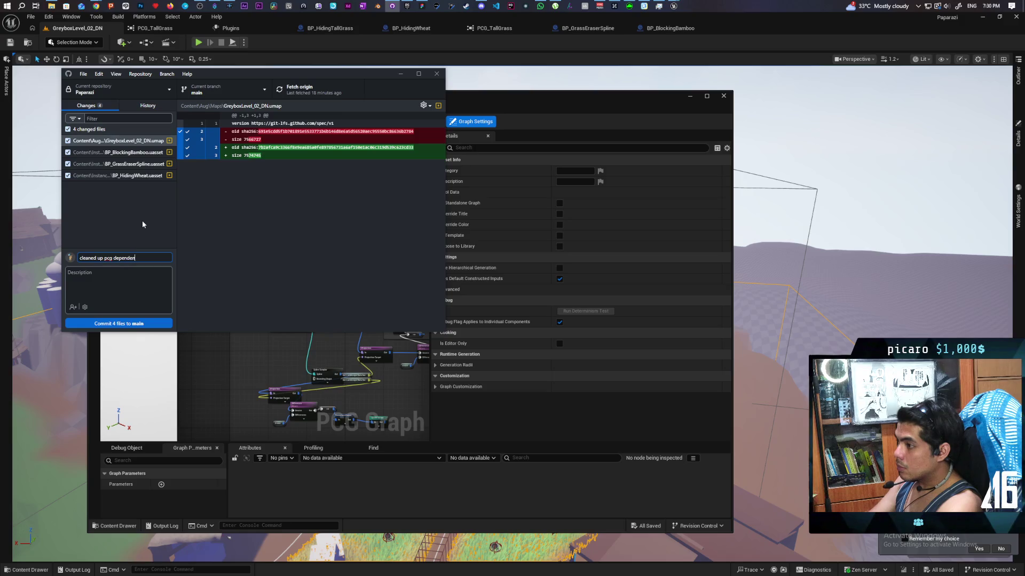
type("ies")
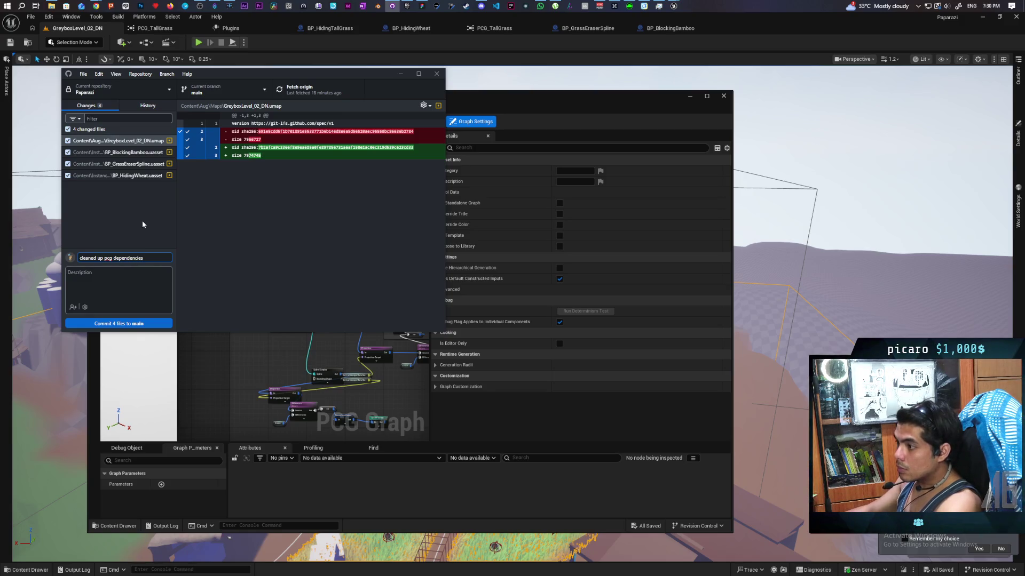
left_click(137, 322)
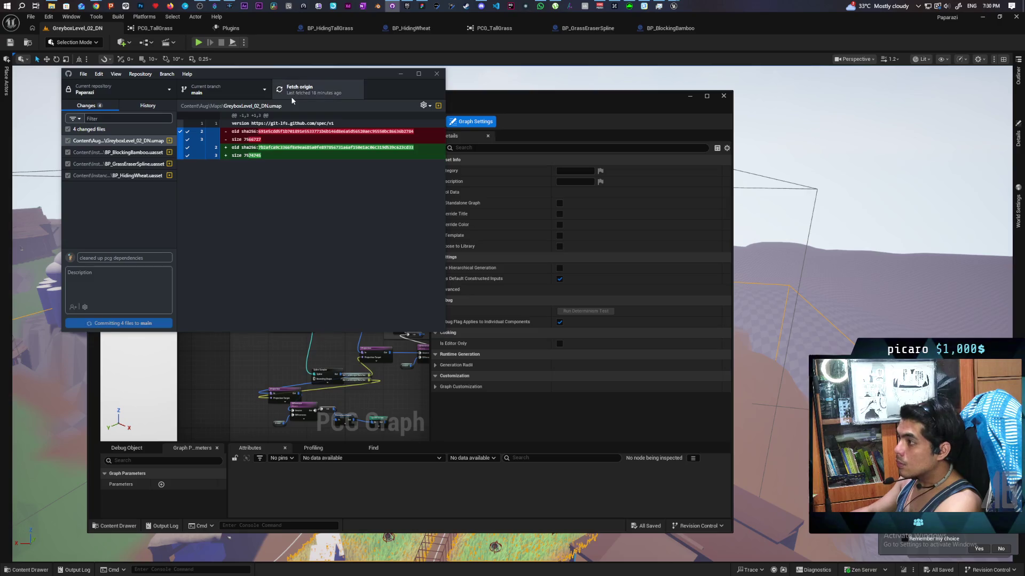
left_click(319, 89)
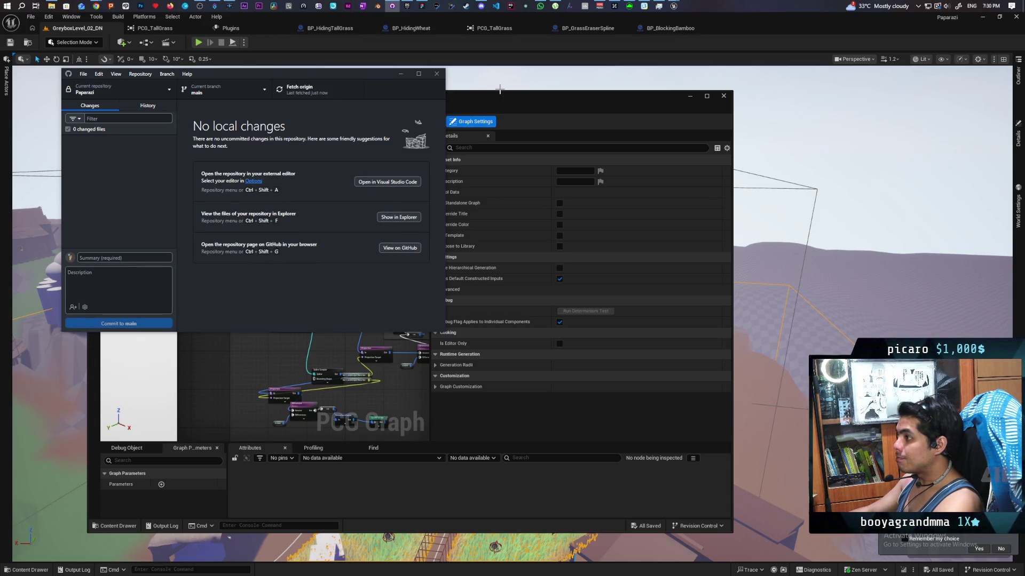
Return to the PCG_TallGrass graph and check the Spawn Actor node among the wheat spawn nodes.
left_click(524, 99)
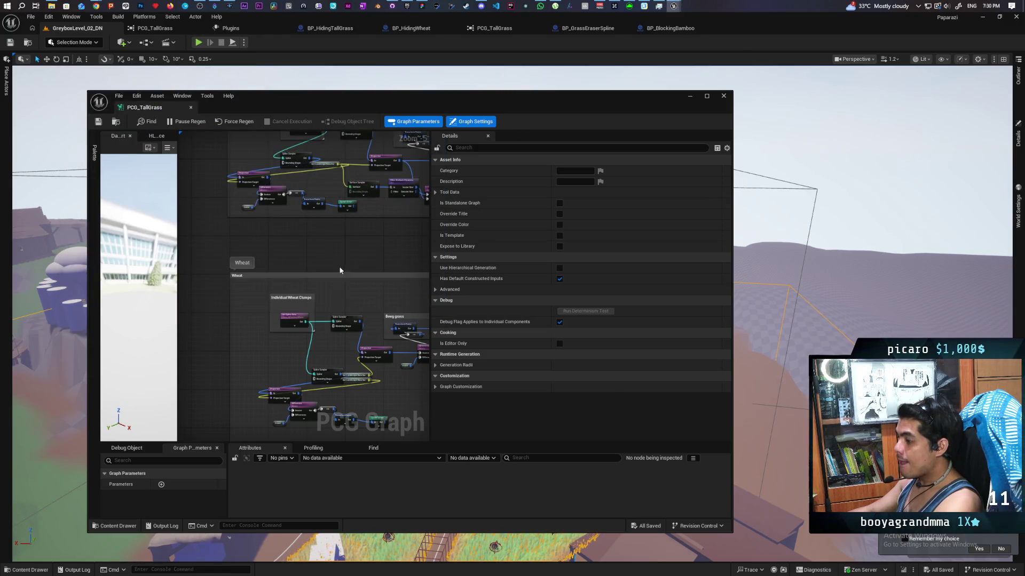
scroll(347, 262, "up", 3)
mouse_move(324, 285)
left_mouse_down()
mouse_move(301, 256)
mouse_move(311, 268)
left_mouse_up()
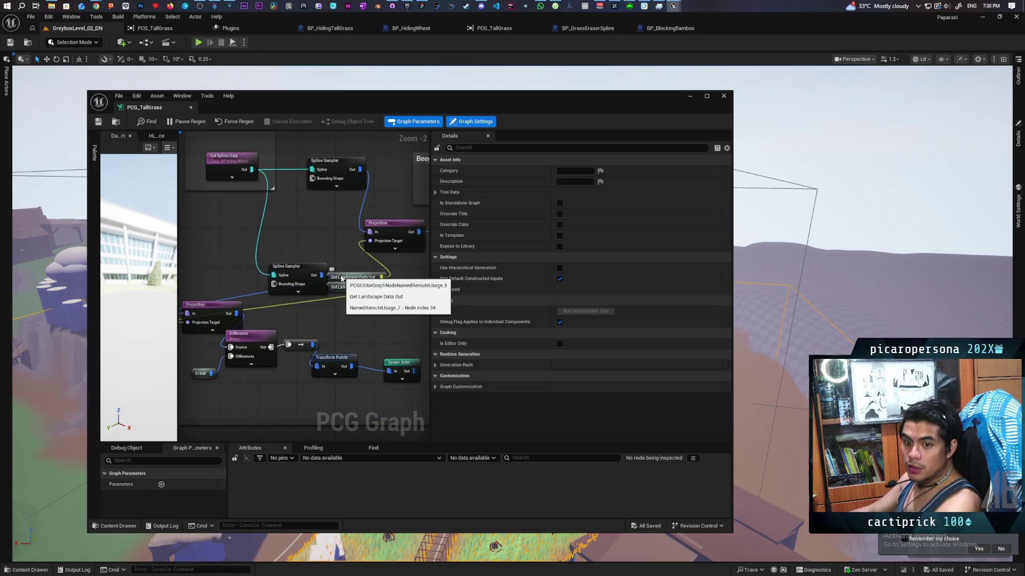
left_click_drag(342, 278, 345, 245)
left_click(397, 318)
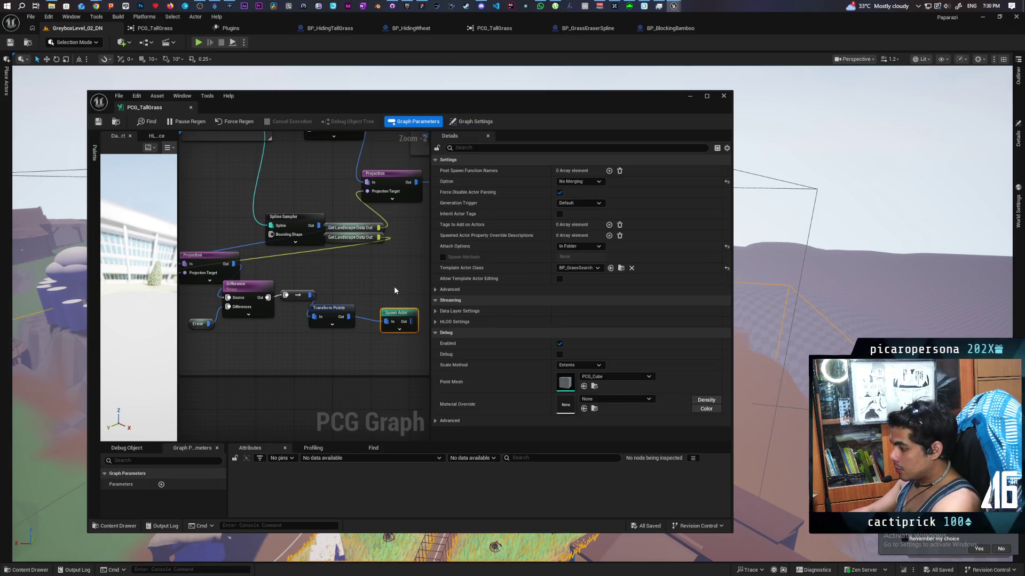
left_click(370, 276)
scroll(369, 277, "down", 3)
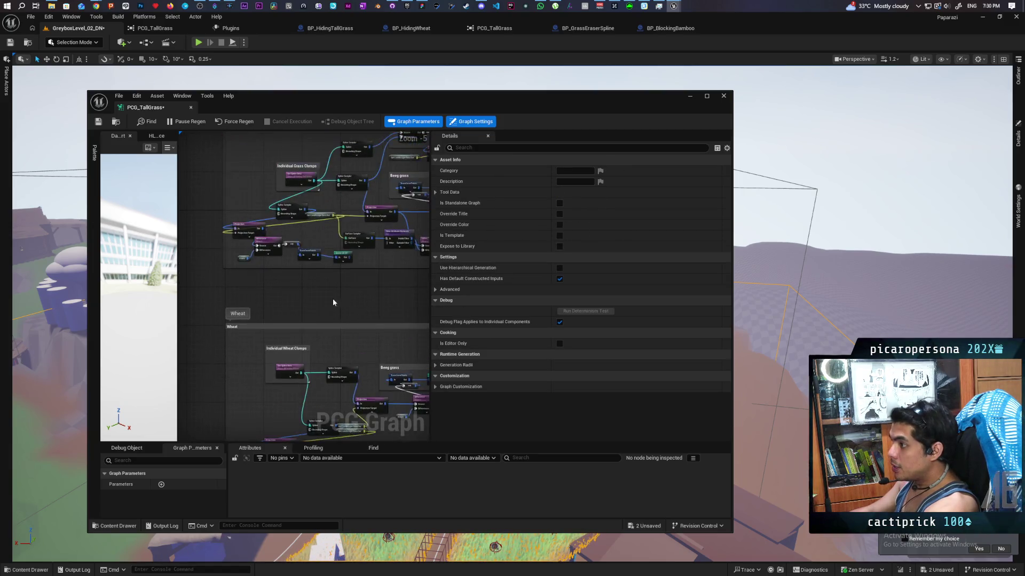
Inspect a node's settings in the Grass and Wheat groups.
left_click_drag(329, 307, 281, 348)
left_click(353, 240)
left_click(346, 262)
scroll(348, 287, "down", 2)
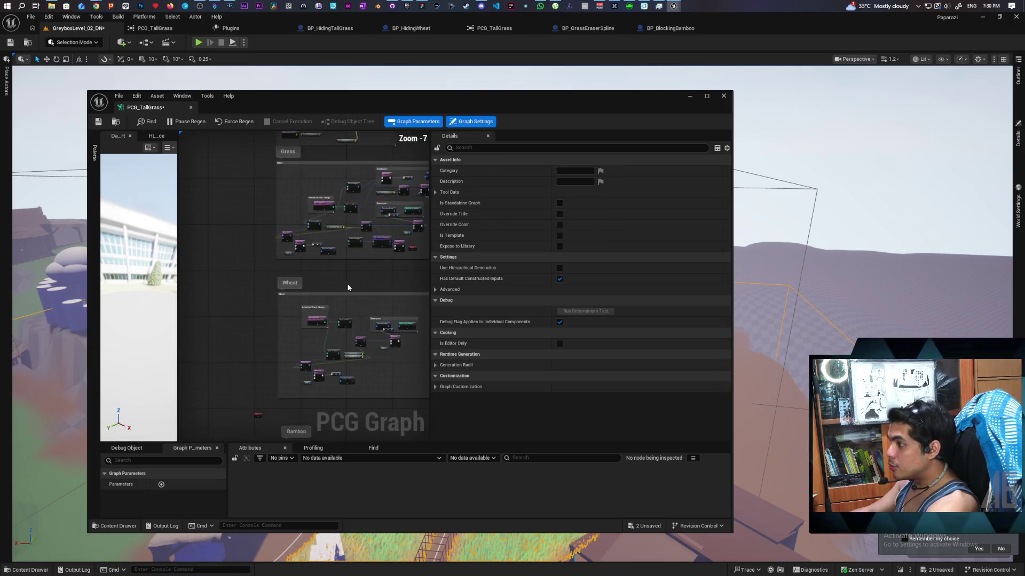
scroll(348, 287, "up", 4)
scroll(341, 315, "down", 4)
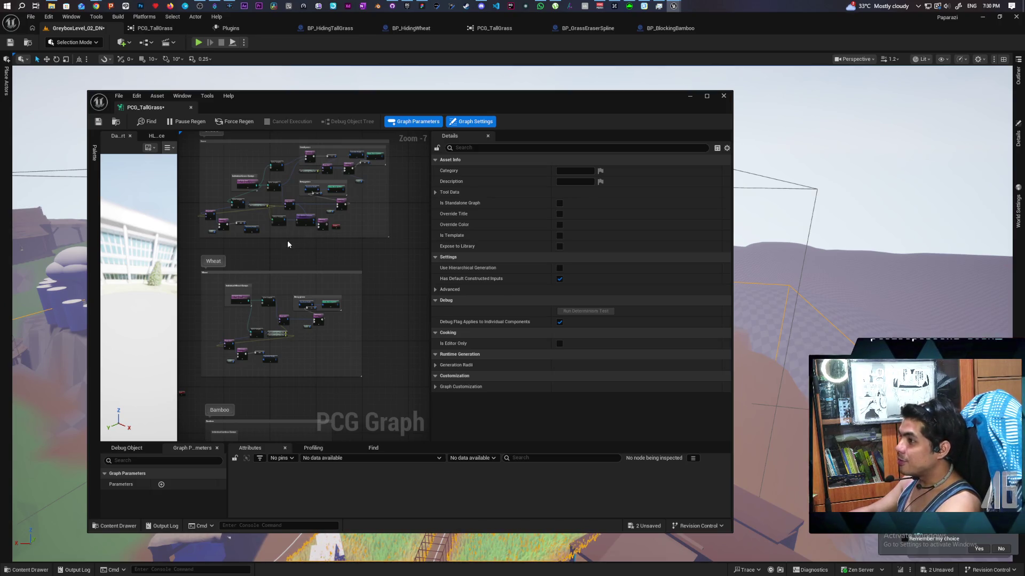
Save the PCG_TallGrass graph, minimize its editor, and show the InstanceStaticMeshGrid folder's assets.
key("ctrl+s")
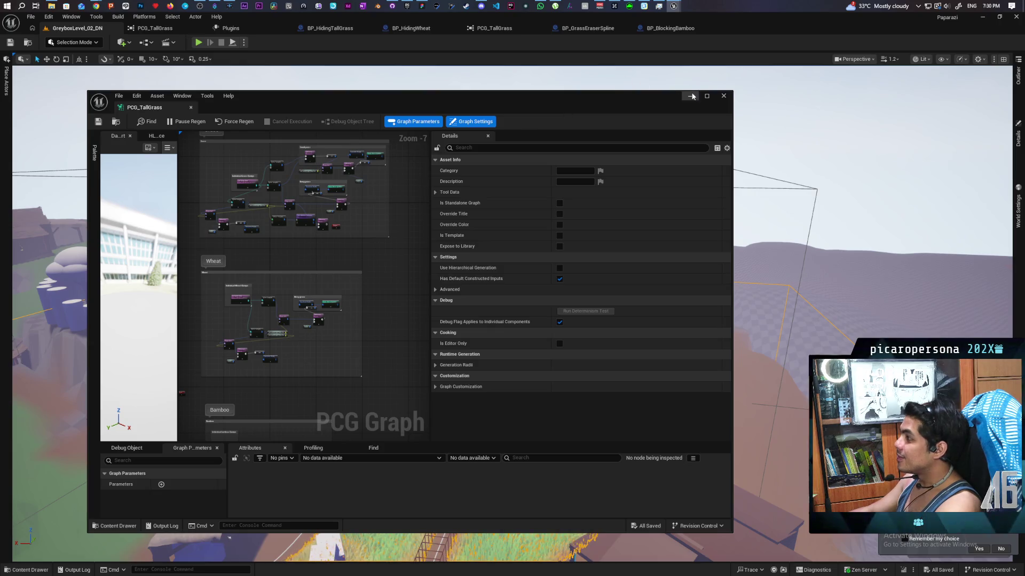
left_click(692, 96)
left_click(31, 571)
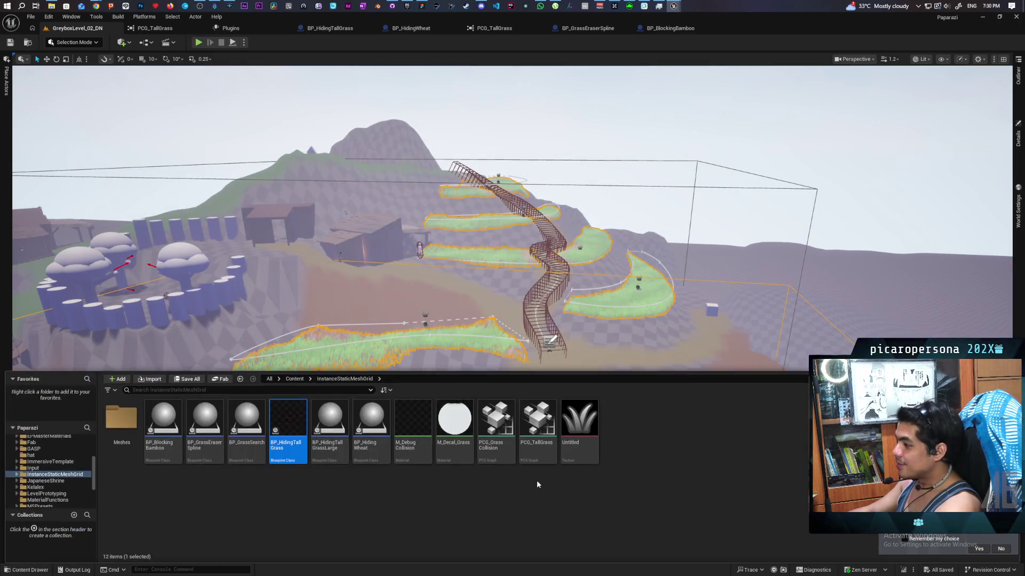
Start migrating the PCG_TallGrass asset and its dependencies via its right-click menu.
left_click(540, 438)
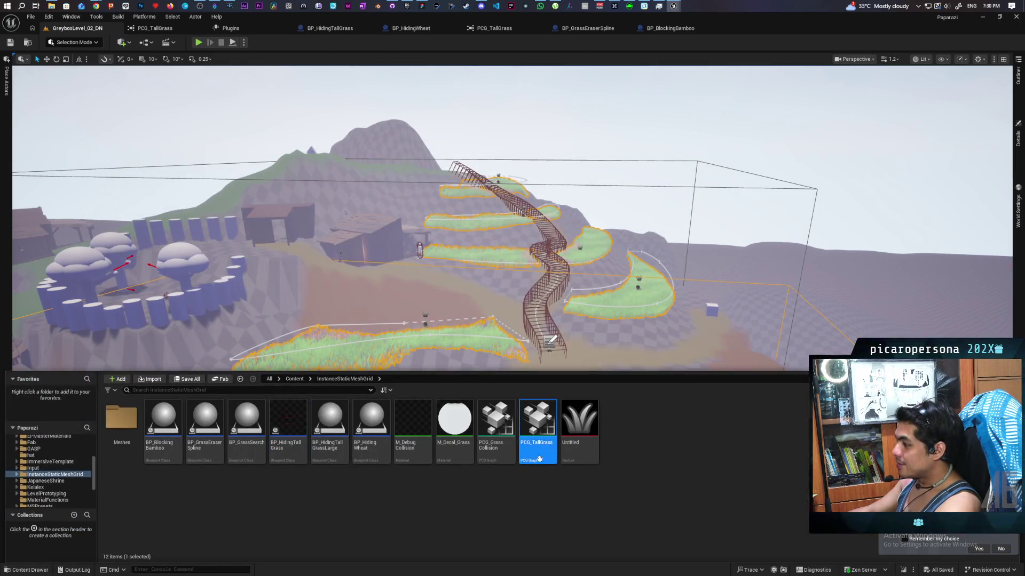
right_click(541, 424)
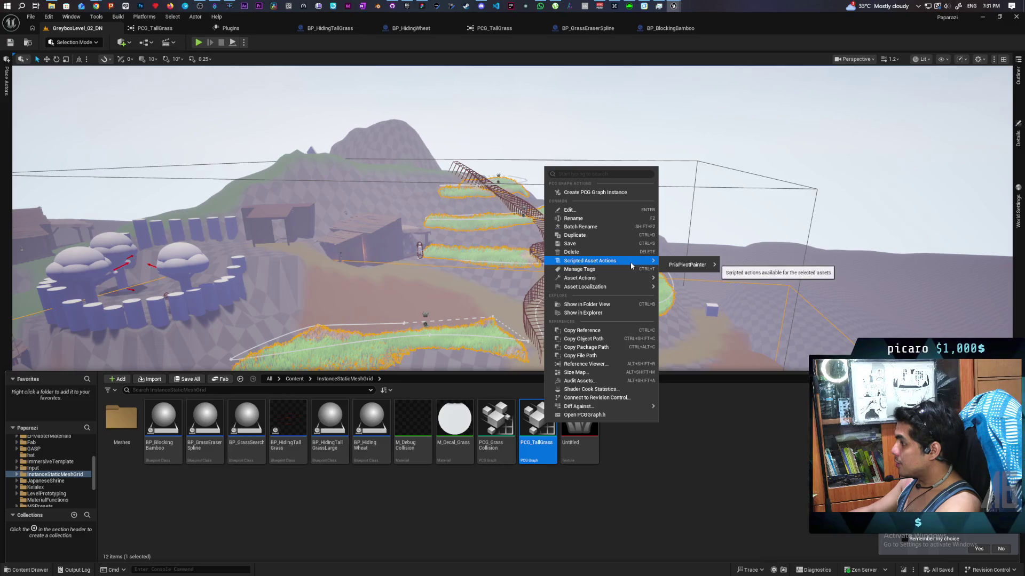
mouse_move(632, 277)
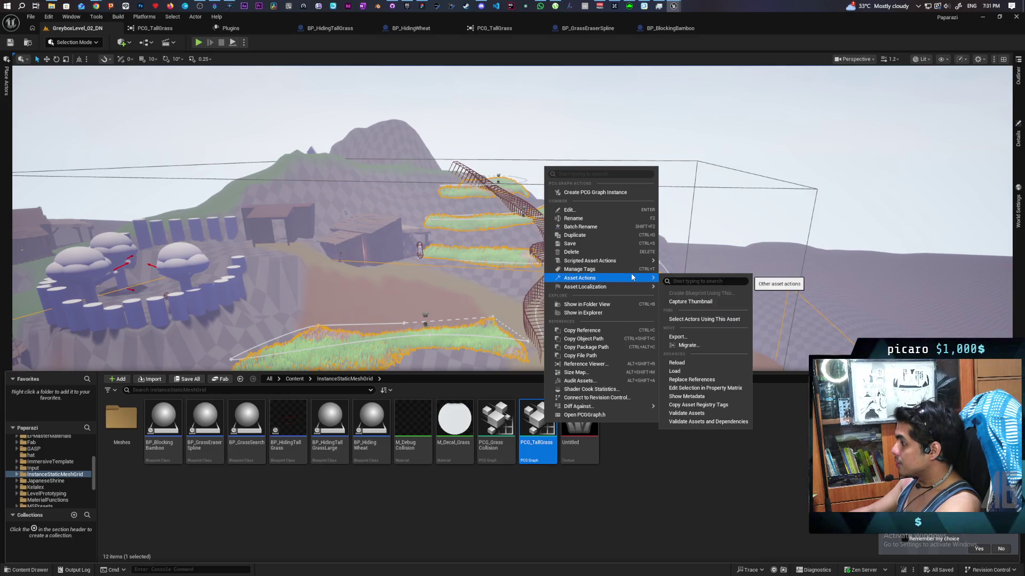
left_click(688, 345)
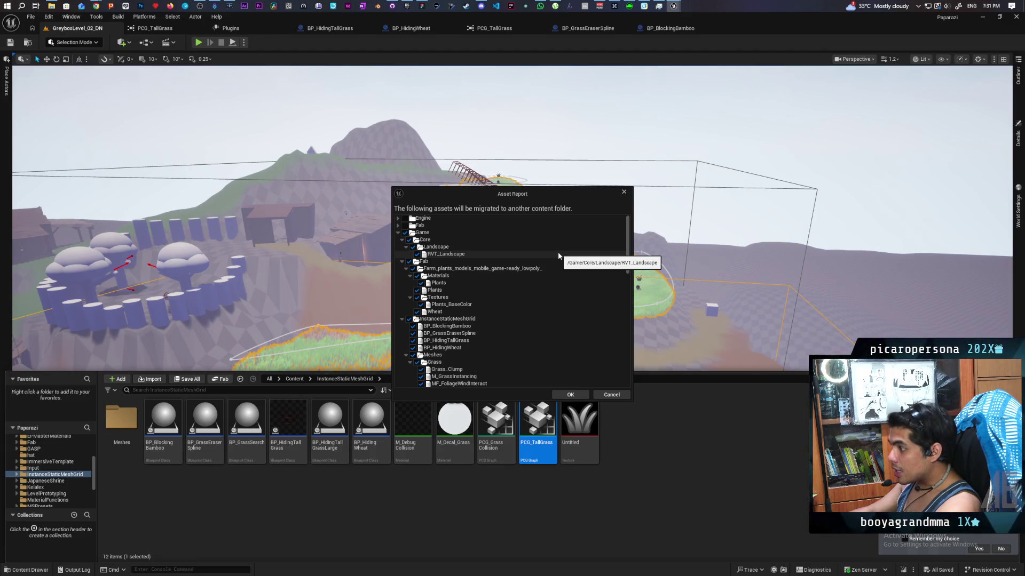
Scroll through the Asset Report dependency tree and confirm the assets to migrate.
scroll(558, 252, "down", 10)
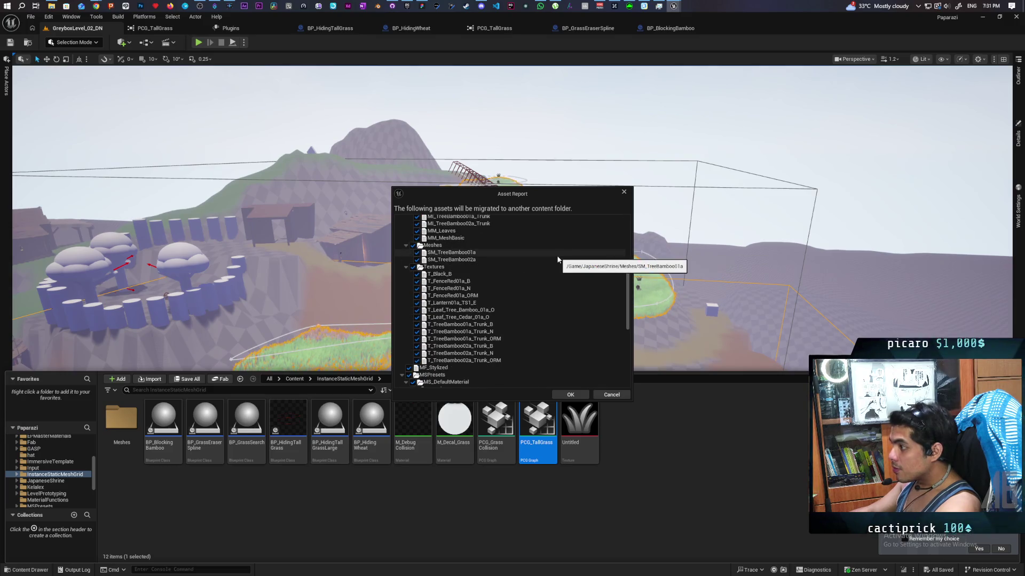
scroll(557, 258, "down", 7)
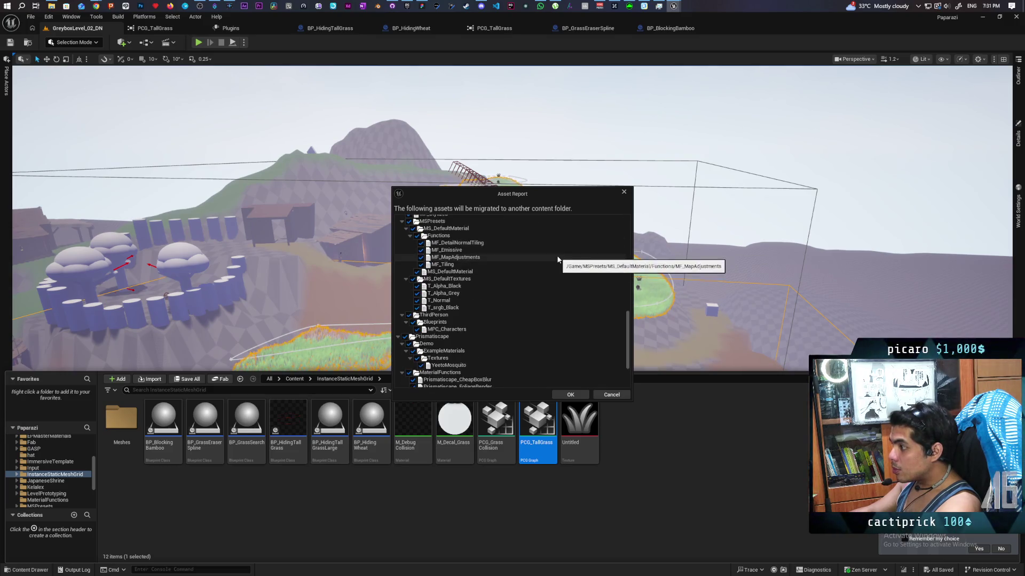
scroll(558, 260, "down", 3)
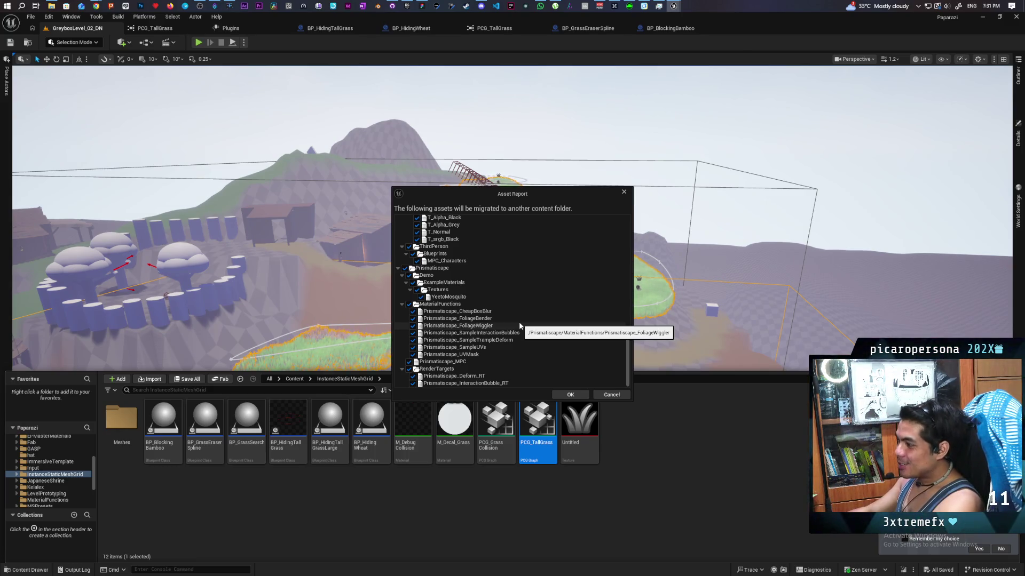
left_click(569, 394)
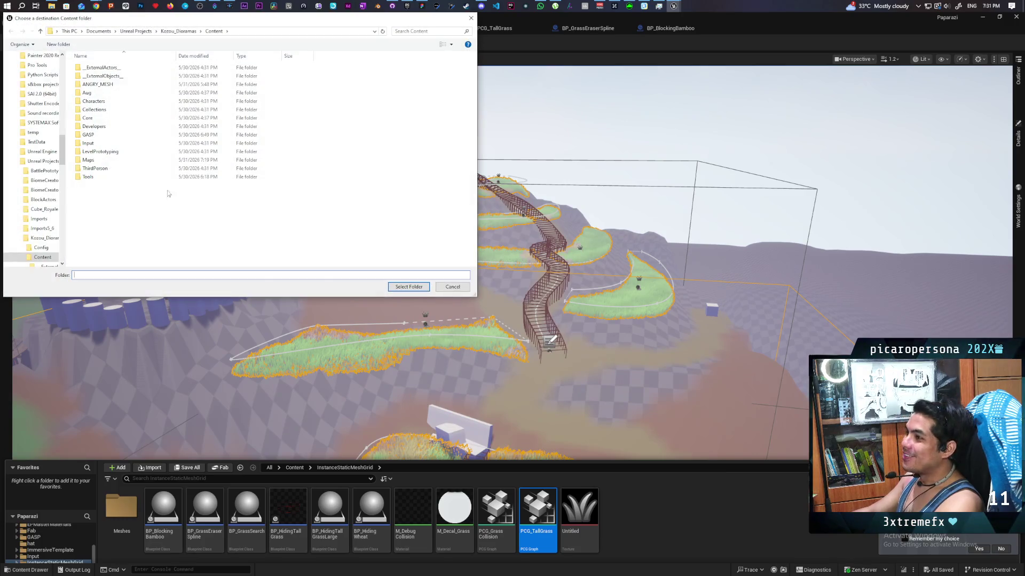
Migrate into Kozou_Dioramas/Content keeping existing files, and close the Paparazi greybox level without saving.
left_click(409, 286)
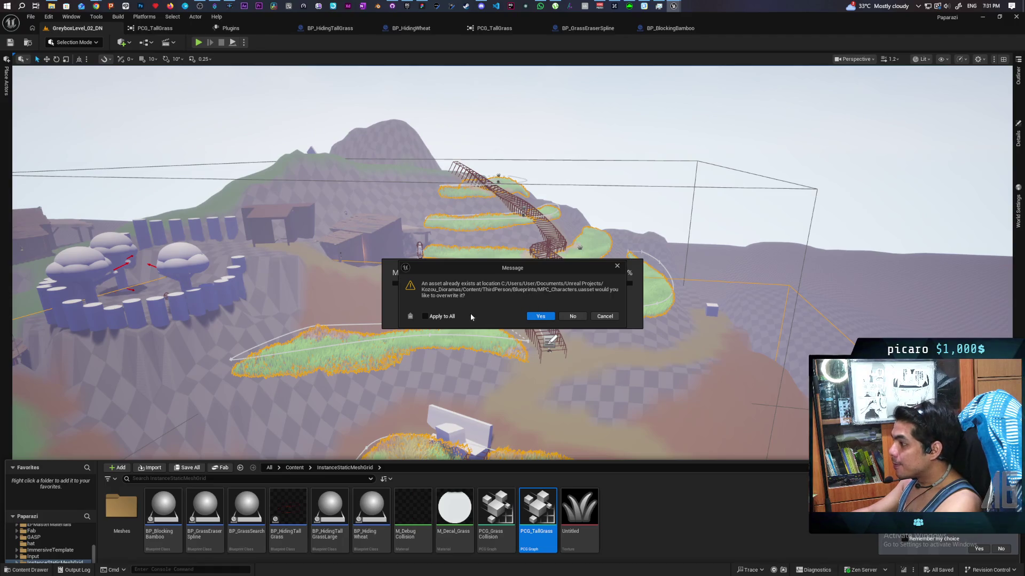
left_click(573, 316)
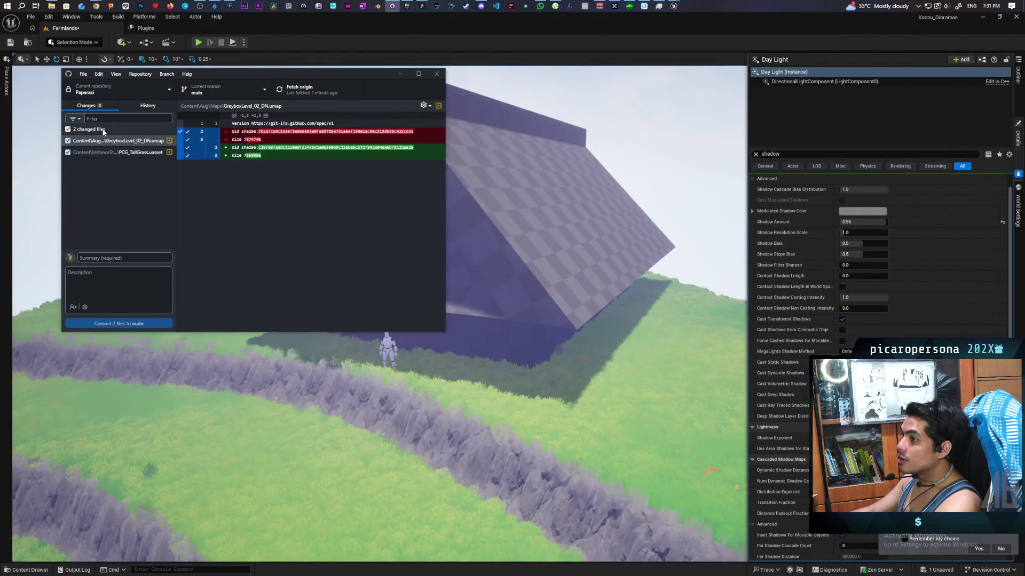
mouse_move(675, 7)
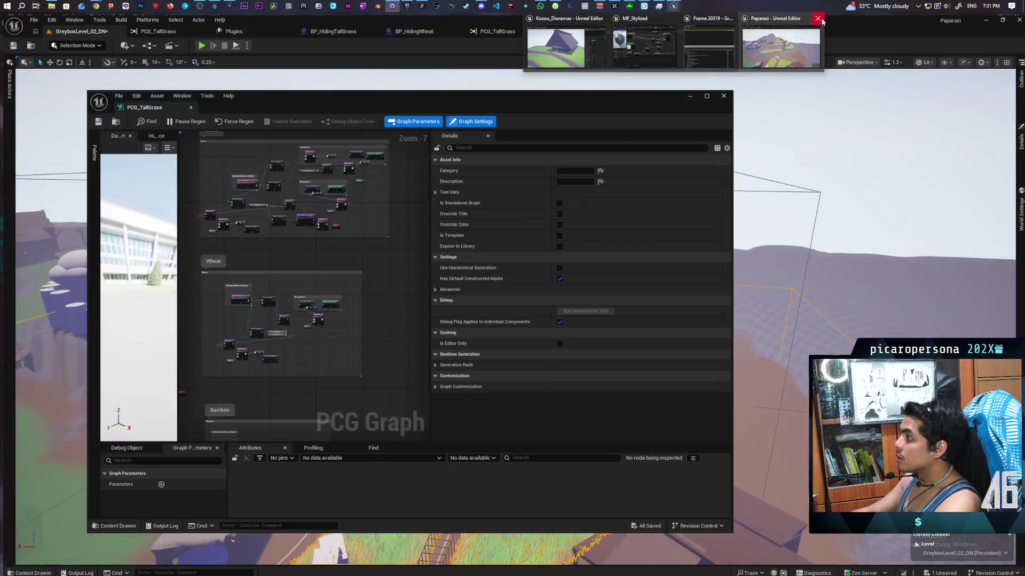
left_click(747, 45)
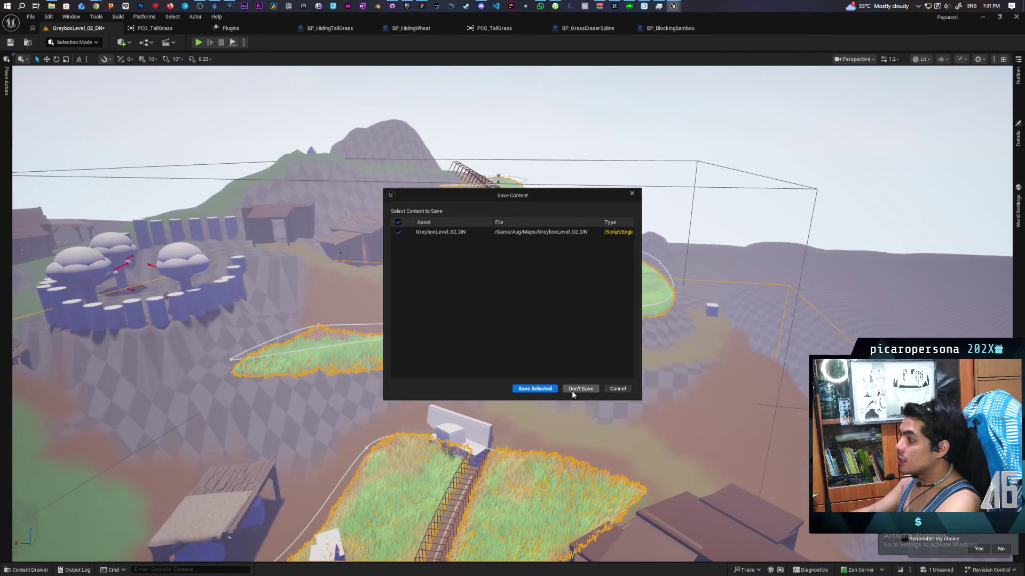
left_click(616, 390)
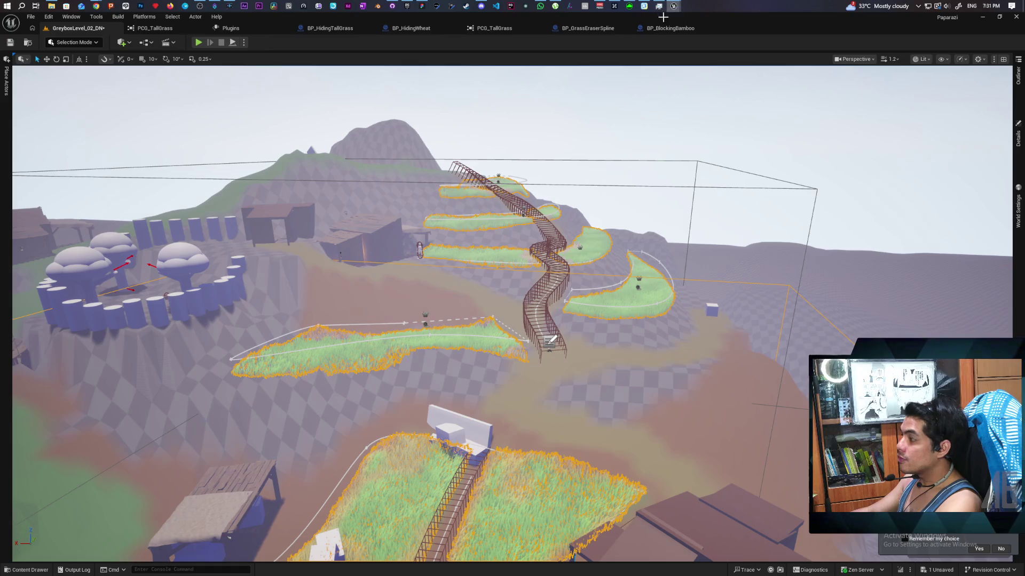
Discard all changes in the Paparazi repository in GitHub Desktop.
key("alt+Tab")
right_click(93, 135)
left_click(120, 137)
left_click(252, 241)
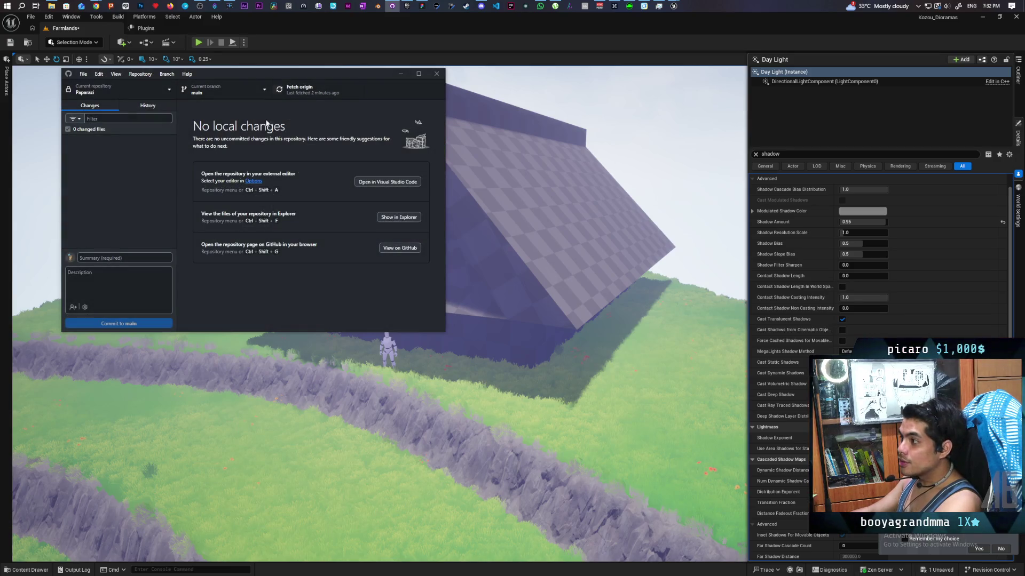
Save the Farmlands level and open the content browser.
left_click(361, 31)
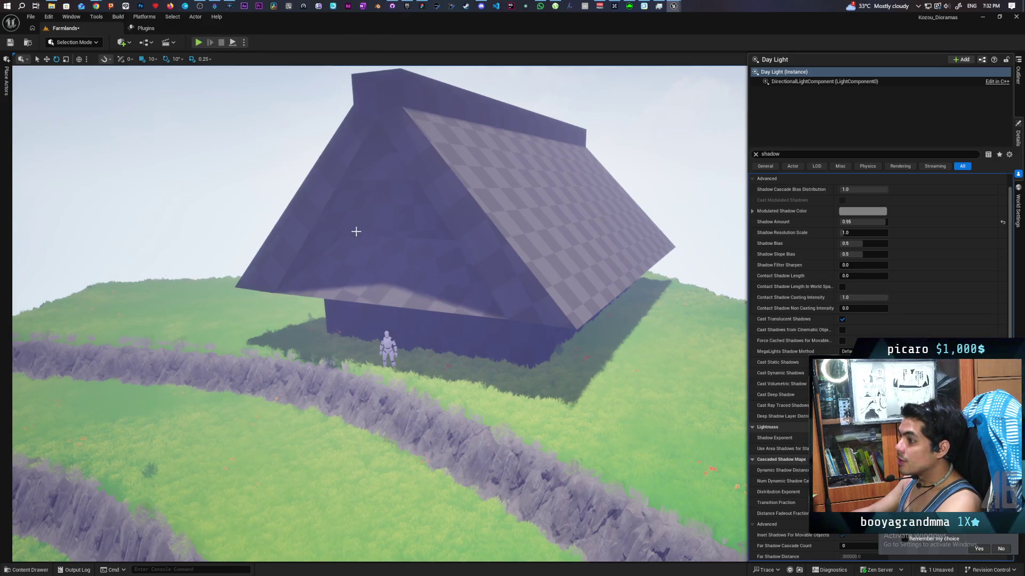
key("ctrl+s")
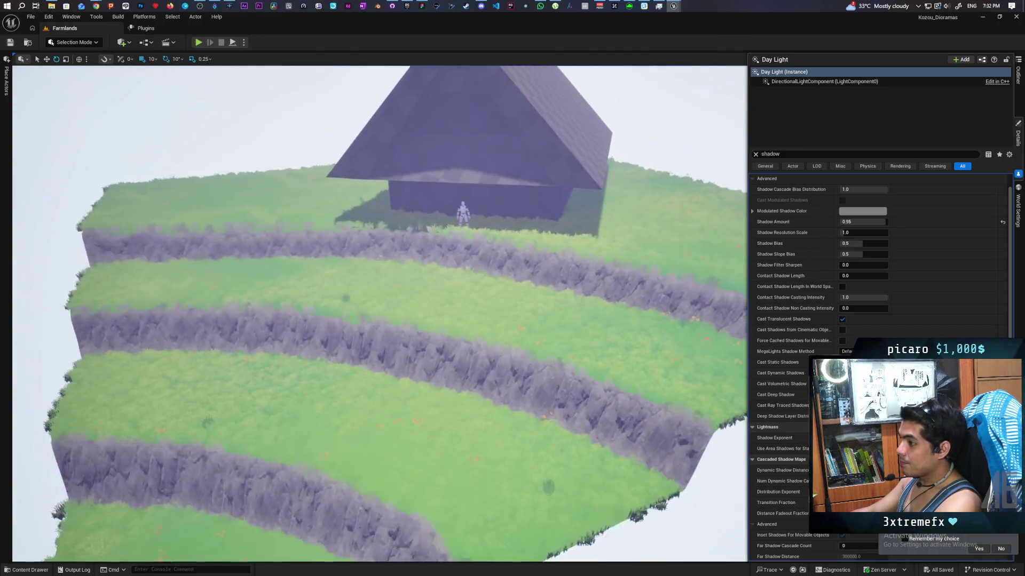
left_click(14, 572)
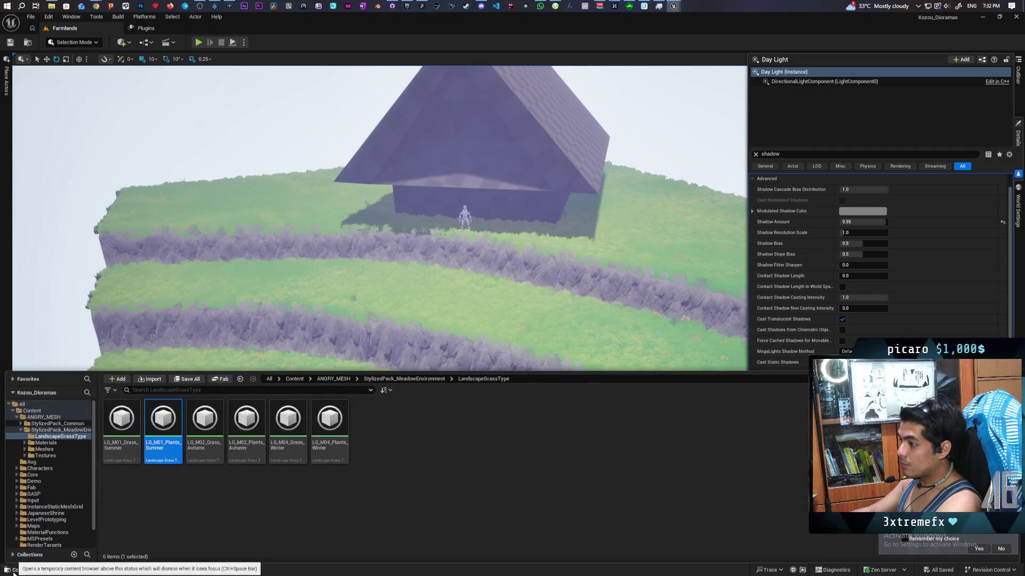
Open the Content > InstanceStaticMeshGrid folder to check the migrated grass blueprints, then the Edit menu.
left_click(294, 379)
double_click(453, 422)
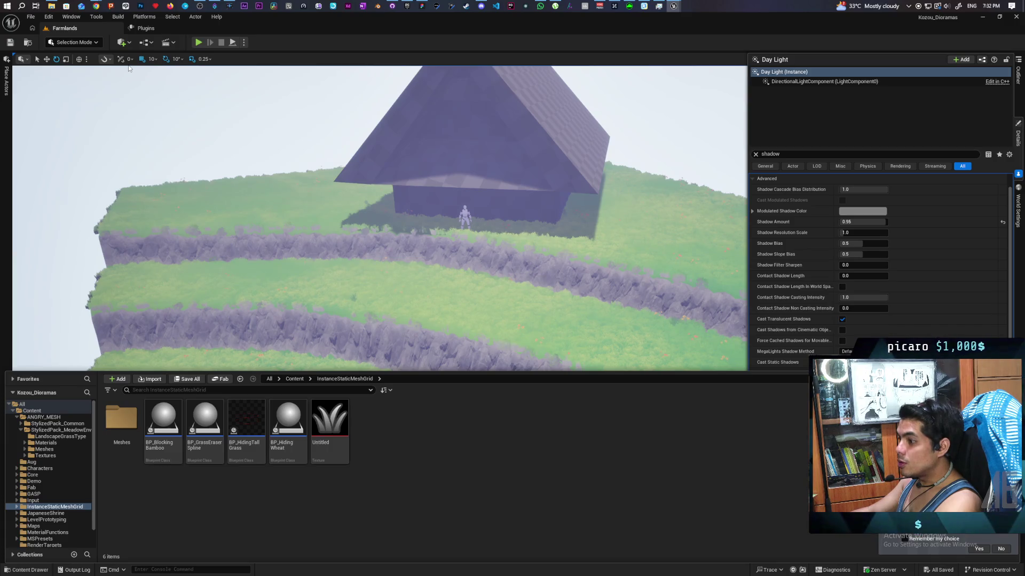
left_click(48, 16)
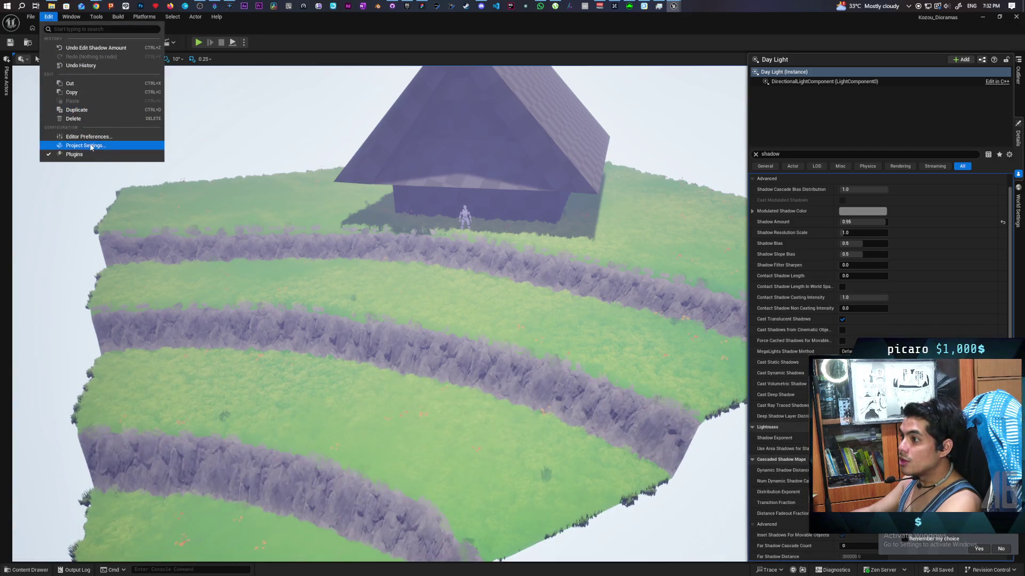
Search Plugins for 'procedu' and enable Procedural Content Generation Framework (PCG).
left_click(75, 154)
left_click(250, 47)
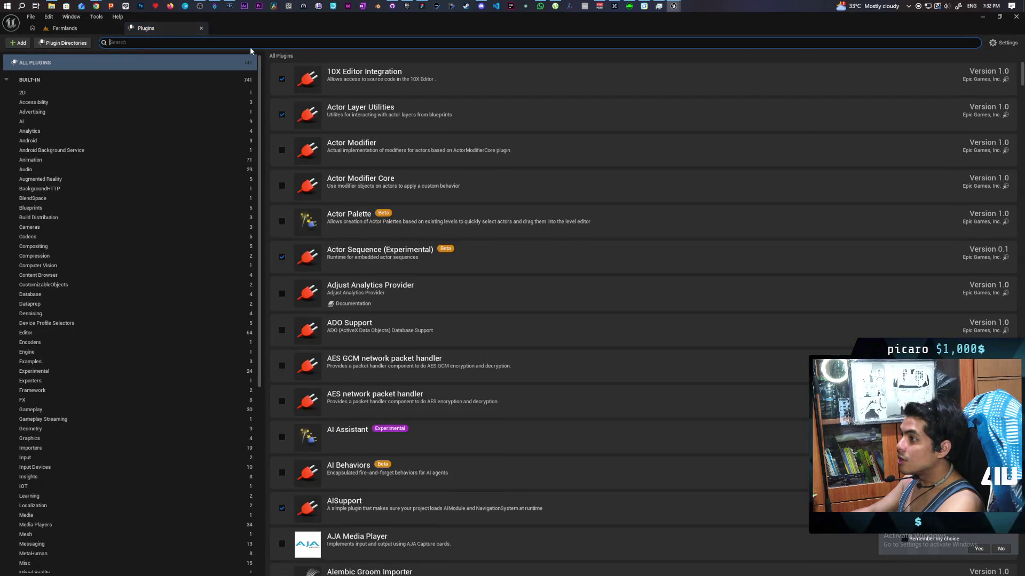
type("procedu")
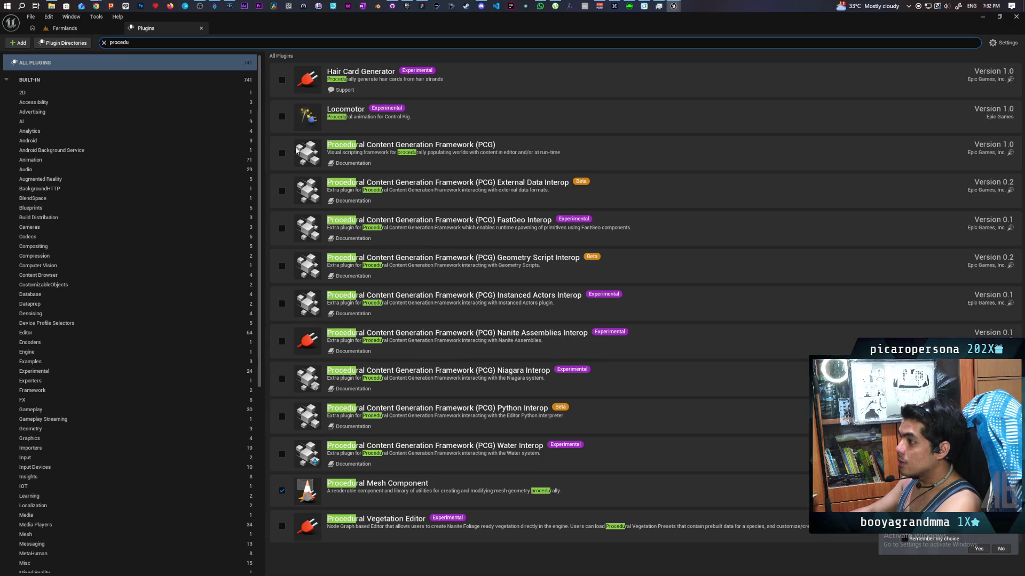
left_click(281, 154)
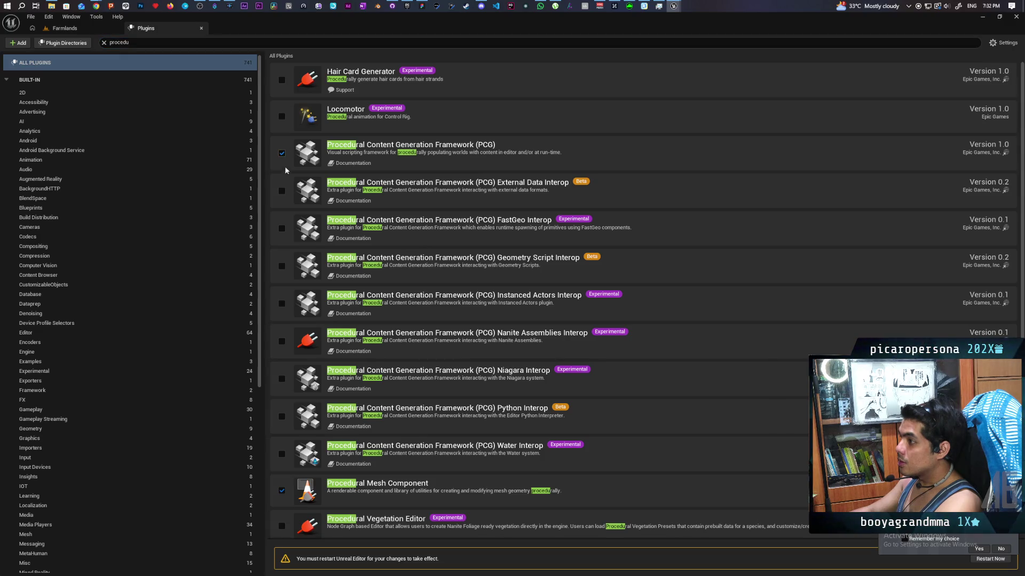
Restart the editor, applying edits to the original M_Grass material and saving the grass materials.
left_click(992, 560)
left_click(538, 320)
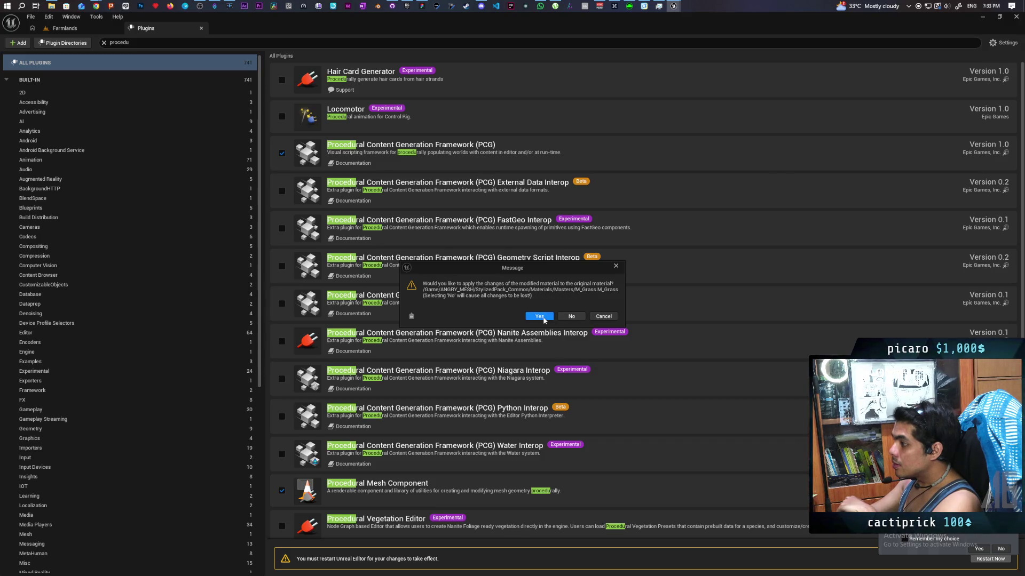
left_click(539, 316)
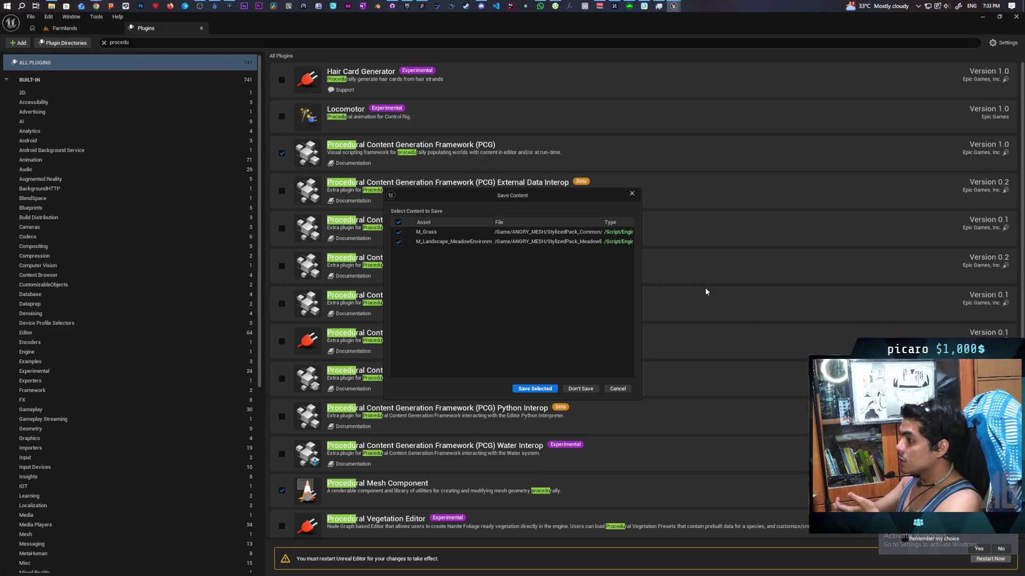
left_click(553, 389)
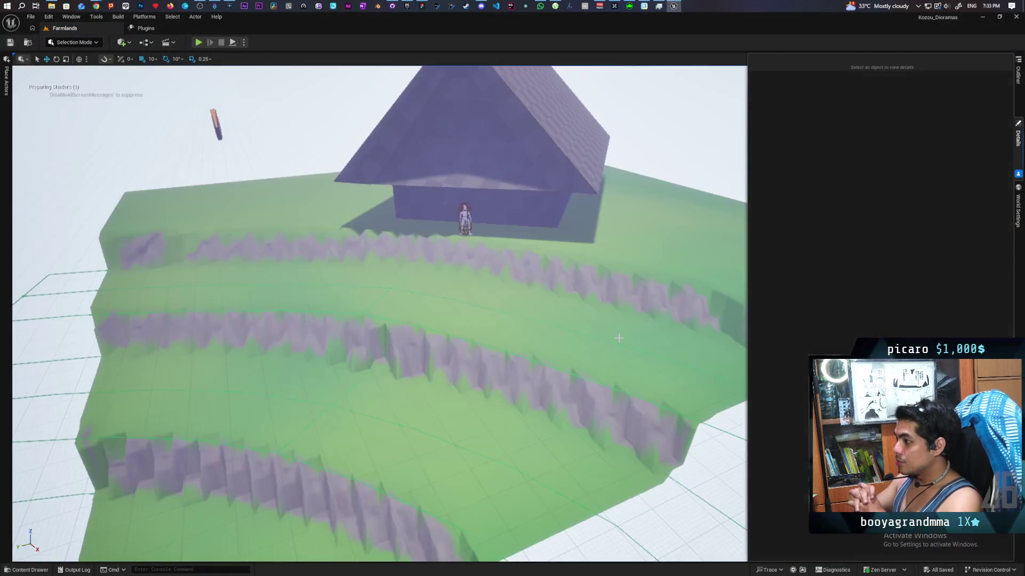
Place a BP_HidingWheat patch in the level, frame it, then delete it.
left_click(31, 570)
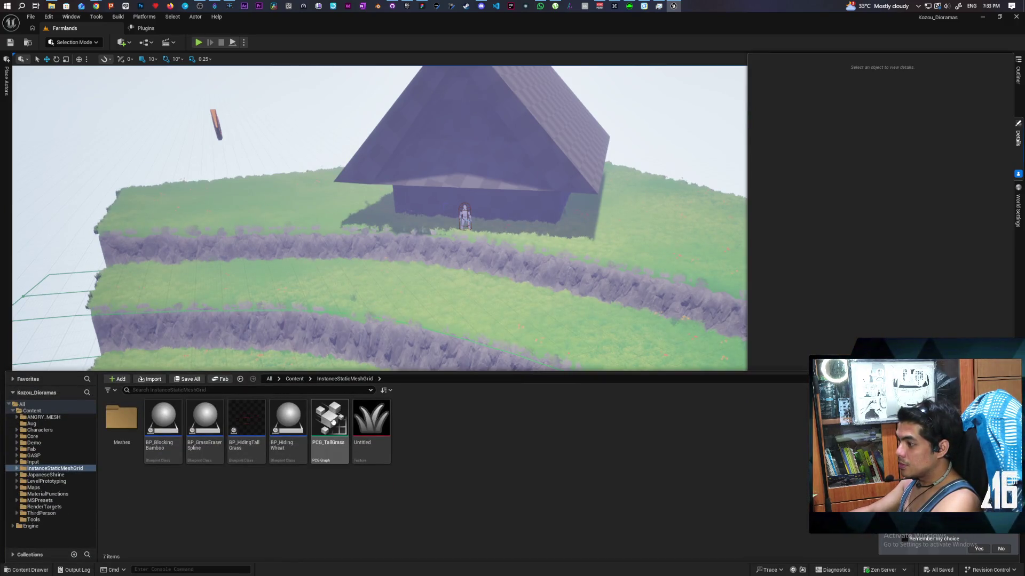
left_click(277, 302)
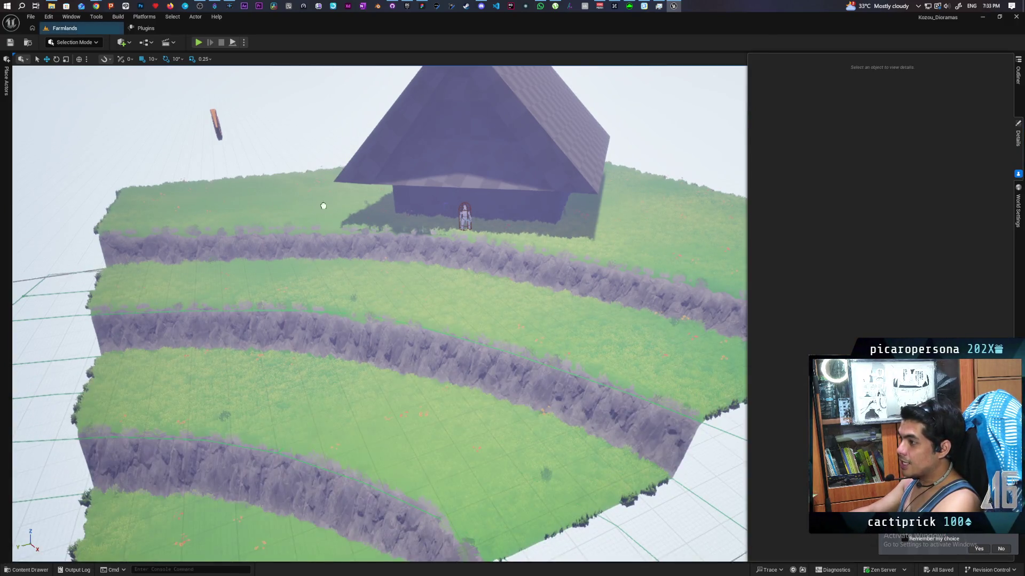
left_click(377, 189)
left_click(31, 570)
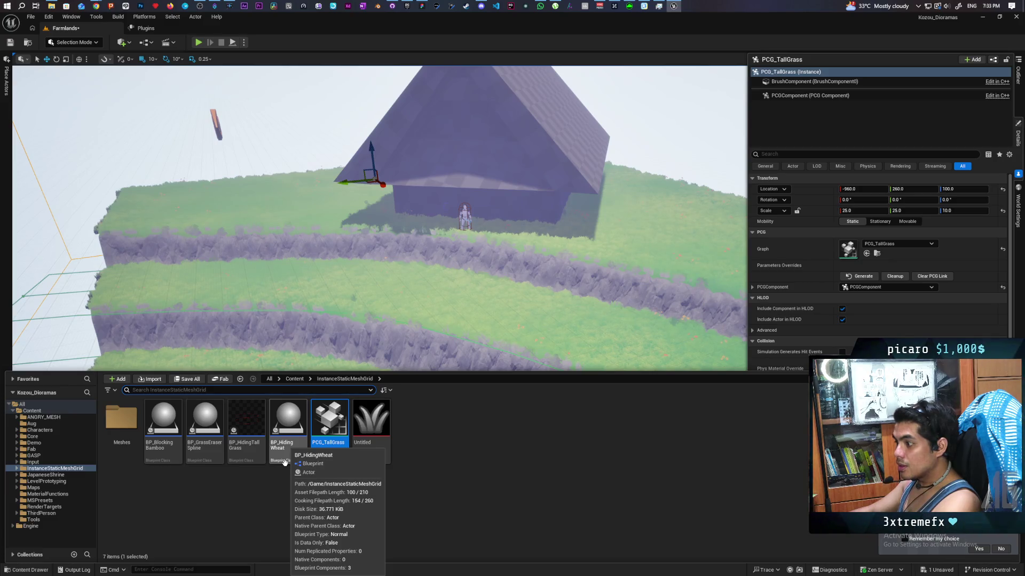
left_click_drag(284, 462, 369, 279)
key("f")
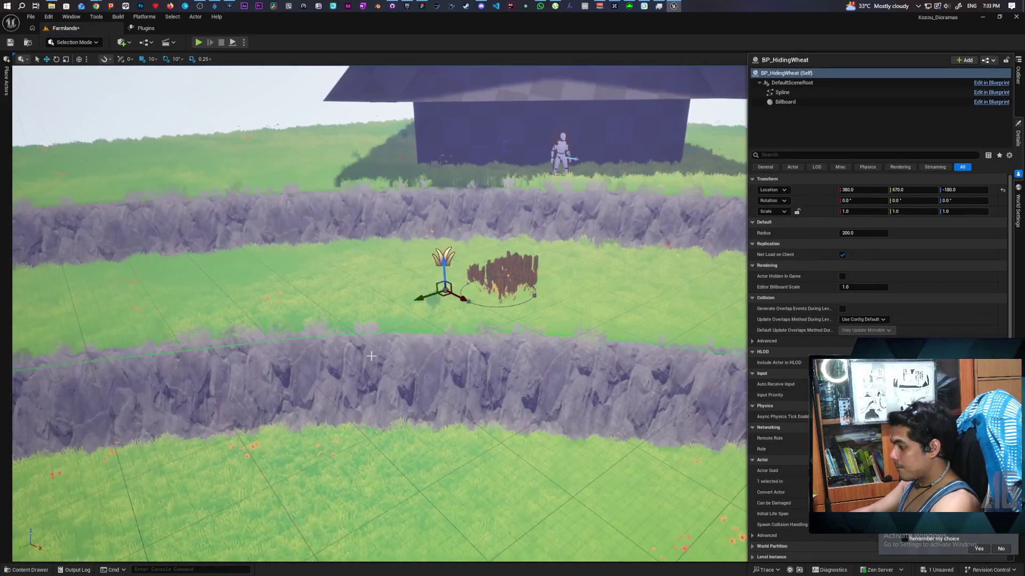
key("Delete")
Place a BP_HidingTallGrass patch on the grass terrace below the house.
left_click(29, 571)
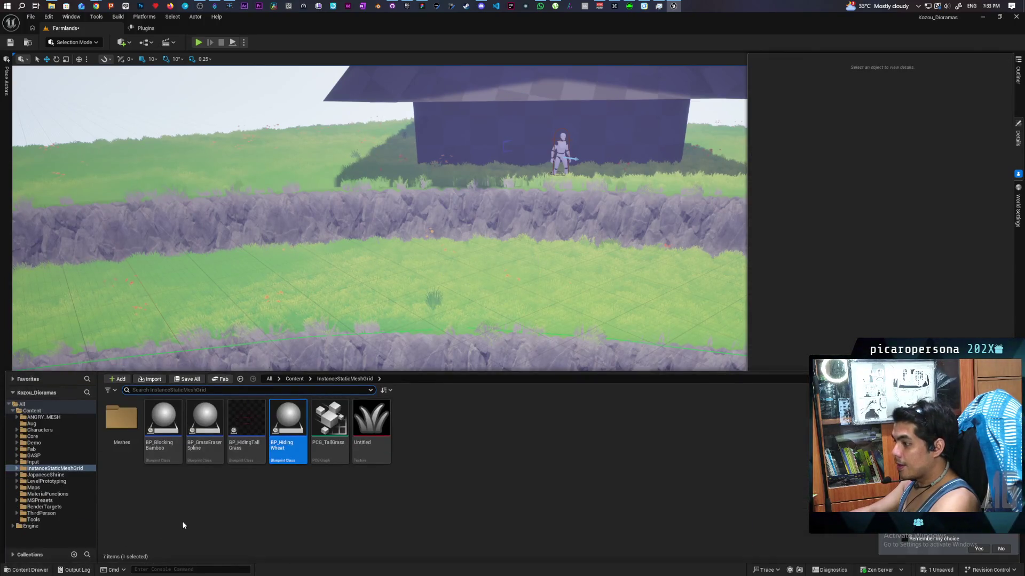
mouse_move(247, 427)
left_mouse_down()
mouse_move(248, 437)
mouse_move(331, 268)
mouse_move(320, 275)
mouse_move(319, 230)
mouse_move(309, 267)
mouse_move(325, 261)
mouse_move(309, 251)
mouse_move(320, 288)
mouse_move(321, 240)
mouse_move(314, 251)
mouse_move(321, 266)
mouse_move(331, 251)
left_mouse_up()
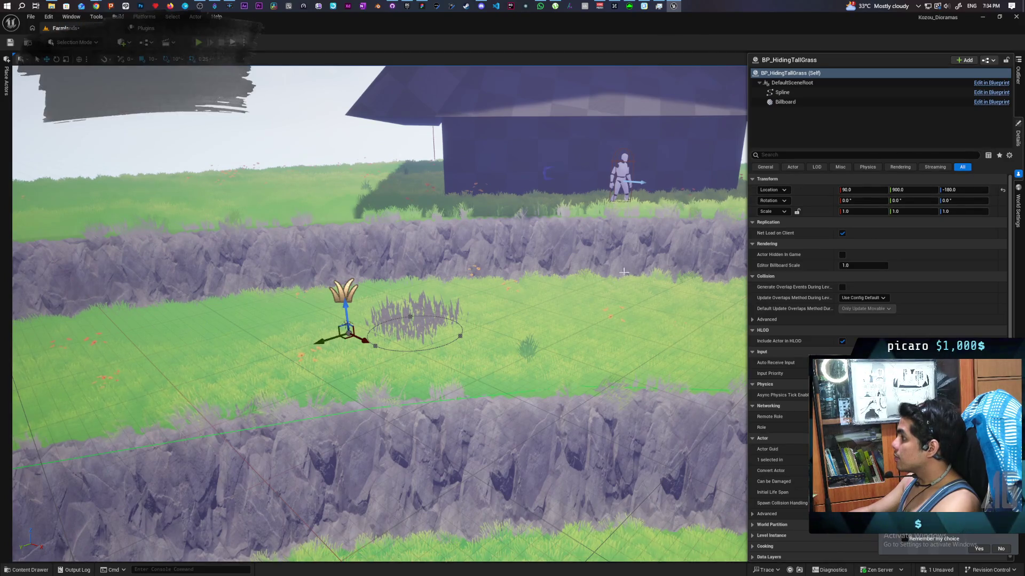
left_click(348, 323)
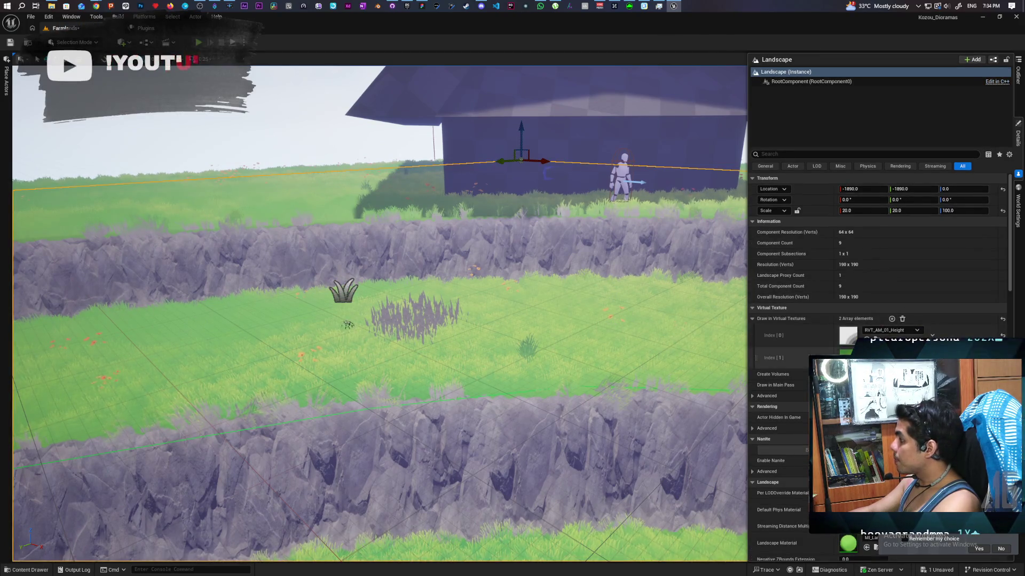
Add a virtual texture slot to the landscape and show RuntimeVirtualTextureVolume3's properties.
left_click(891, 319)
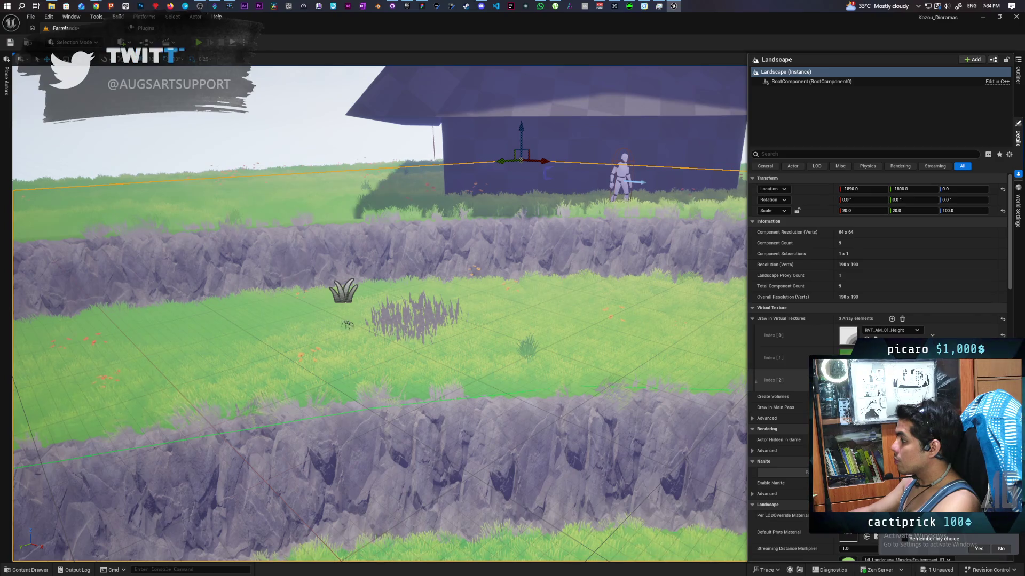
scroll(379, 314, "down", 3)
scroll(379, 315, "down", 5)
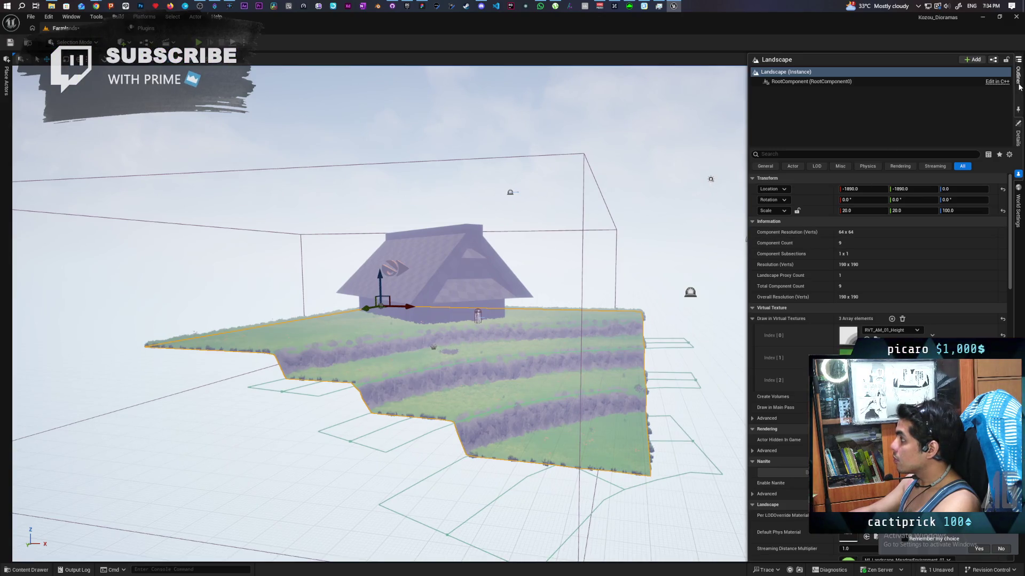
left_click(1018, 77)
left_click(810, 322)
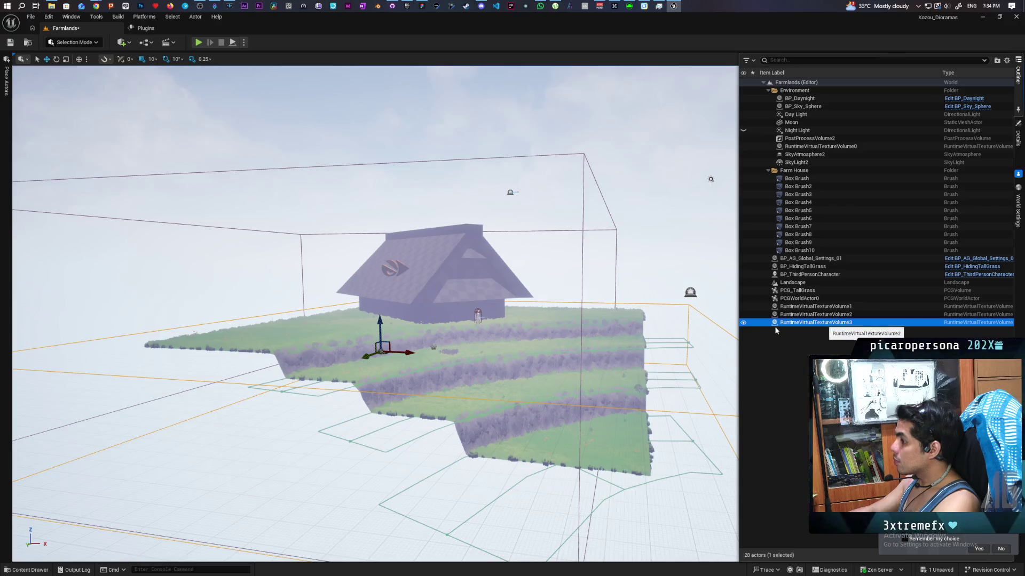
left_click(1018, 137)
Save the Farmlands level, then fly down to select the PCG_TallGrass grass patch.
left_click_drag(521, 150, 459, 133)
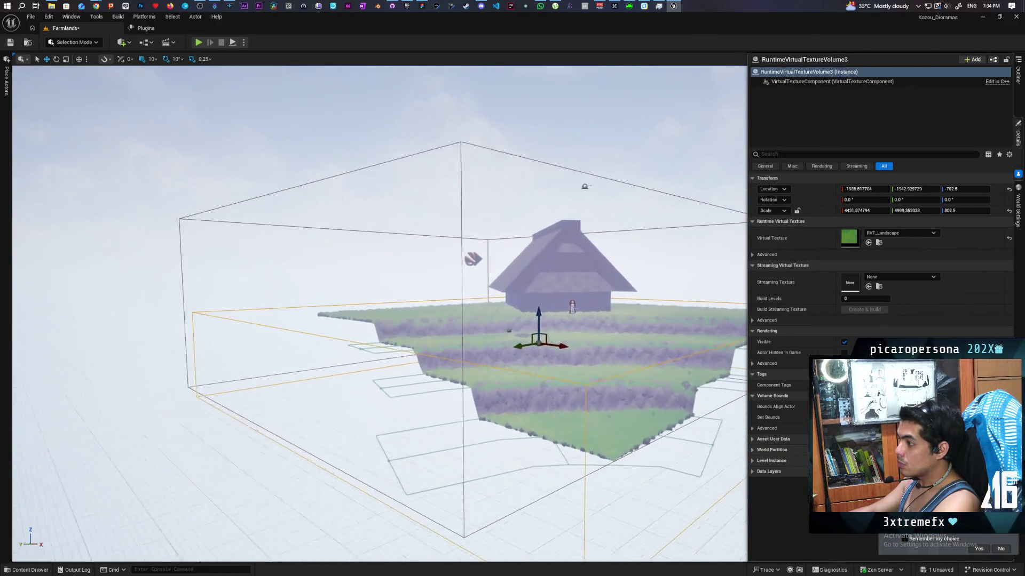
scroll(378, 315, "up", 10)
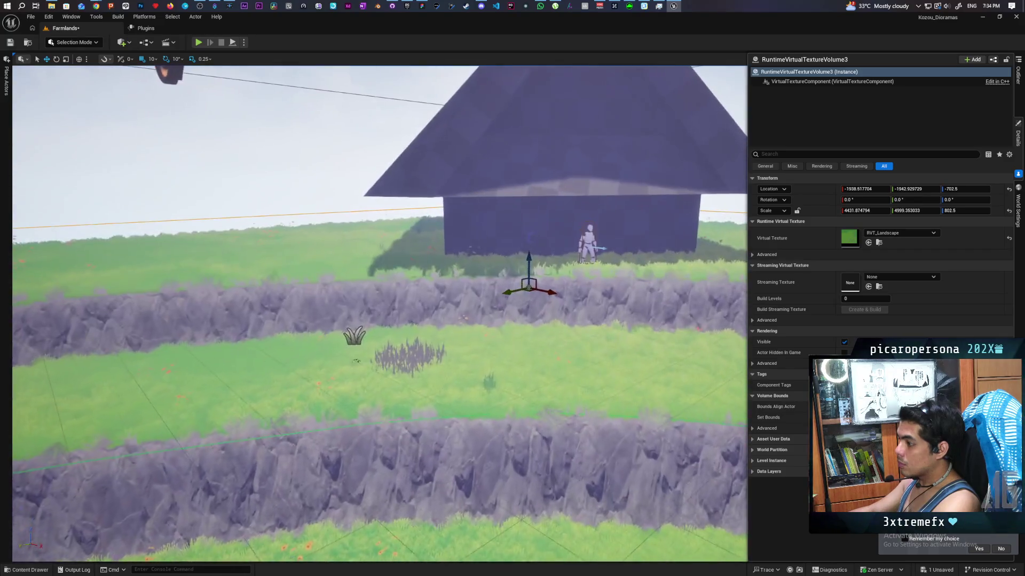
scroll(520, 339, "down", 5)
key("ctrl+s")
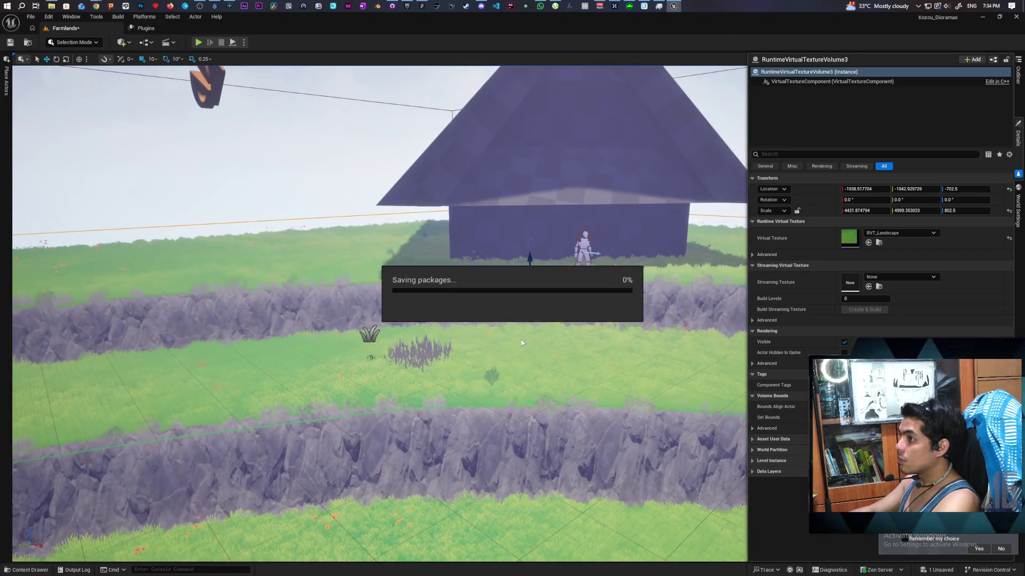
mouse_move(521, 339)
left_mouse_down()
mouse_move(520, 277)
mouse_move(520, 297)
left_mouse_up()
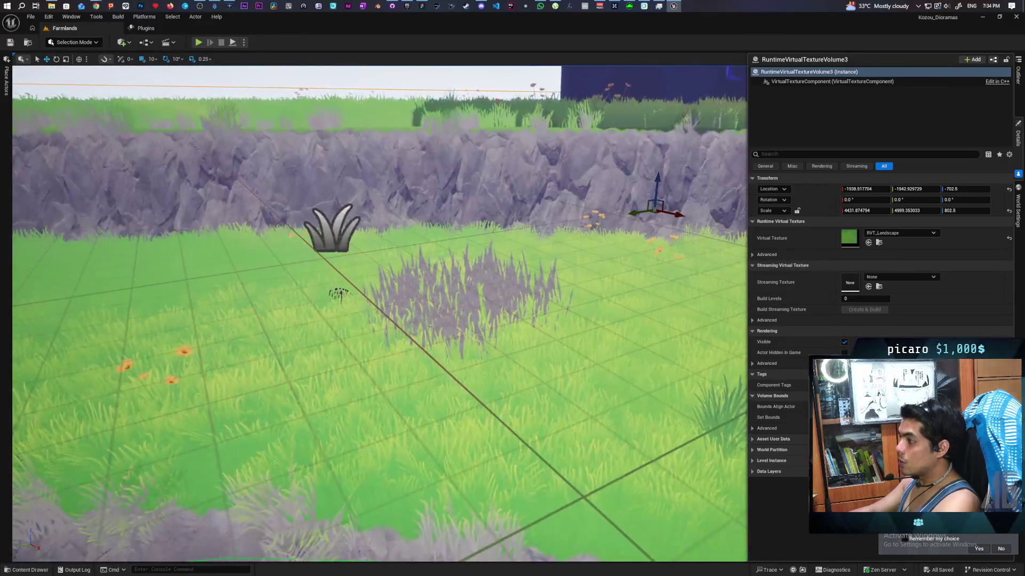
left_click(447, 317)
mouse_move(447, 317)
left_mouse_down()
mouse_move(448, 344)
mouse_move(440, 299)
mouse_move(426, 342)
mouse_move(426, 308)
mouse_move(426, 330)
left_mouse_up()
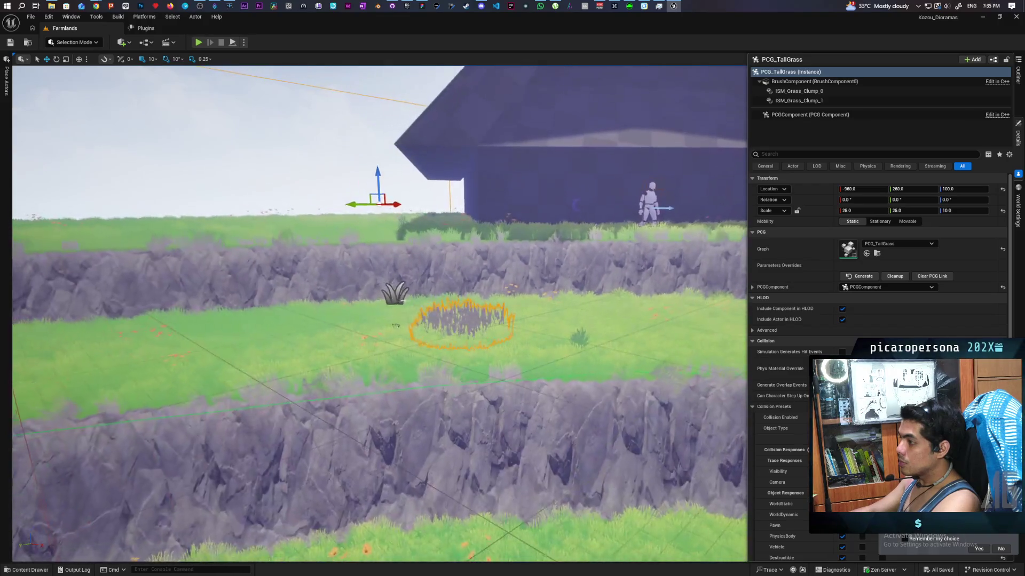
Select and frame BP_HidingTallGrass, then zoom out to locate its spline points.
left_click(395, 292)
key("f")
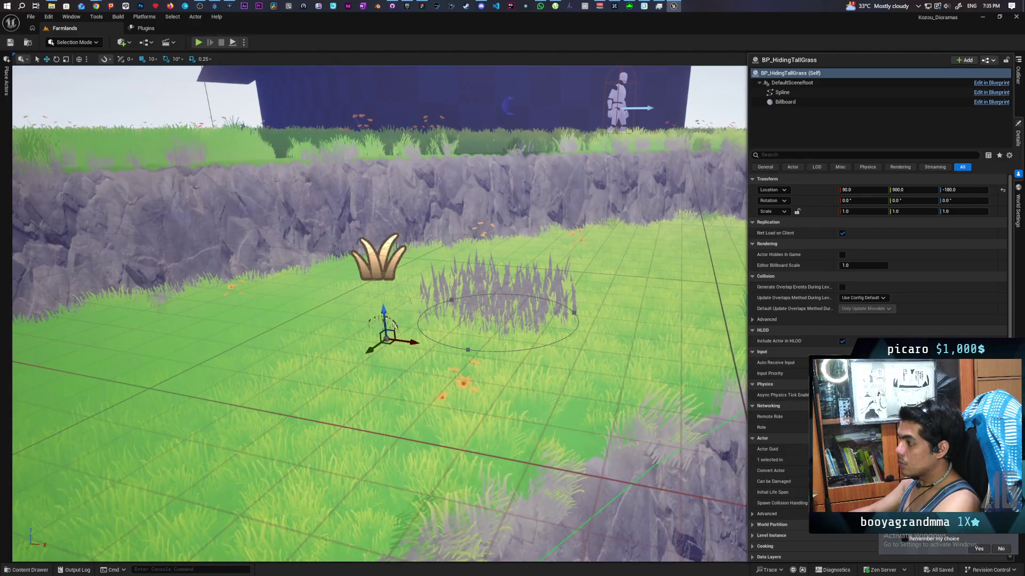
scroll(379, 315, "up", 3)
scroll(379, 315, "down", 5)
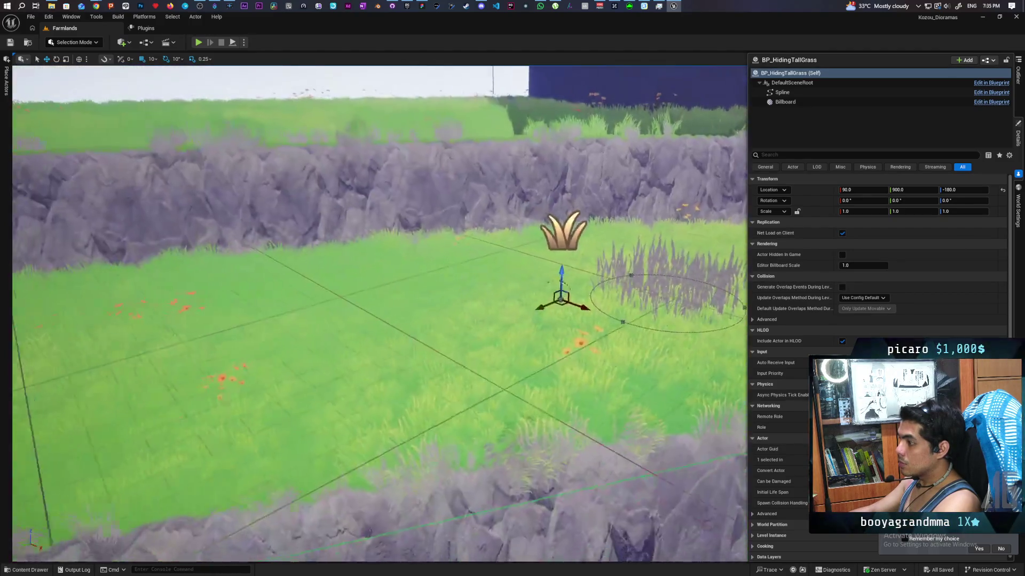
scroll(379, 315, "up", 4)
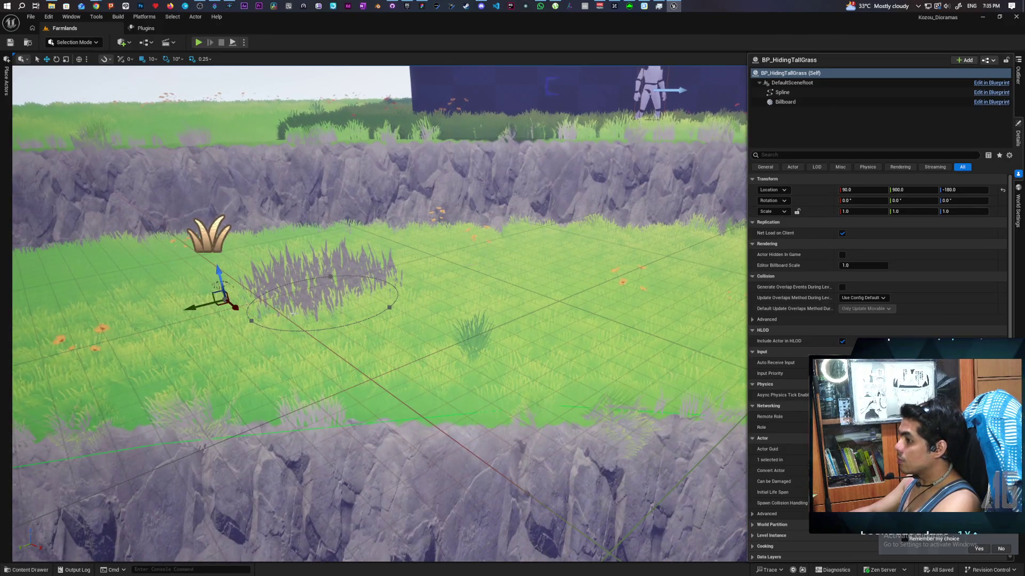
left_click(251, 319)
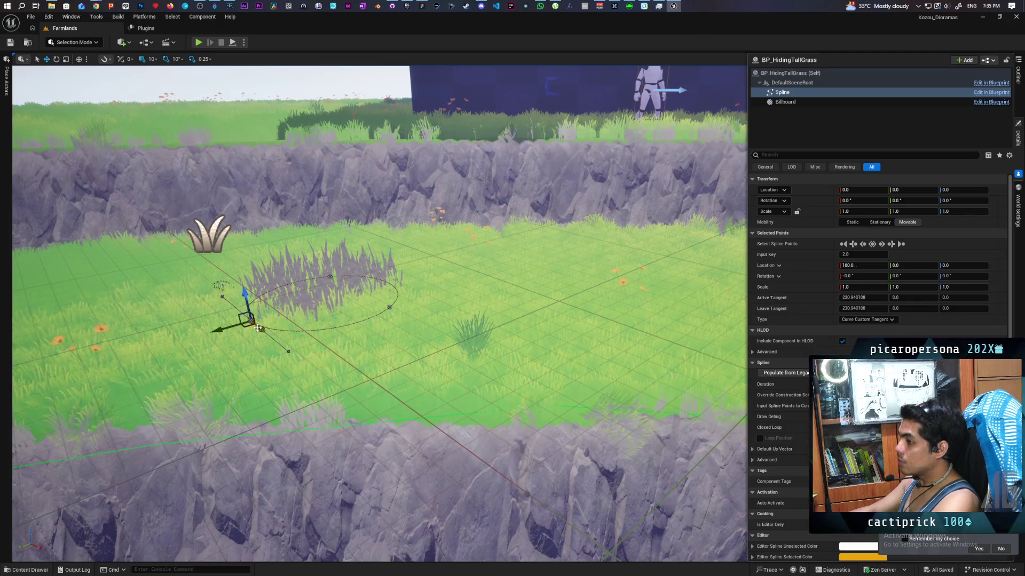
key("ctrl+z")
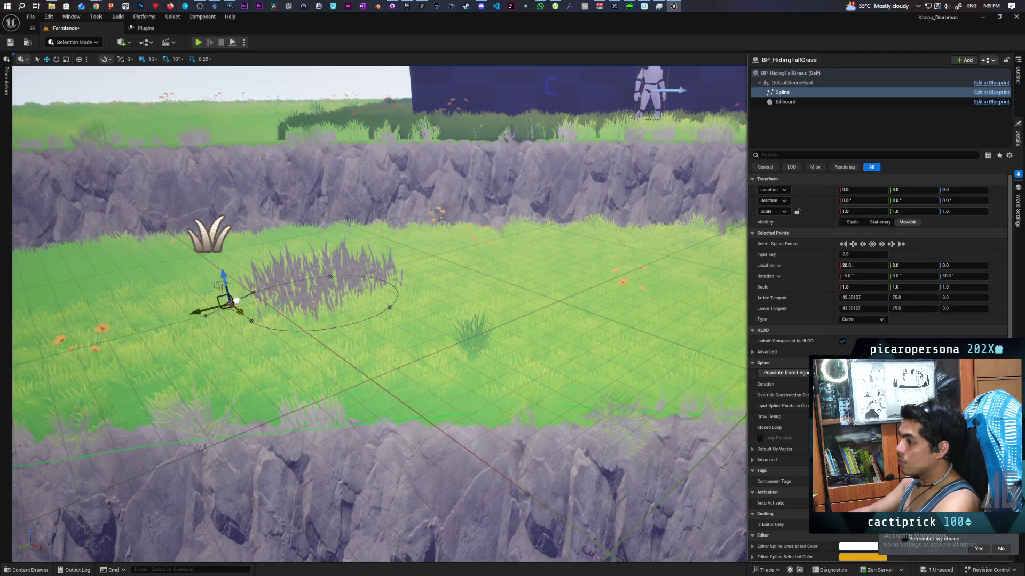
mouse_move(254, 332)
left_mouse_down()
mouse_move(298, 309)
mouse_move(326, 325)
left_mouse_up()
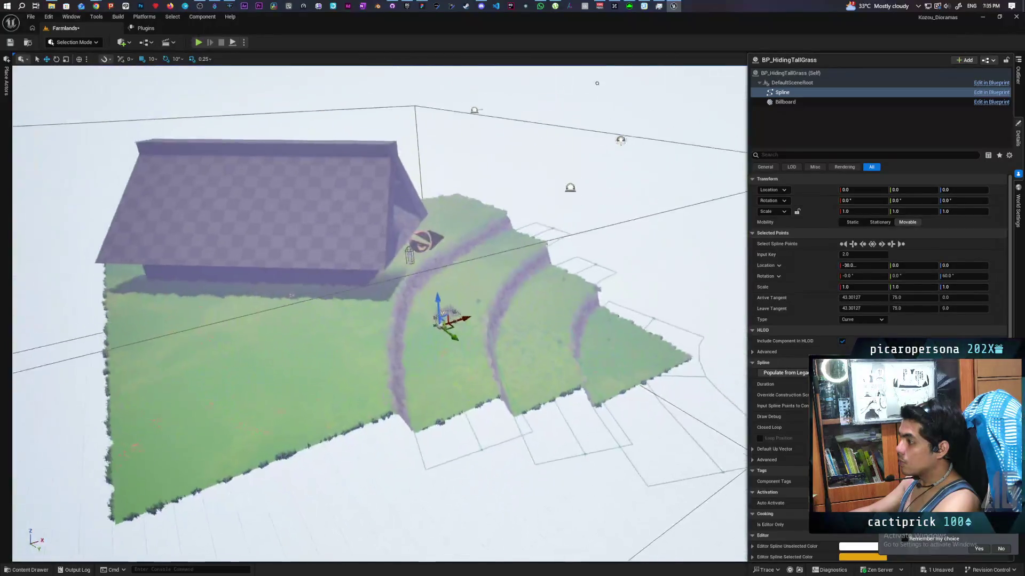
mouse_move(601, 320)
left_mouse_down()
mouse_move(602, 304)
mouse_move(640, 302)
mouse_move(425, 299)
mouse_move(339, 318)
left_mouse_up()
Drag the spline's end points onto the lower terrace and out to the terrain's right edge.
left_click(668, 314)
mouse_move(670, 321)
left_mouse_down()
mouse_move(426, 373)
mouse_move(402, 396)
mouse_move(411, 403)
mouse_move(410, 341)
left_mouse_up()
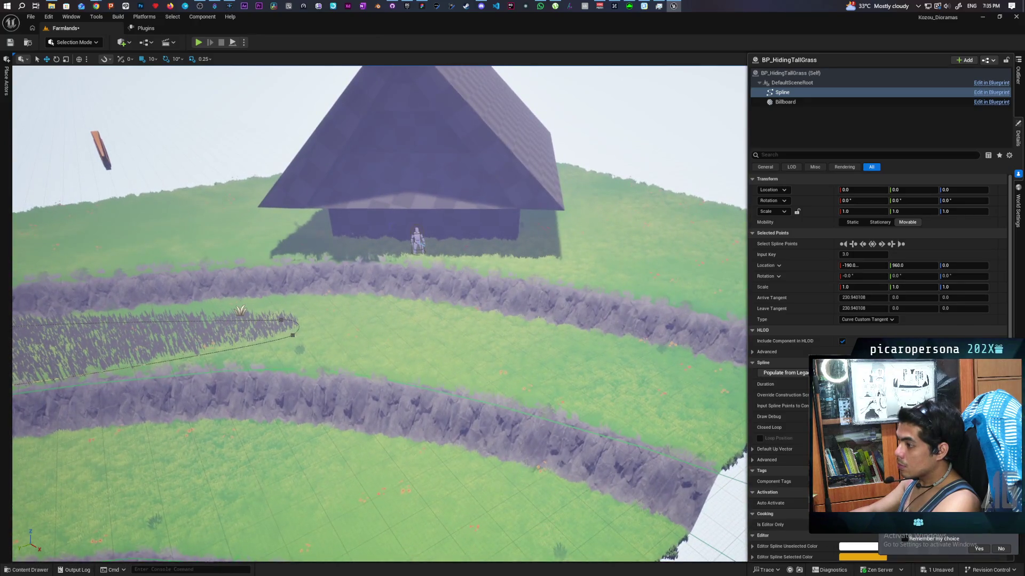
left_click(295, 337)
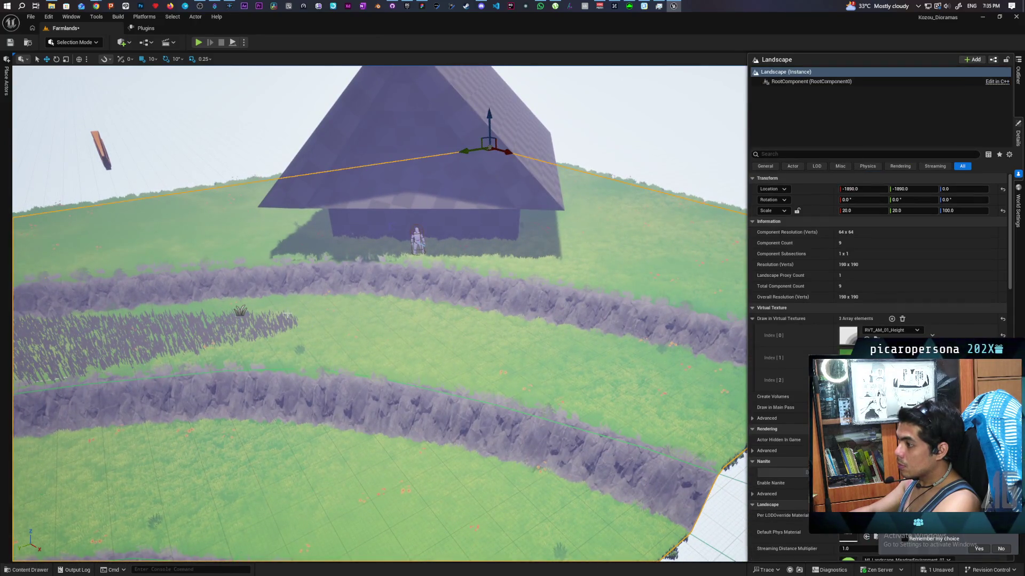
left_click(247, 313)
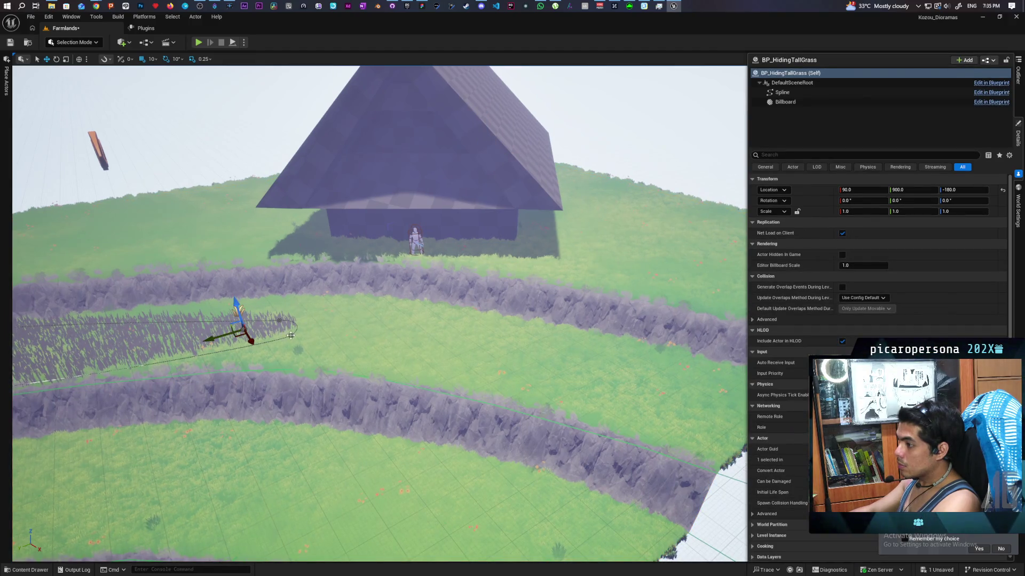
left_click(291, 335)
mouse_move(285, 343)
left_mouse_down()
mouse_move(584, 362)
mouse_move(688, 427)
mouse_move(723, 469)
left_mouse_up()
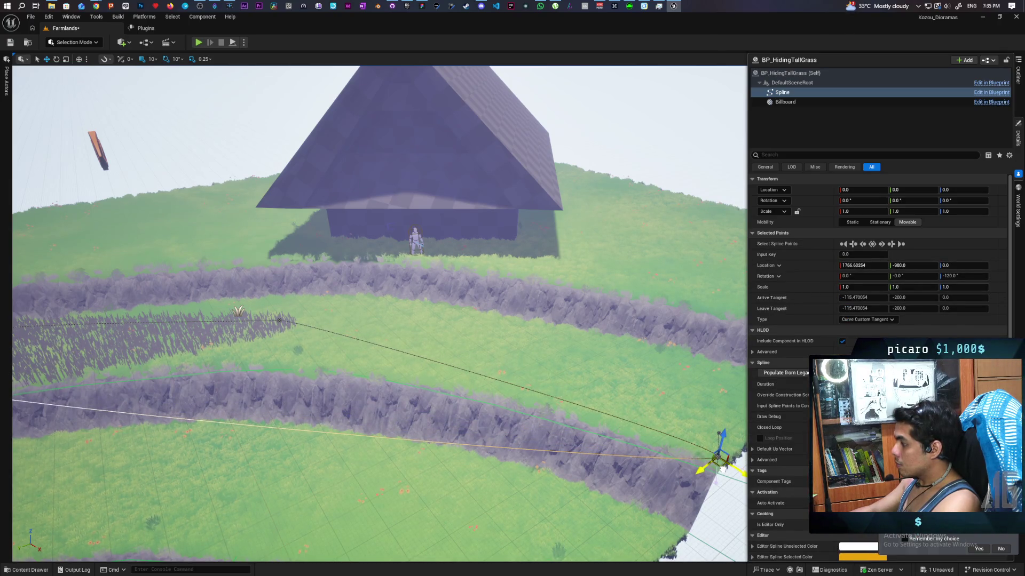
scroll(467, 394, "down", 5)
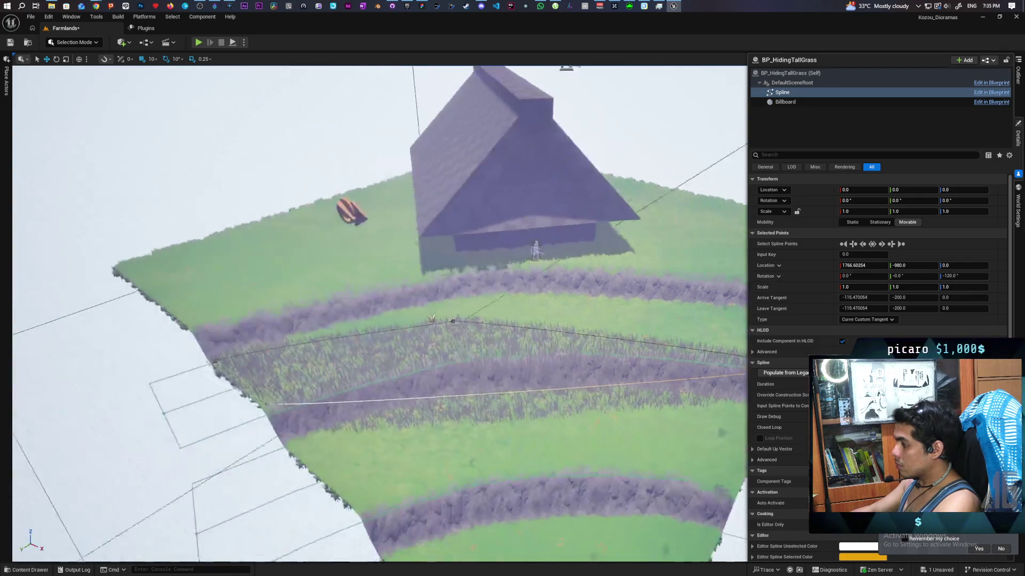
scroll(466, 394, "up", 4)
left_click_drag(354, 333, 168, 508)
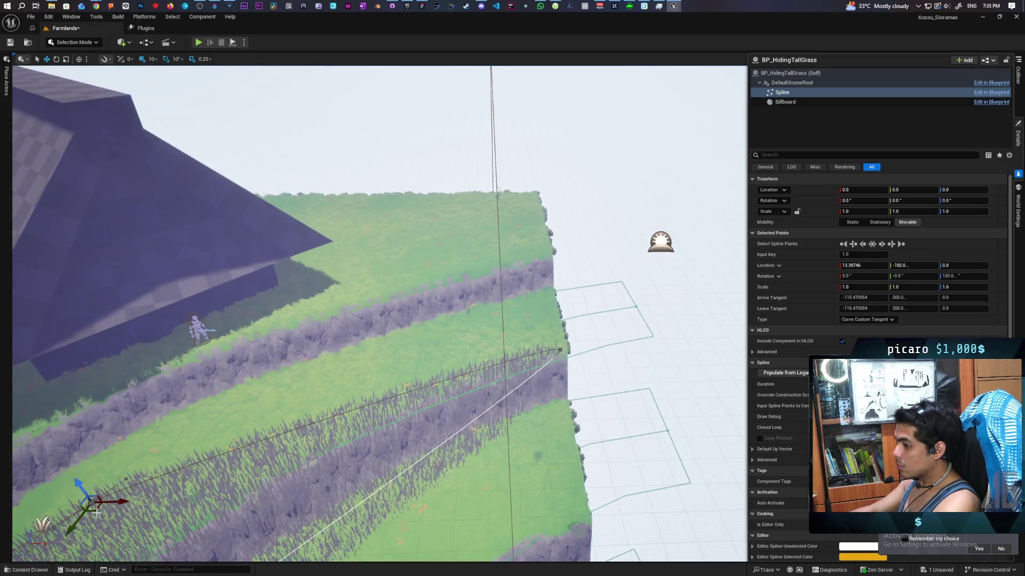
mouse_move(89, 512)
left_mouse_down()
mouse_move(235, 418)
mouse_move(556, 291)
mouse_move(549, 294)
left_mouse_up()
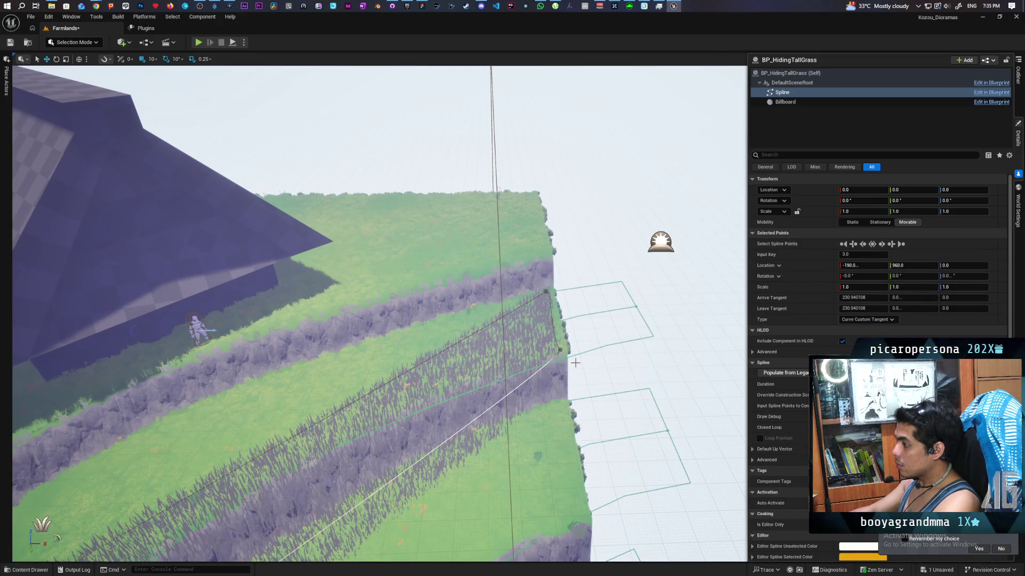
left_click_drag(564, 362, 585, 345)
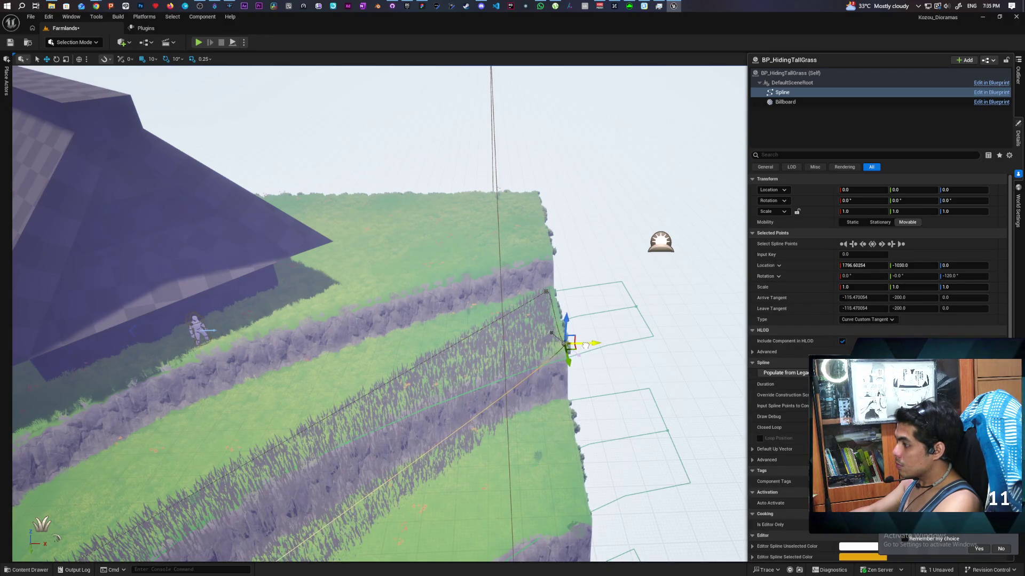
Curve the grass by moving a spline point up-left and lengthening its tangents.
mouse_move(543, 380)
left_mouse_down()
mouse_move(507, 368)
mouse_move(528, 376)
mouse_move(507, 380)
left_mouse_up()
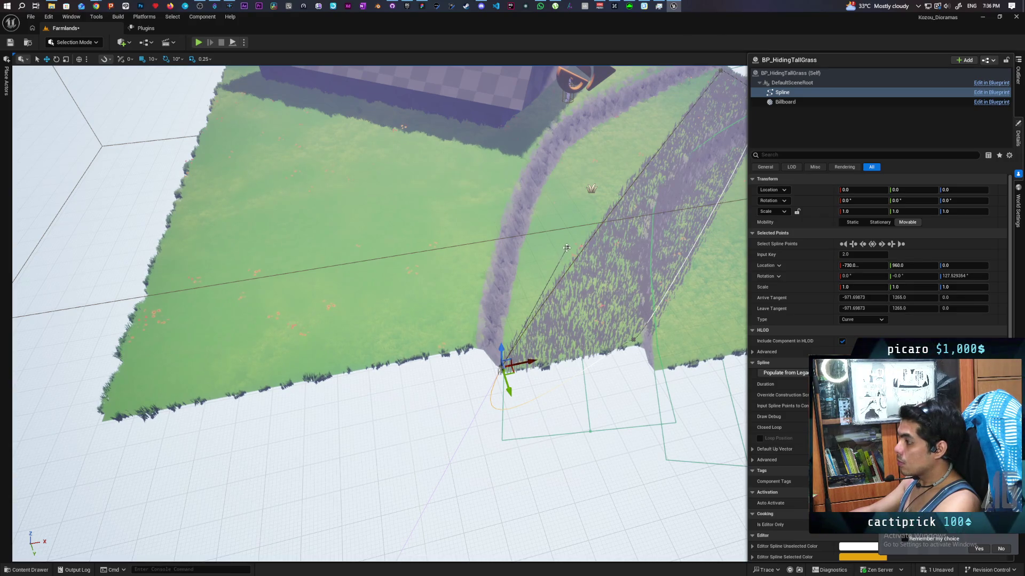
mouse_move(580, 249)
left_mouse_down()
mouse_move(515, 224)
mouse_move(440, 215)
mouse_move(484, 217)
left_mouse_up()
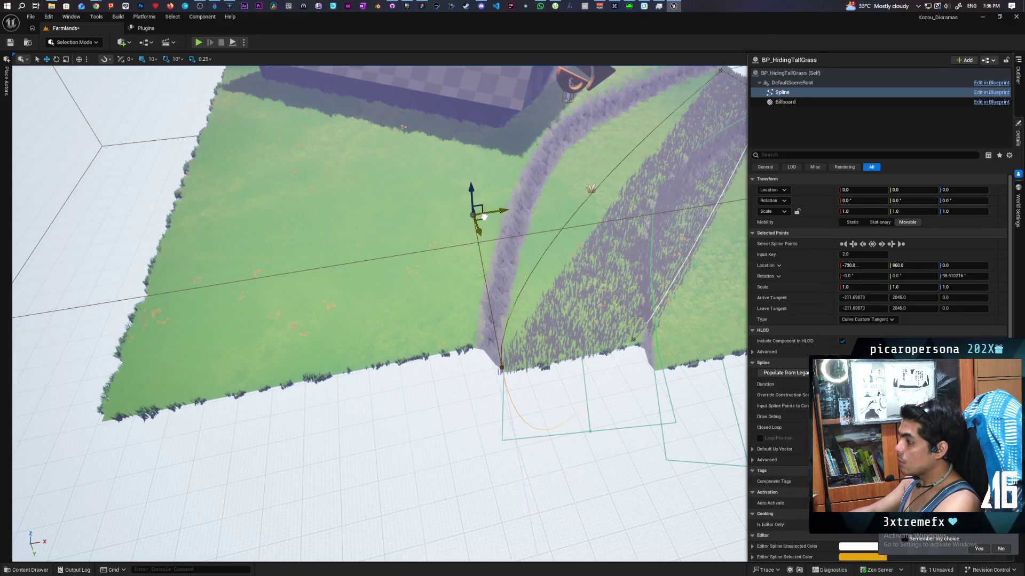
scroll(484, 217, "up", 5)
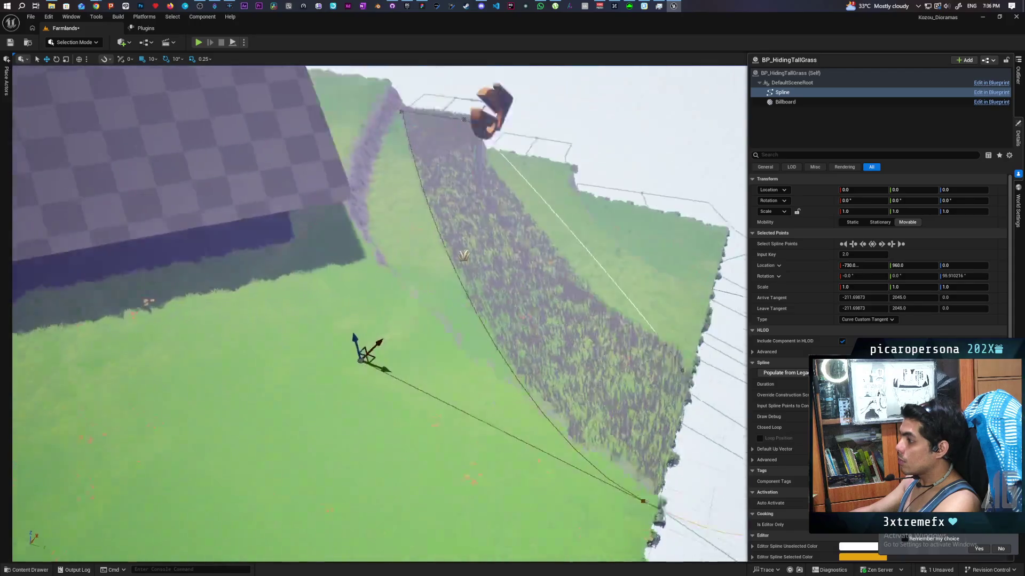
scroll(379, 314, "down", 5)
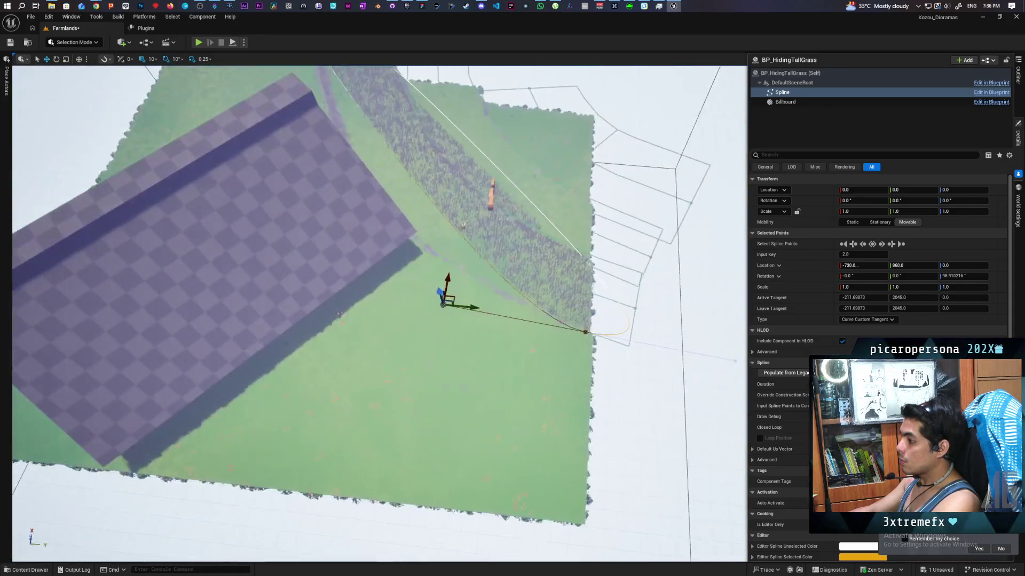
mouse_move(441, 305)
left_mouse_down()
mouse_move(378, 299)
mouse_move(409, 296)
left_mouse_up()
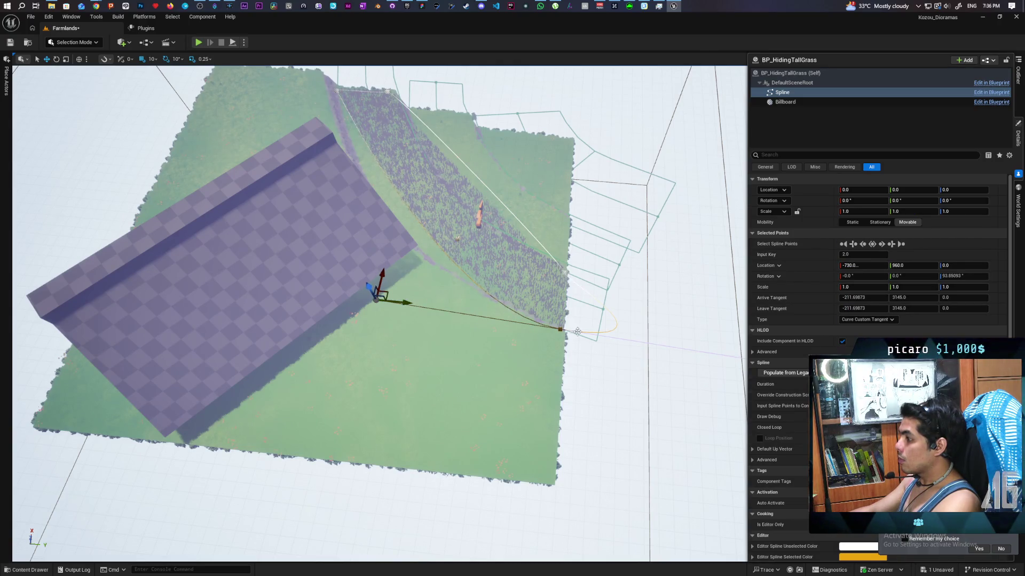
scroll(570, 329, "up", 5)
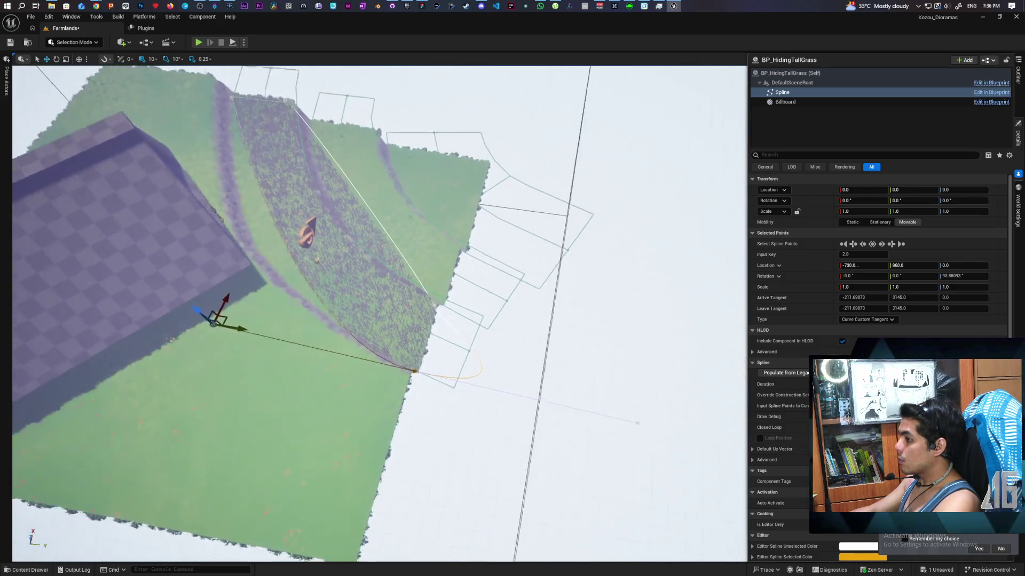
scroll(616, 415, "down", 2)
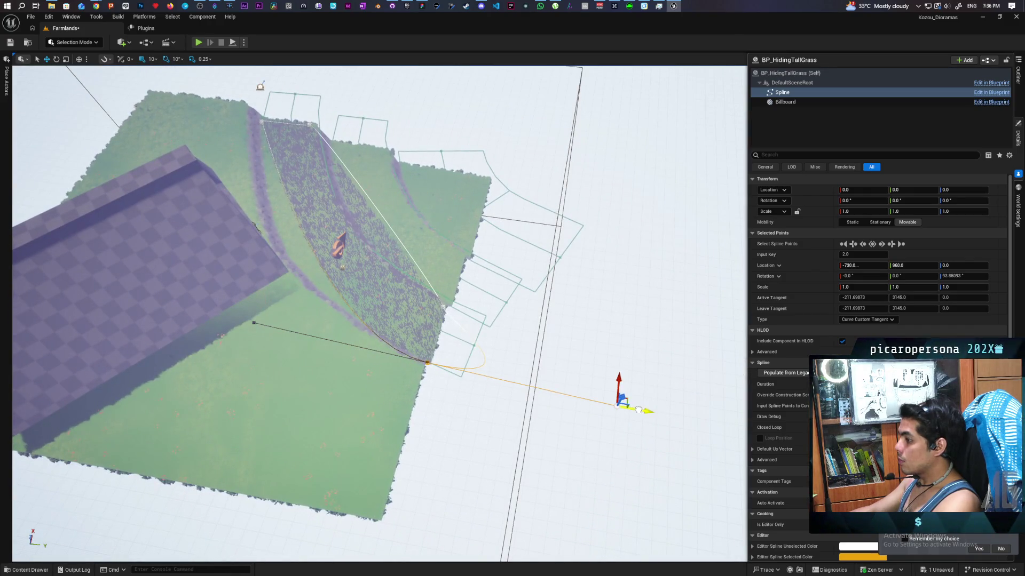
left_click_drag(638, 409, 667, 412)
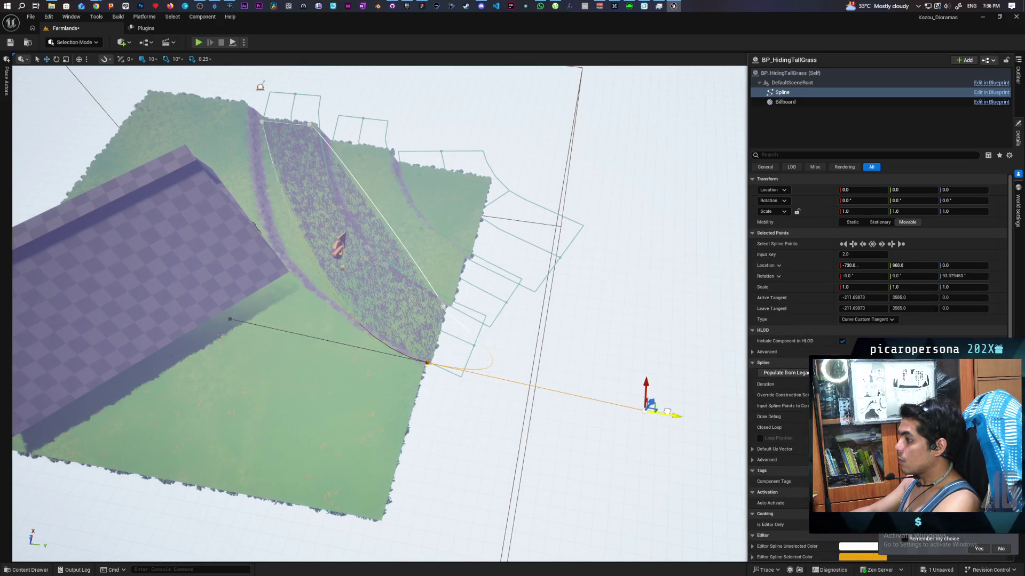
Rotate the last spline point about 20 degrees and slide it along the terrace edge.
left_click(441, 307)
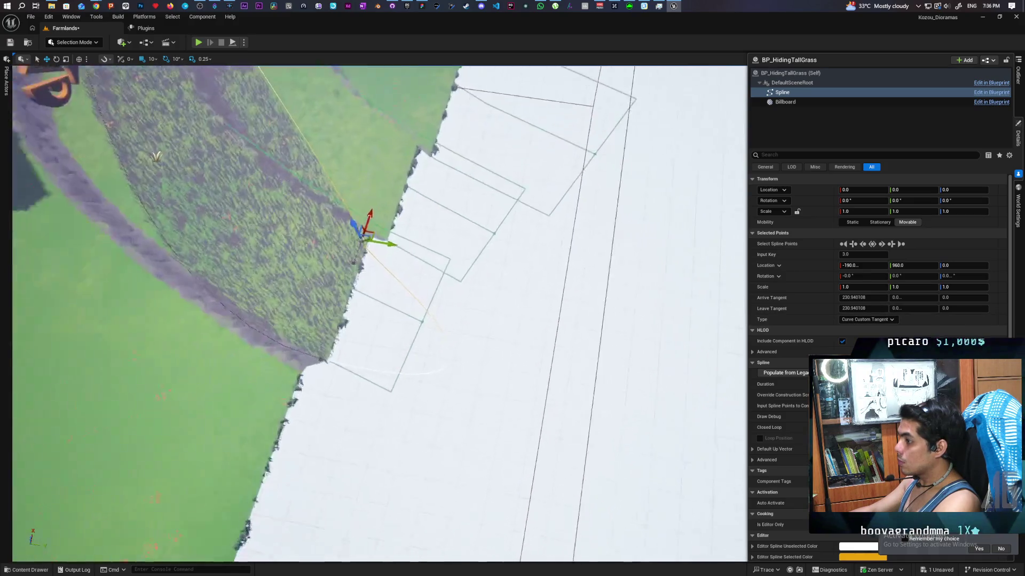
key("e")
mouse_move(475, 376)
left_mouse_down()
mouse_move(472, 342)
mouse_move(394, 357)
mouse_move(452, 373)
left_mouse_up()
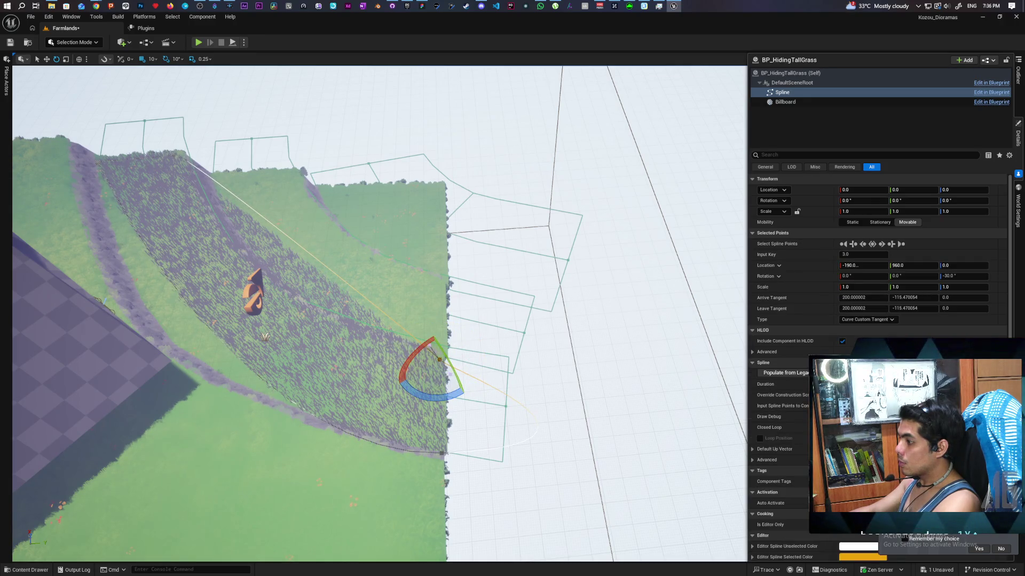
key("w")
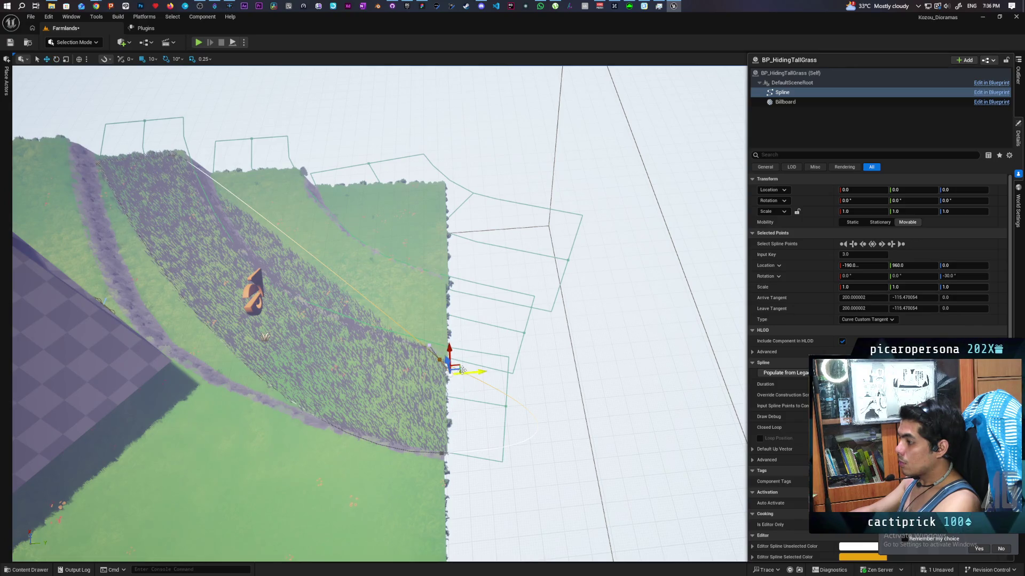
mouse_move(457, 364)
left_mouse_down()
mouse_move(526, 393)
mouse_move(519, 320)
mouse_move(533, 314)
mouse_move(526, 308)
mouse_move(520, 330)
mouse_move(533, 333)
mouse_move(438, 300)
left_mouse_up()
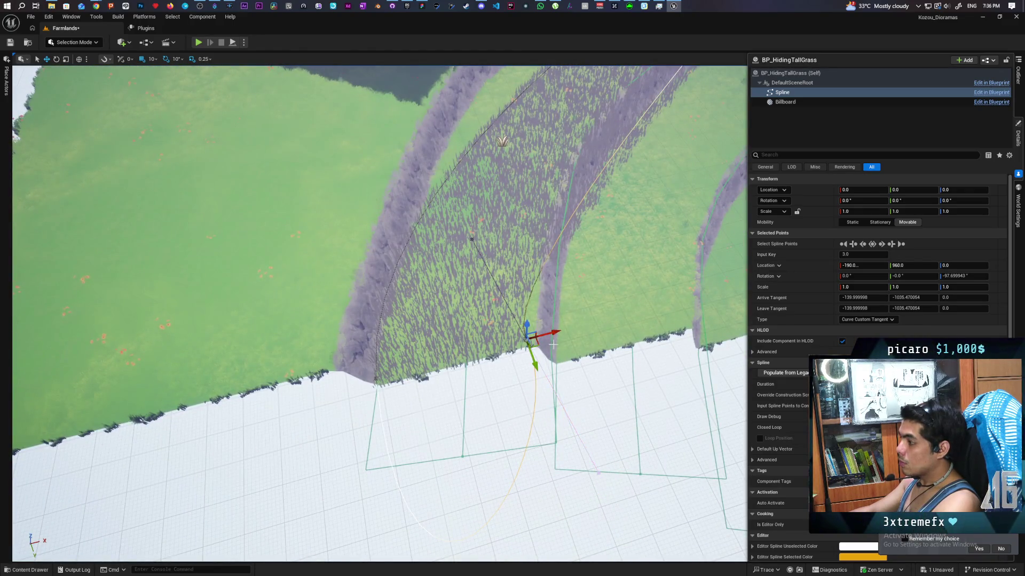
mouse_move(546, 343)
left_mouse_down()
mouse_move(512, 320)
mouse_move(480, 320)
mouse_move(662, 372)
left_mouse_up()
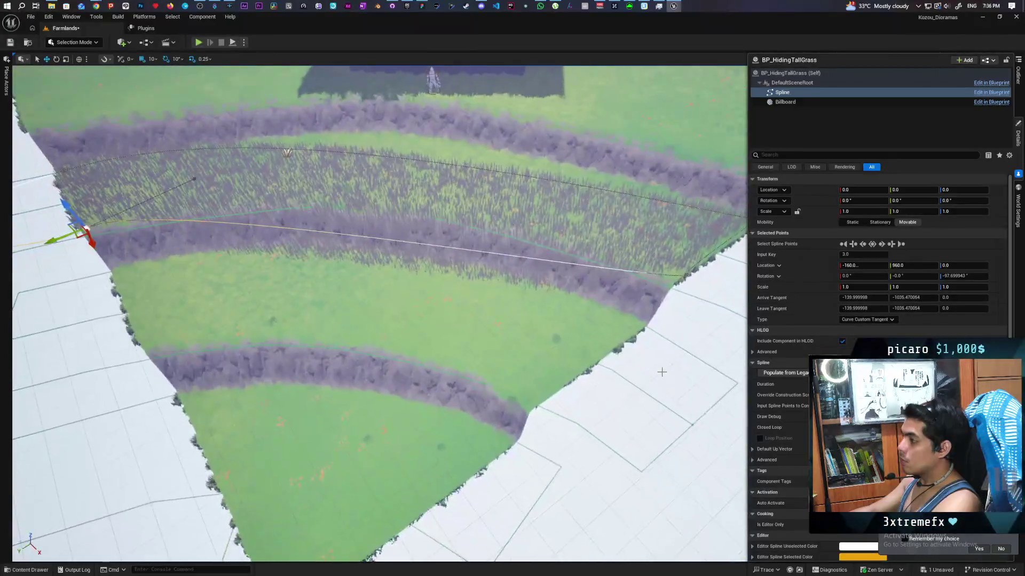
scroll(662, 372, "down", 6)
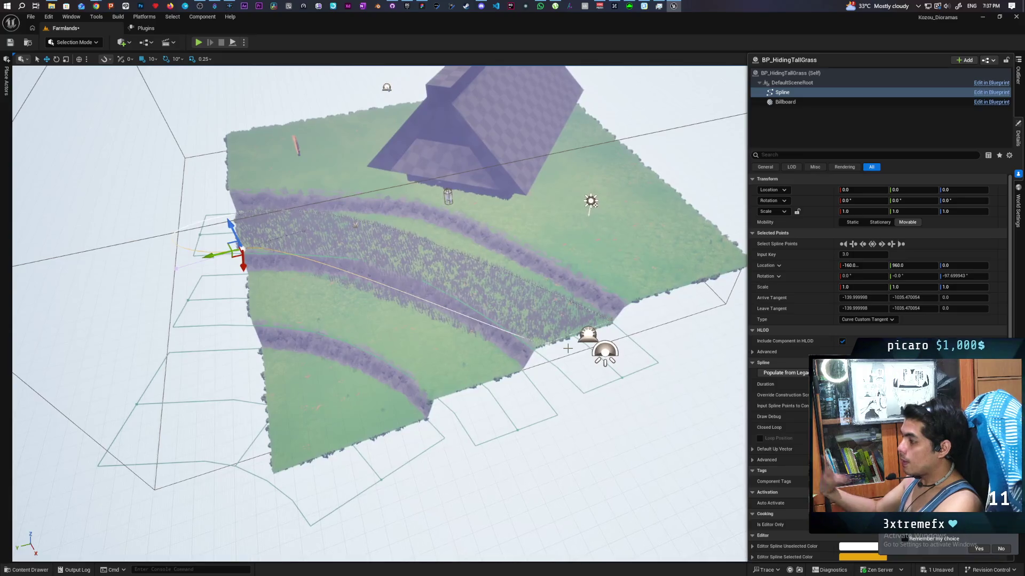
scroll(567, 349, "up", 5)
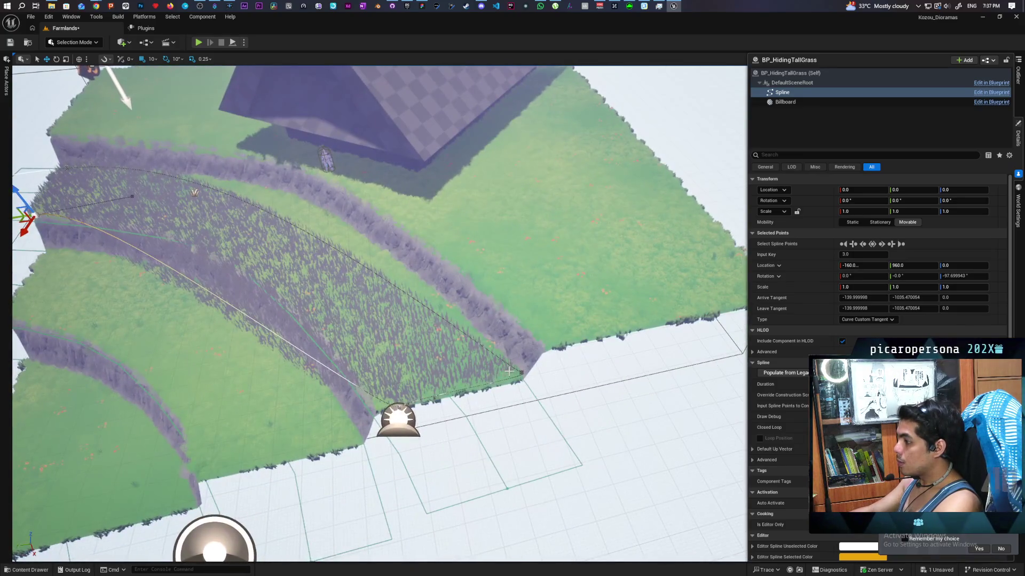
Drag the grass spline's points and lengthen a tangent to curve the strip toward the terrace's lower edge.
left_click_drag(548, 378, 547, 380)
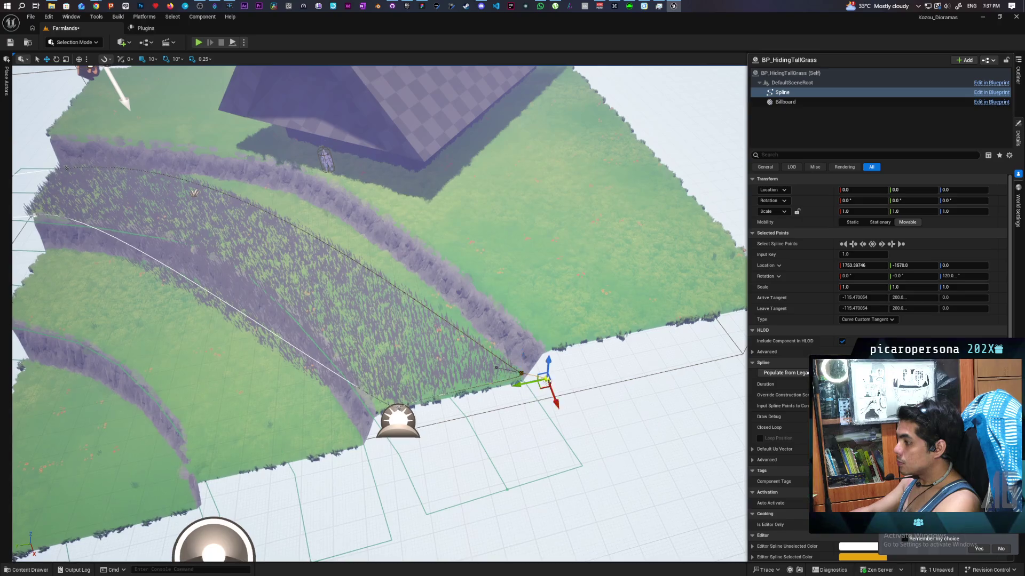
left_click(544, 388)
left_click_drag(525, 438, 511, 470)
mouse_move(569, 505)
left_mouse_down()
mouse_move(605, 552)
mouse_move(584, 491)
mouse_move(629, 434)
mouse_move(630, 418)
mouse_move(562, 352)
mouse_move(629, 401)
left_mouse_up()
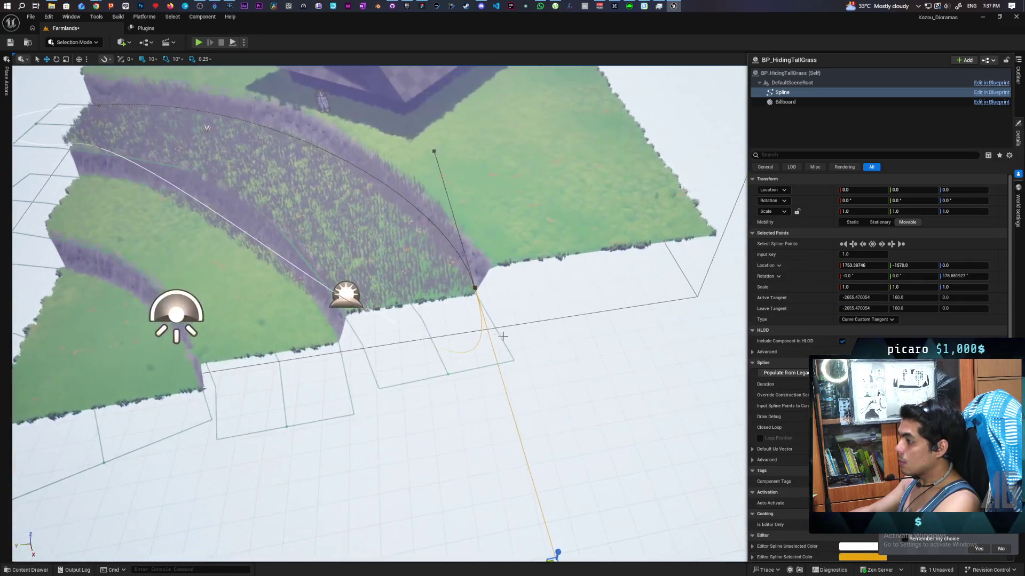
scroll(503, 336, "down", 3)
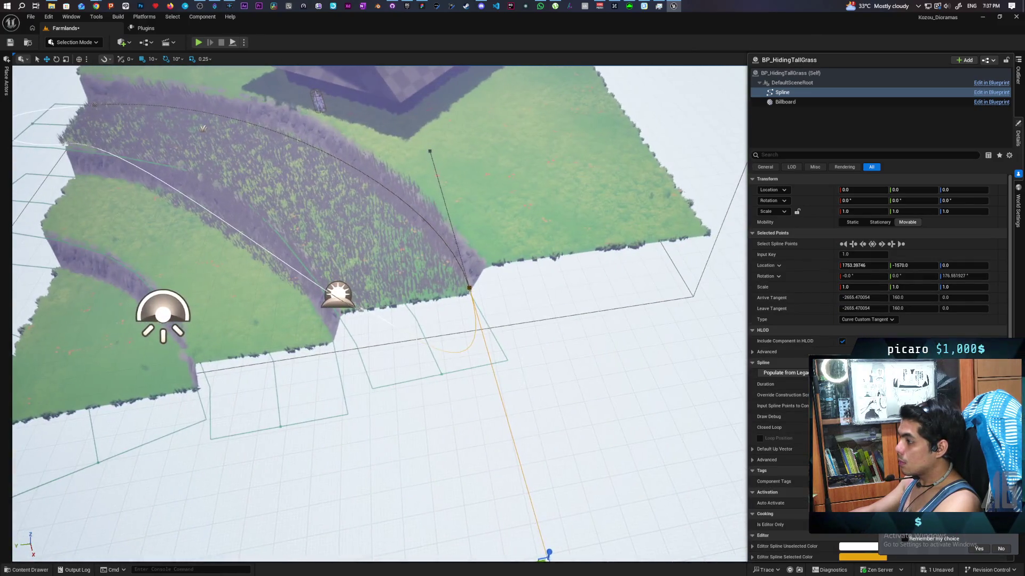
scroll(437, 467, "up", 2)
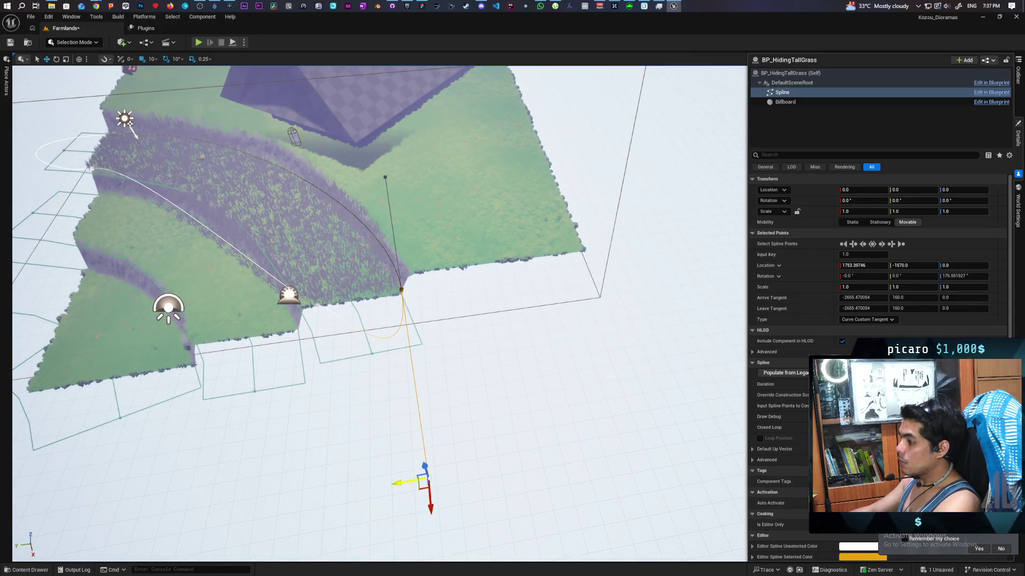
mouse_move(416, 480)
left_mouse_down()
mouse_move(495, 468)
mouse_move(373, 373)
mouse_move(373, 321)
mouse_move(309, 320)
mouse_move(309, 298)
mouse_move(310, 344)
left_mouse_up()
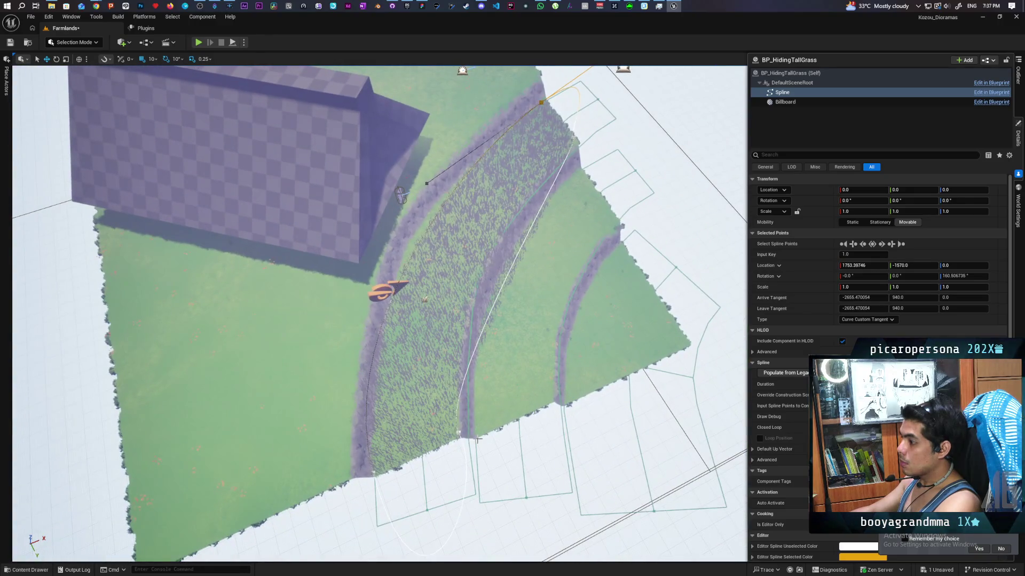
Shift another spline point, rotate its tangent, and move the spline's start point down-left.
left_click(460, 431)
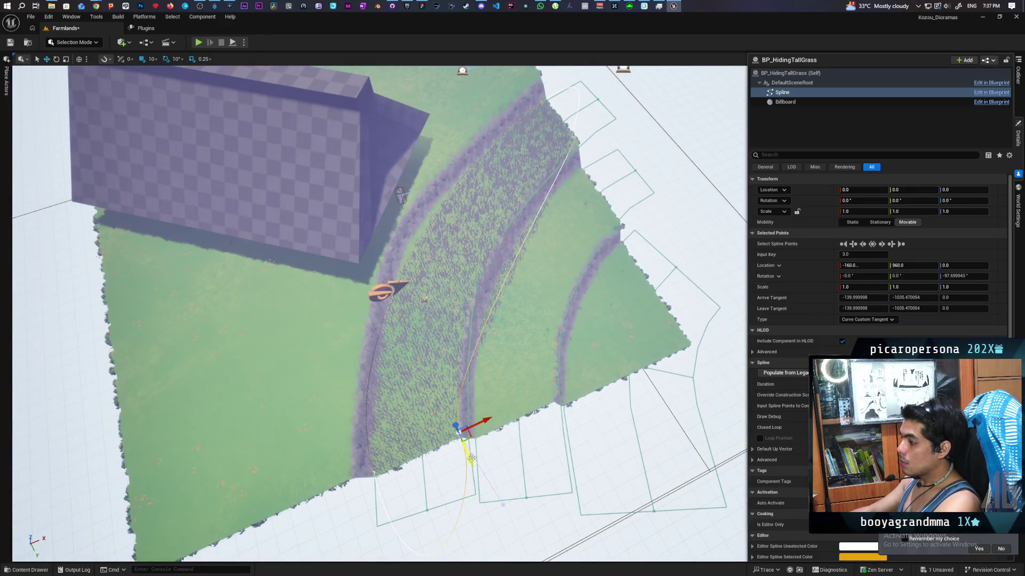
left_click_drag(471, 458, 480, 473)
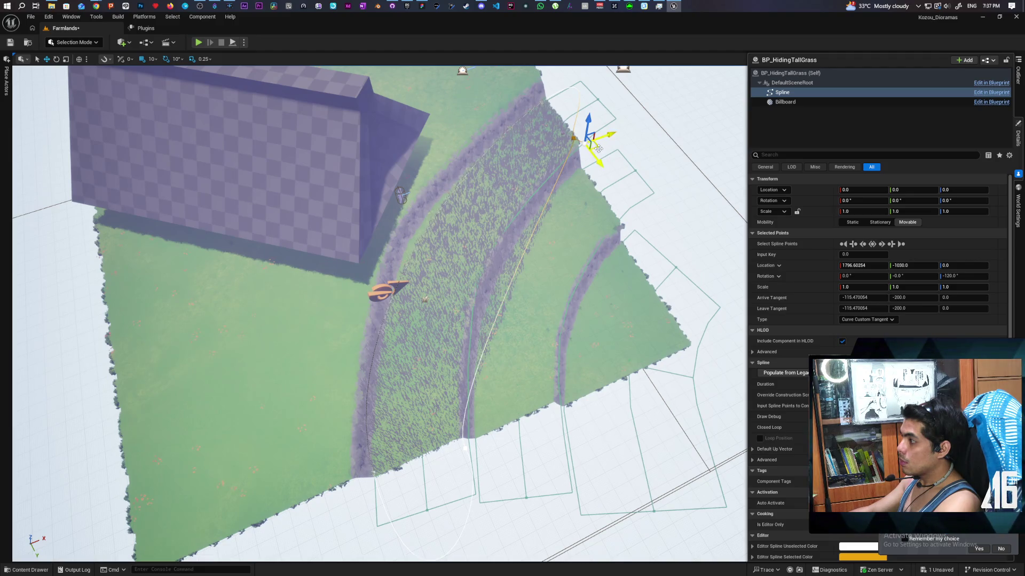
mouse_move(598, 149)
left_mouse_down()
mouse_move(618, 164)
mouse_move(581, 173)
mouse_move(576, 193)
left_mouse_up()
left_click(557, 185)
mouse_move(460, 211)
left_mouse_down()
mouse_move(427, 244)
mouse_move(392, 256)
mouse_move(396, 264)
mouse_move(490, 261)
mouse_move(419, 297)
mouse_move(373, 353)
mouse_move(353, 310)
left_mouse_up()
Rotate the spline point to about 83.6 degrees and select the blueprint's root component.
scroll(374, 315, "down", 5)
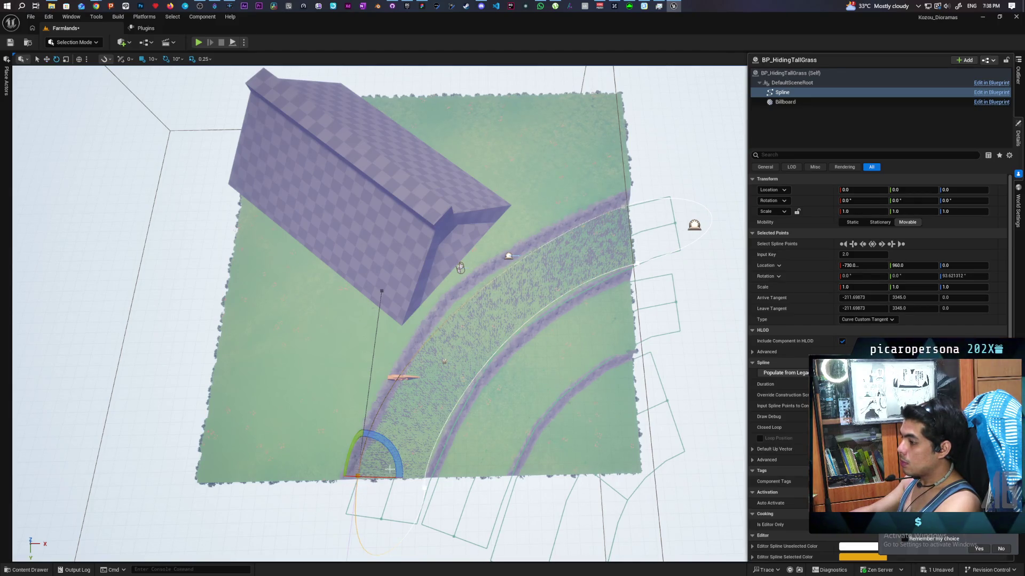
left_click(394, 466)
left_click_drag(365, 522, 394, 465)
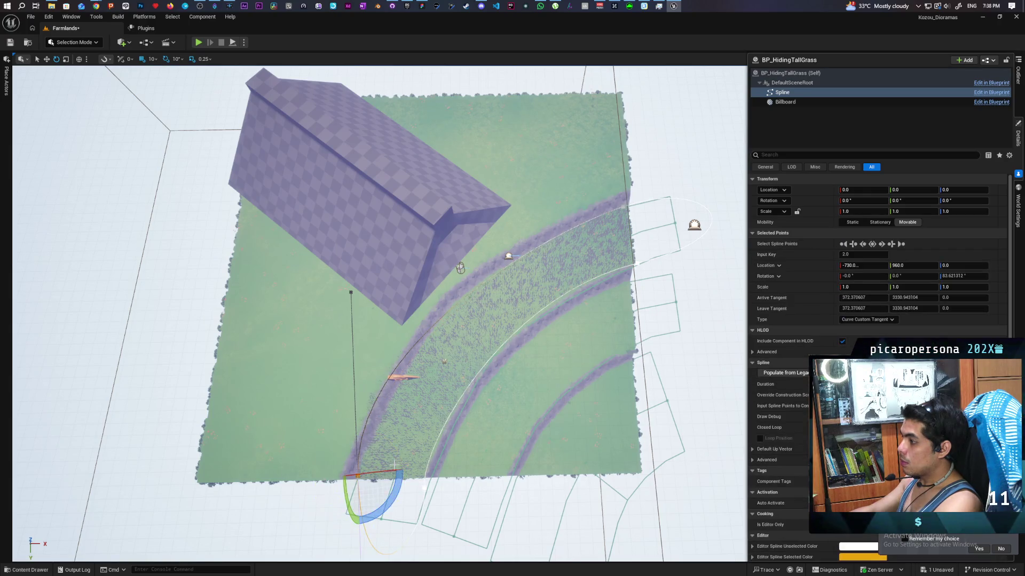
scroll(373, 314, "up", 8)
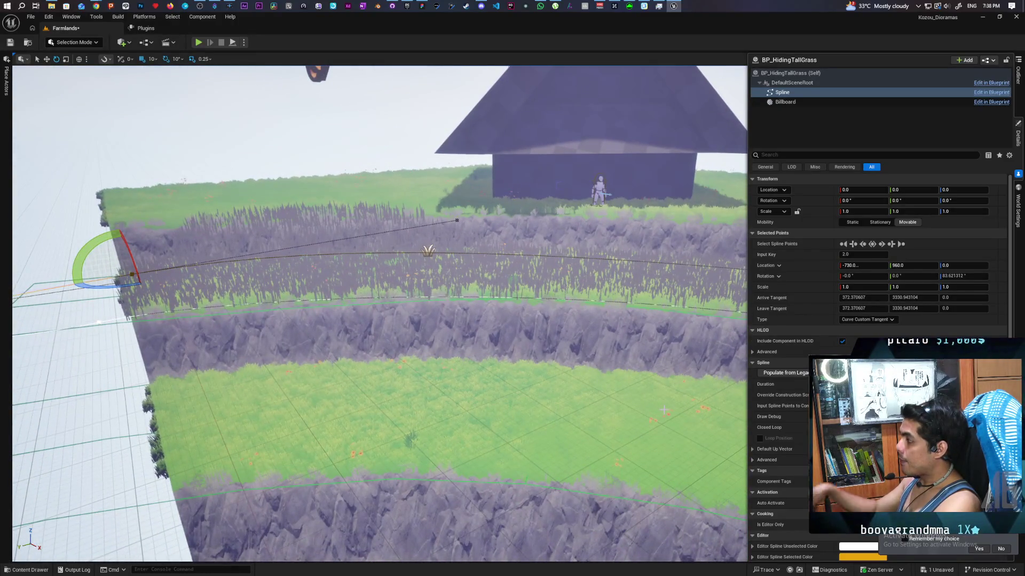
left_click(791, 83)
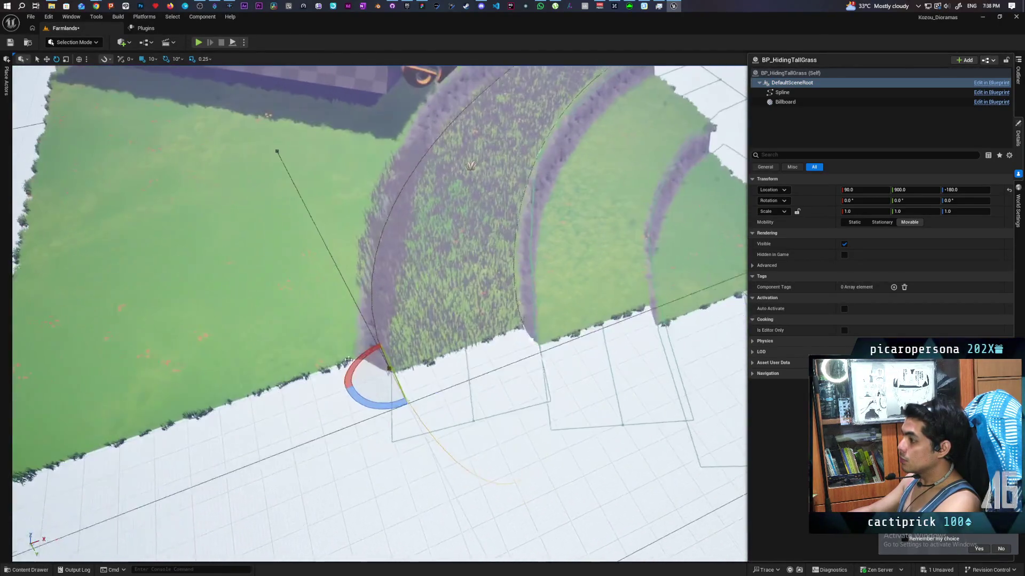
Rotate a lower spline point, undo a bad move, and add a new point further up the path.
left_click_drag(383, 408, 390, 388)
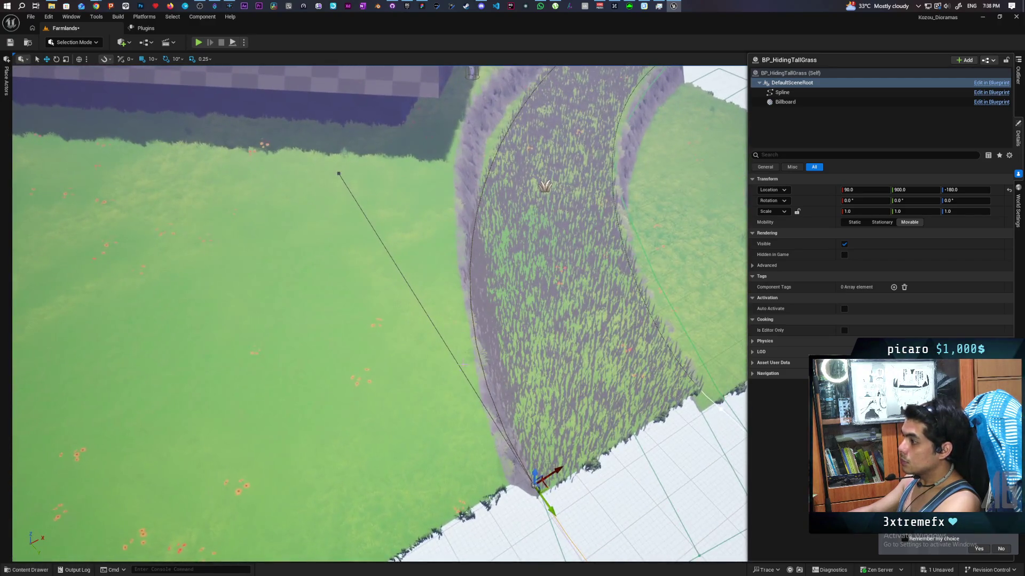
mouse_move(546, 481)
left_mouse_down()
mouse_move(494, 288)
mouse_move(497, 214)
left_mouse_up()
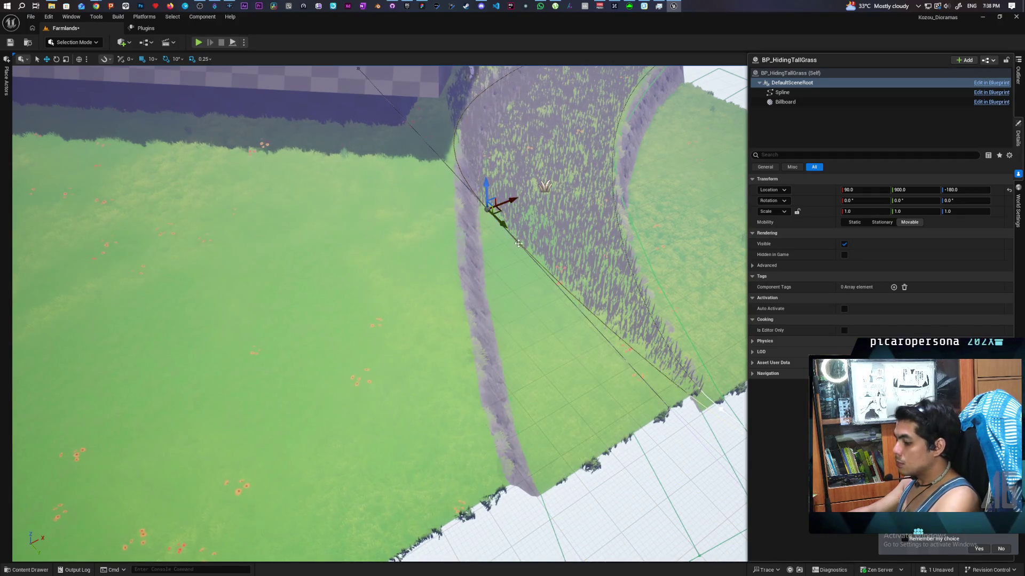
key("ctrl+z")
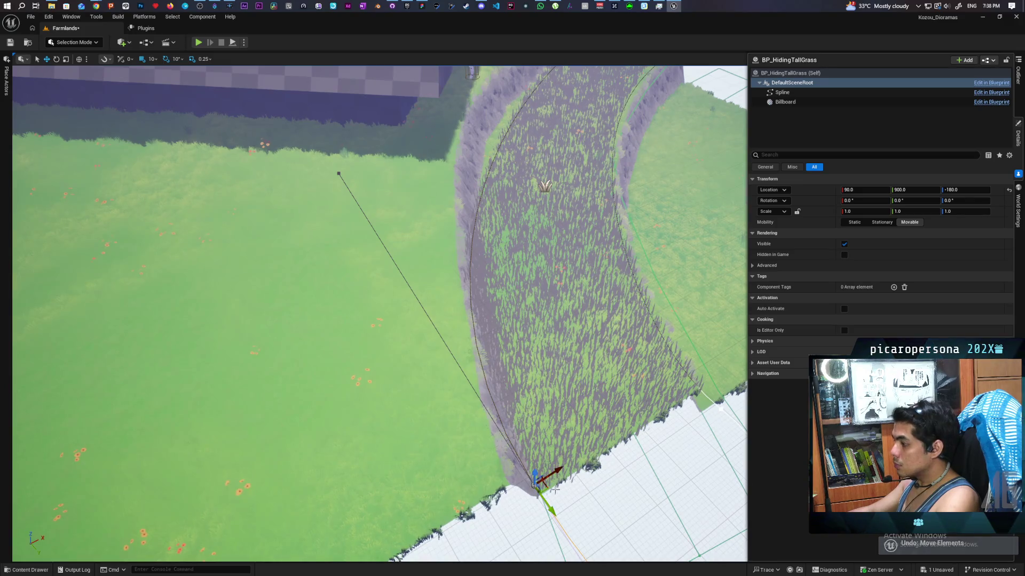
mouse_move(547, 488)
left_mouse_down()
mouse_move(514, 366)
mouse_move(514, 229)
mouse_move(499, 142)
mouse_move(427, 213)
mouse_move(390, 235)
mouse_move(395, 228)
left_mouse_up()
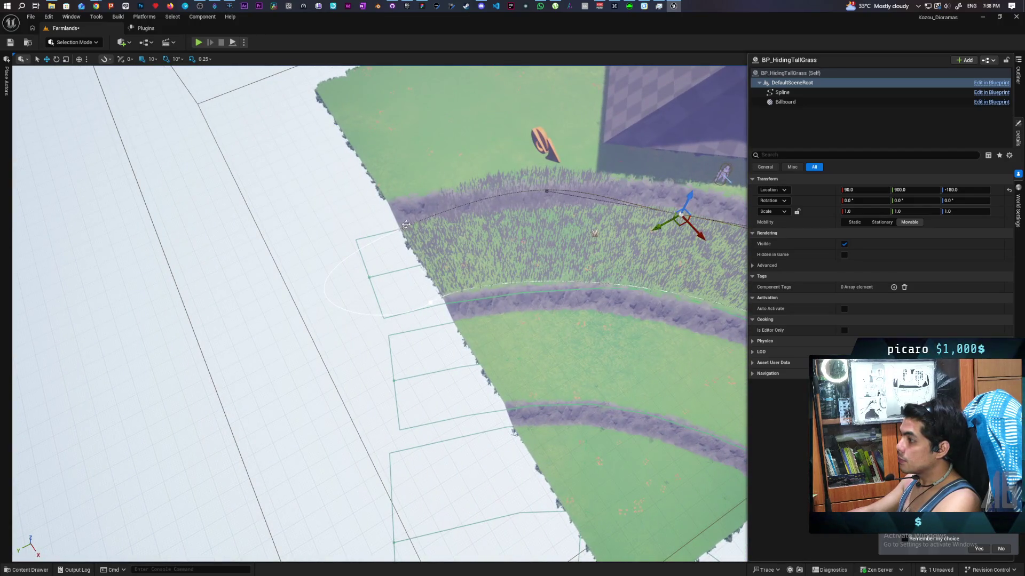
left_click(406, 224)
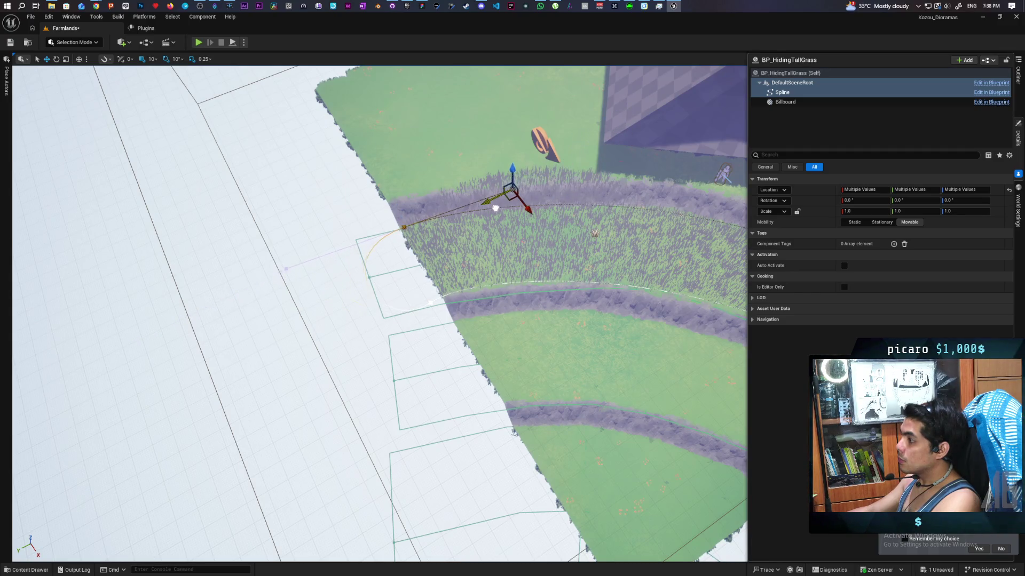
Frame the terraces and select PCG_TallGrass's ISM_Grass_Clump_0 mesh component.
mouse_move(532, 251)
left_mouse_down()
mouse_move(520, 265)
mouse_move(459, 202)
left_mouse_up()
left_click_drag(555, 229, 563, 236)
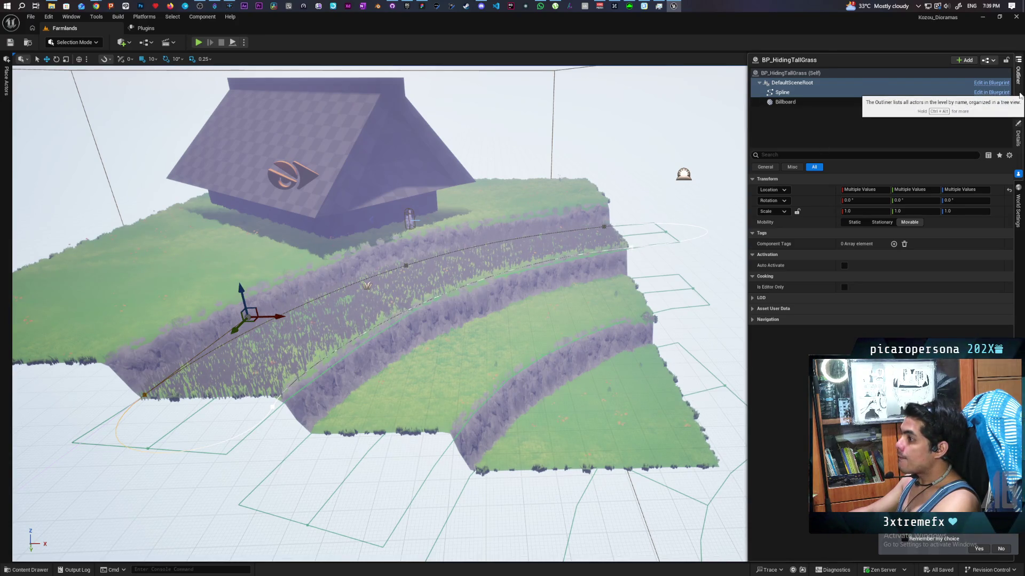
scroll(379, 314, "up", 5)
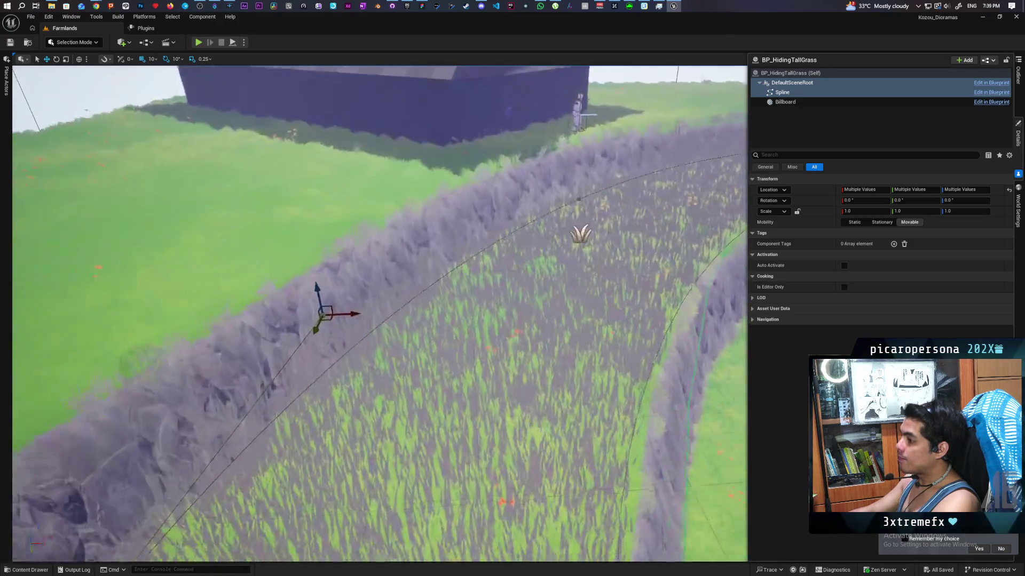
scroll(379, 314, "up", 5)
scroll(379, 313, "down", 5)
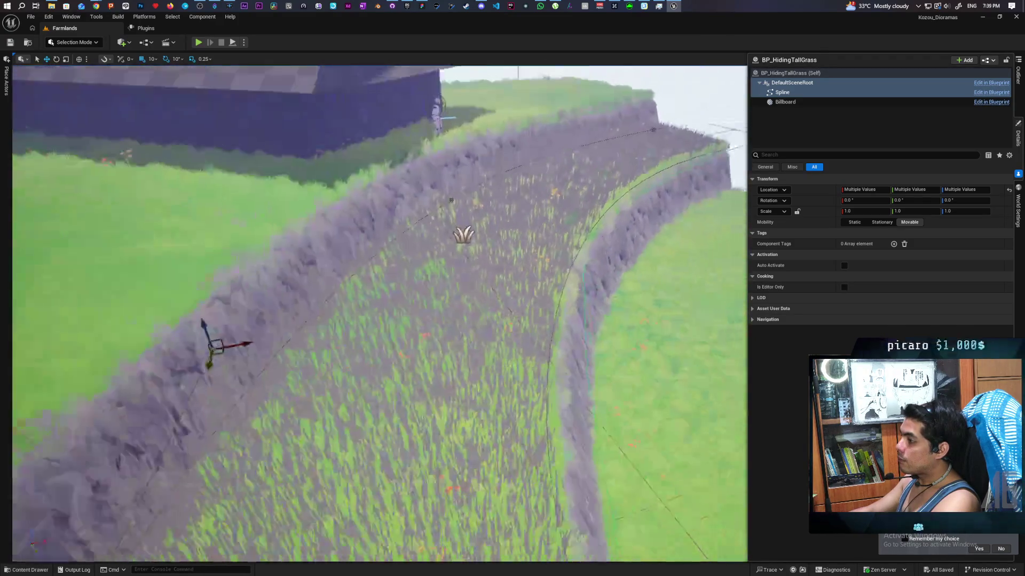
scroll(379, 314, "down", 10)
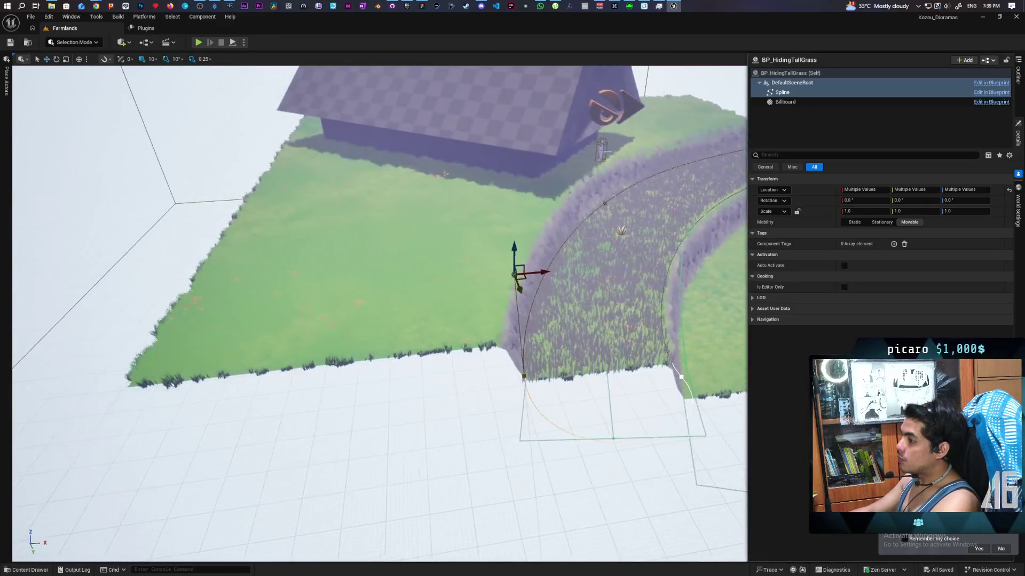
scroll(379, 313, "up", 10)
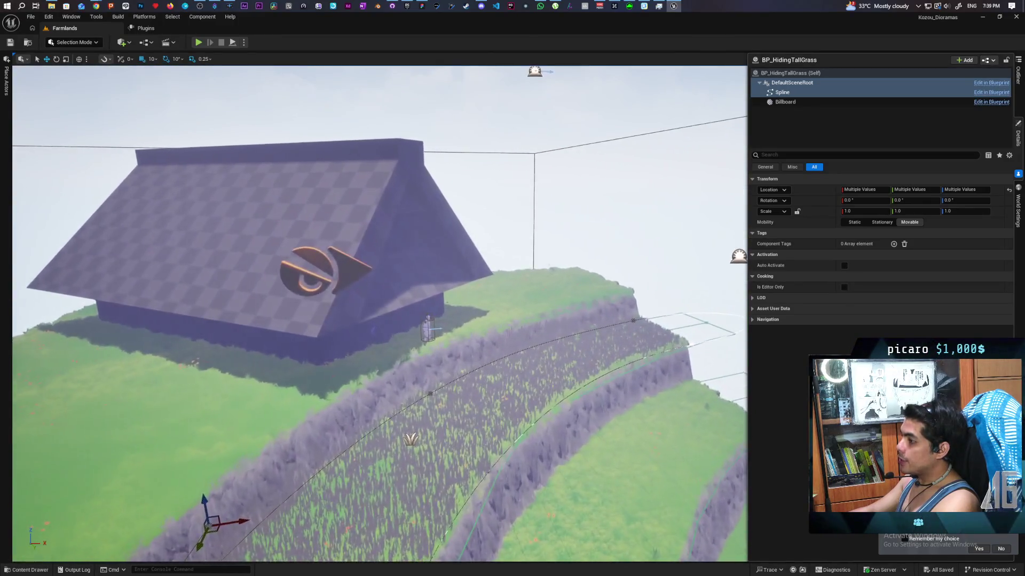
mouse_move(379, 313)
left_mouse_down()
mouse_move(320, 317)
mouse_move(304, 261)
mouse_move(272, 235)
left_mouse_up()
left_click_drag(640, 176, 644, 175)
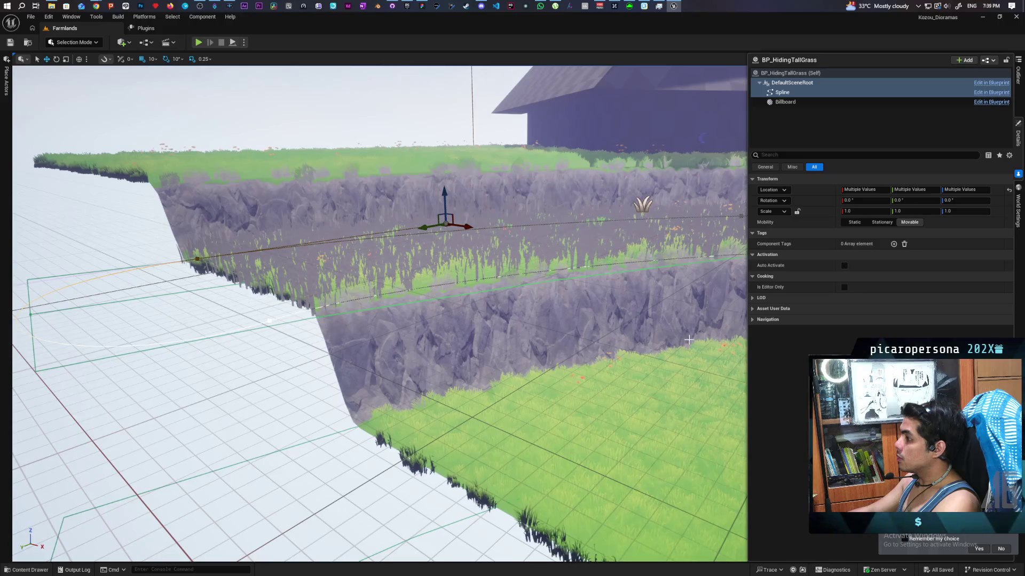
left_click(543, 237)
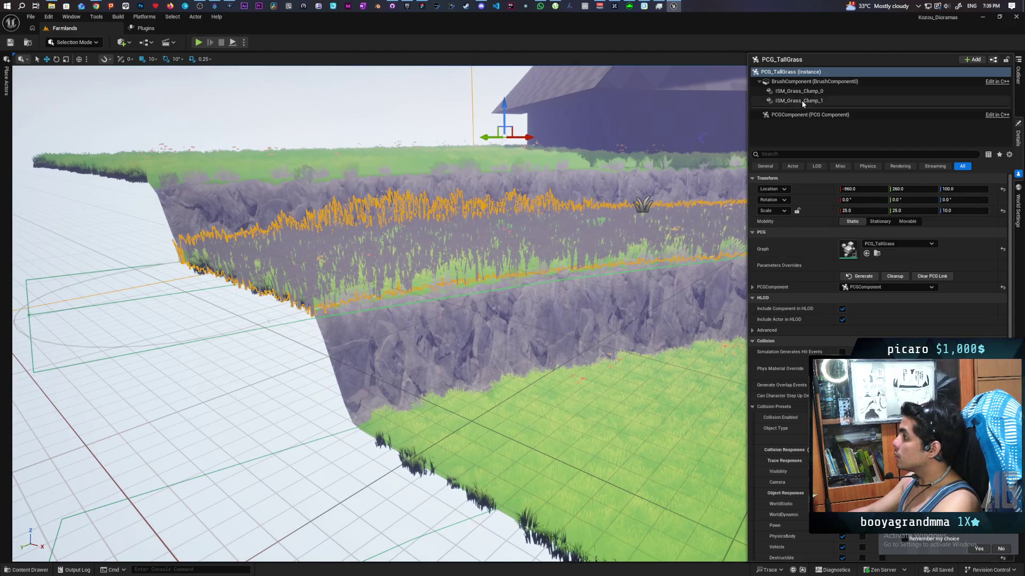
left_click(814, 94)
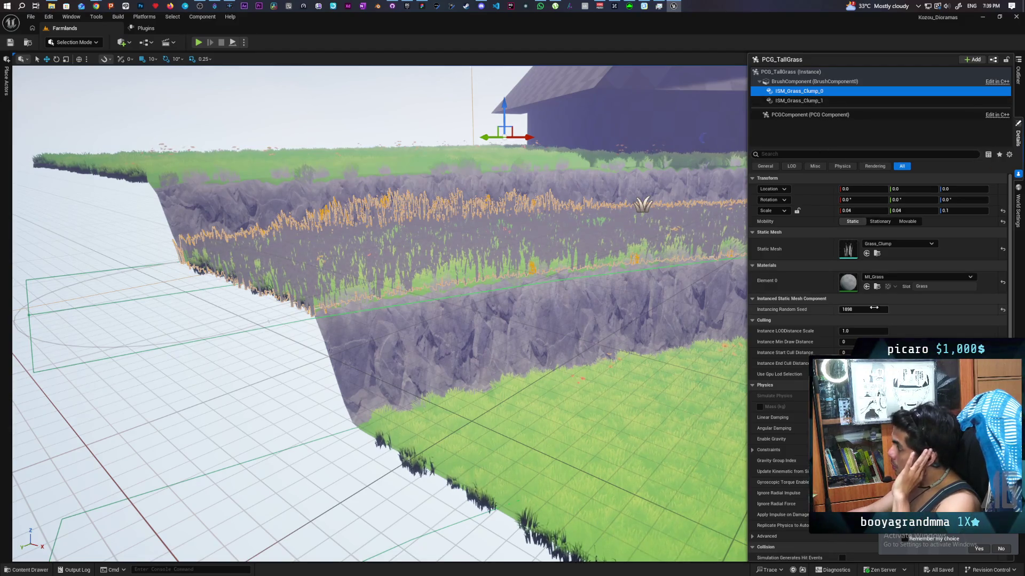
Open the MI_Grass material instance from the grass clump's Element 0 material slot.
left_click(851, 283)
double_click(850, 283)
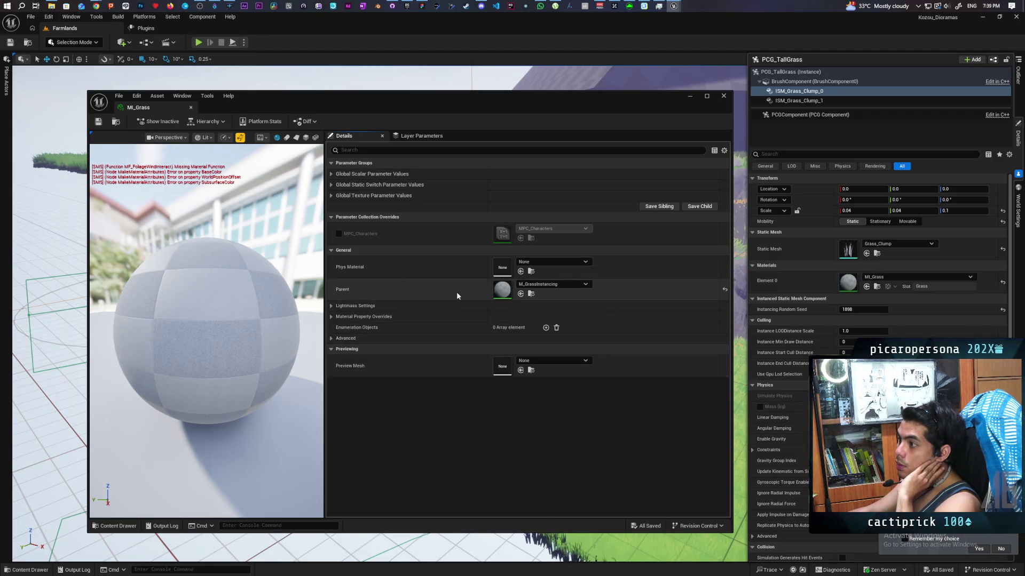
Open parent M_GrassInstancing, find the errored node, and open MF_FoliageWindInteract.
double_click(500, 290)
left_click_drag(527, 348, 606, 314)
scroll(527, 325, "up", 4)
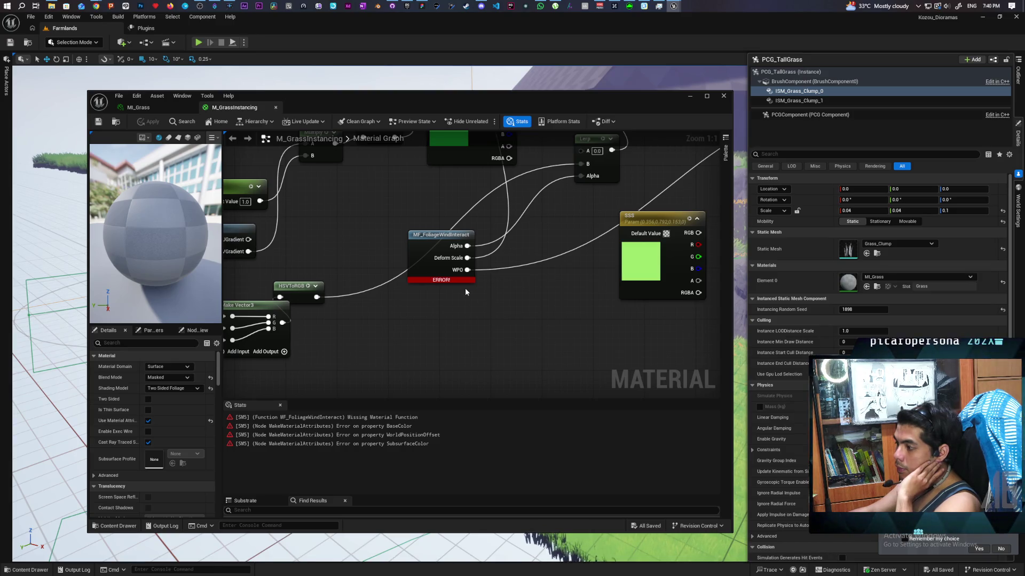
scroll(466, 291, "down", 6)
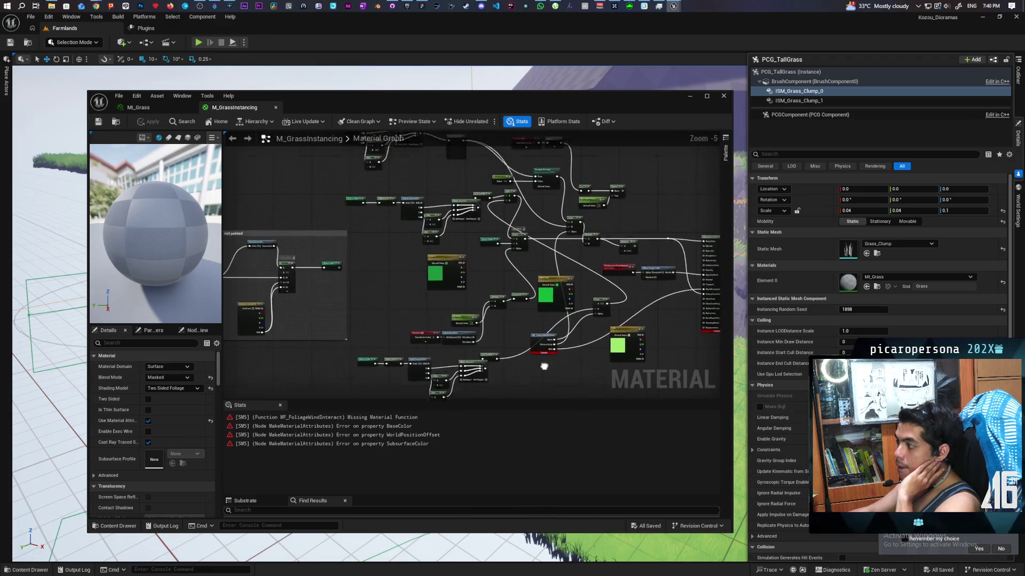
left_click_drag(667, 398, 346, 312)
scroll(582, 339, "down", 3)
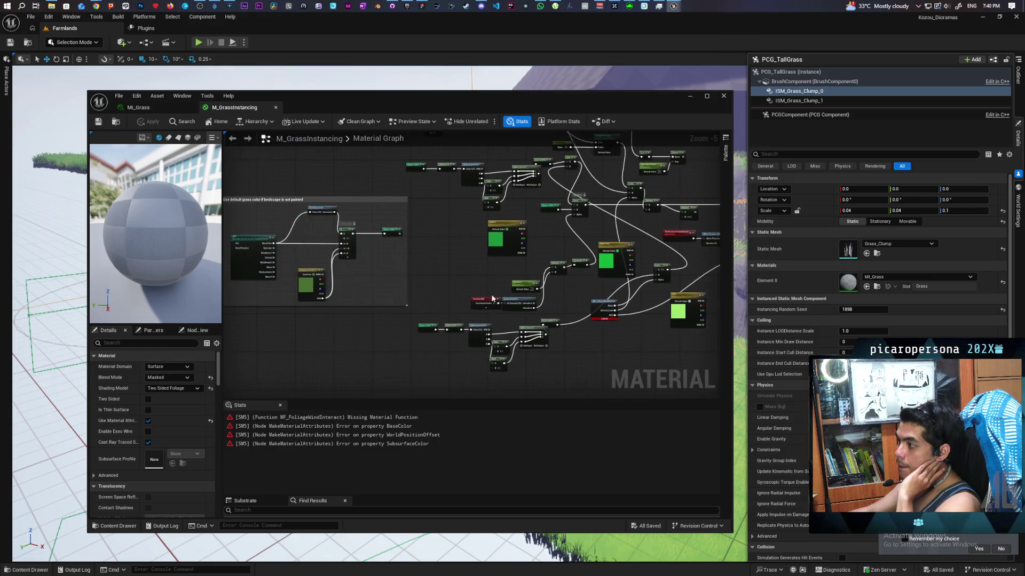
scroll(582, 339, "up", 5)
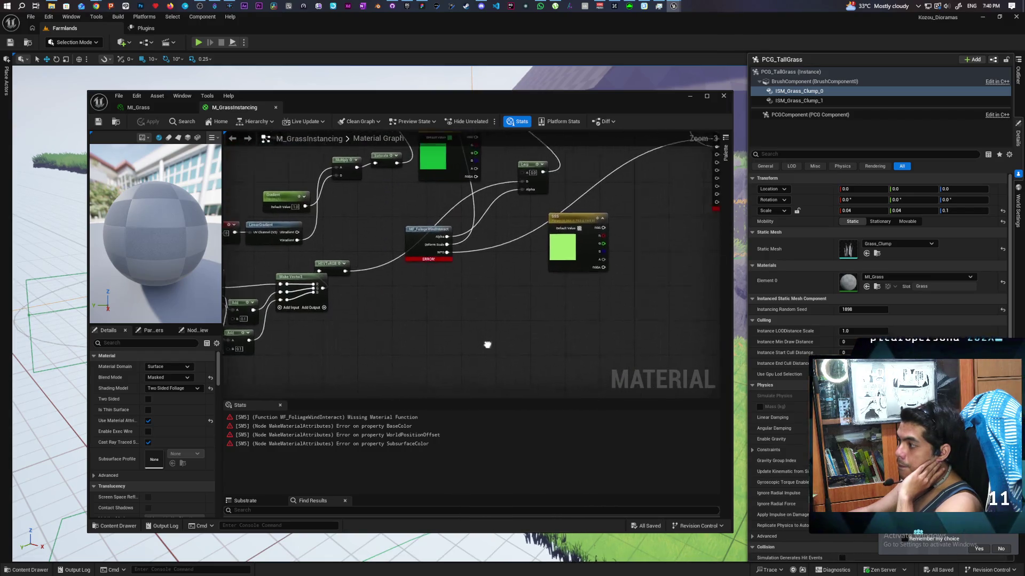
scroll(456, 320, "down", 2)
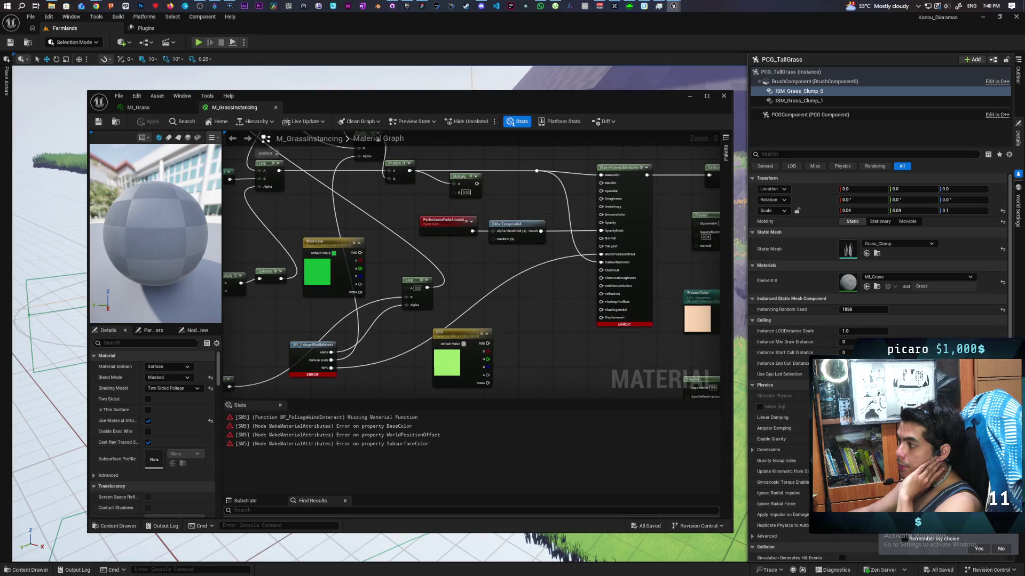
scroll(455, 312, "up", 2)
double_click(353, 260)
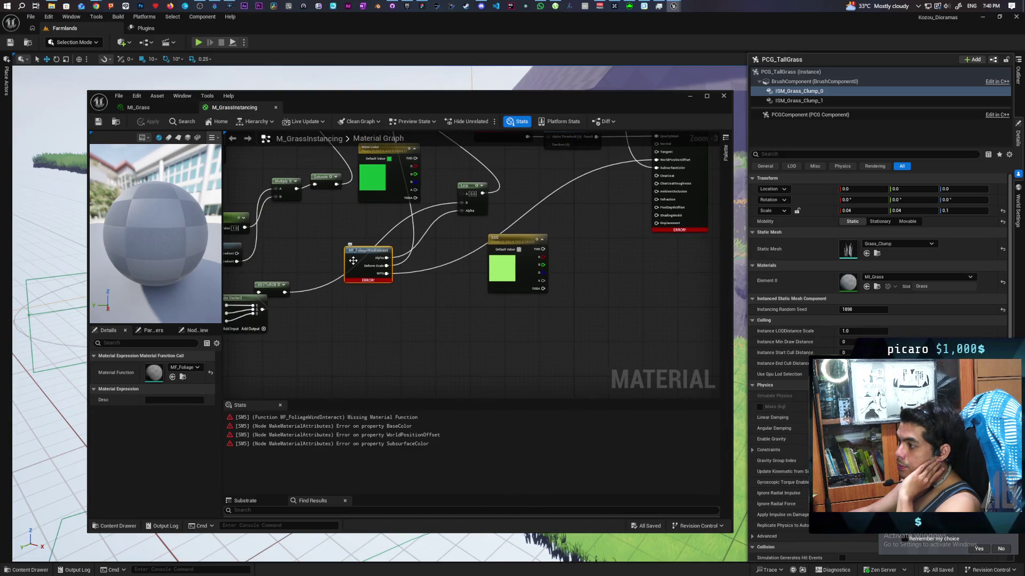
Inspect MF_FoliageWindInteract's wind nodes down to the WPO output, then close its editor.
scroll(353, 260, "down", 2)
mouse_move(402, 309)
left_mouse_down()
mouse_move(566, 303)
mouse_move(549, 261)
mouse_move(552, 281)
left_mouse_up()
scroll(552, 281, "down", 4)
left_click_drag(541, 237, 565, 296)
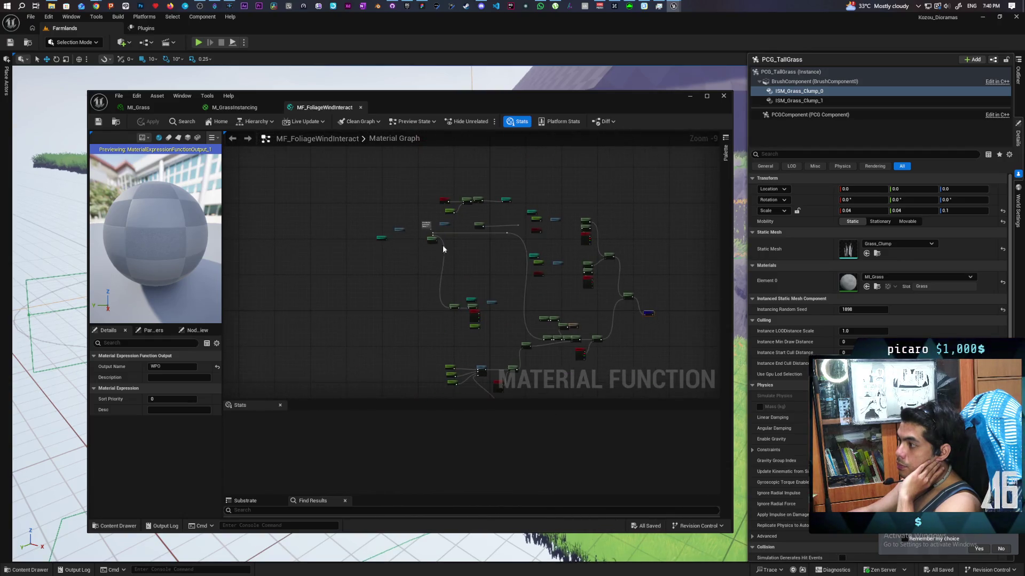
scroll(420, 290, "up", 2)
scroll(421, 293, "up", 4)
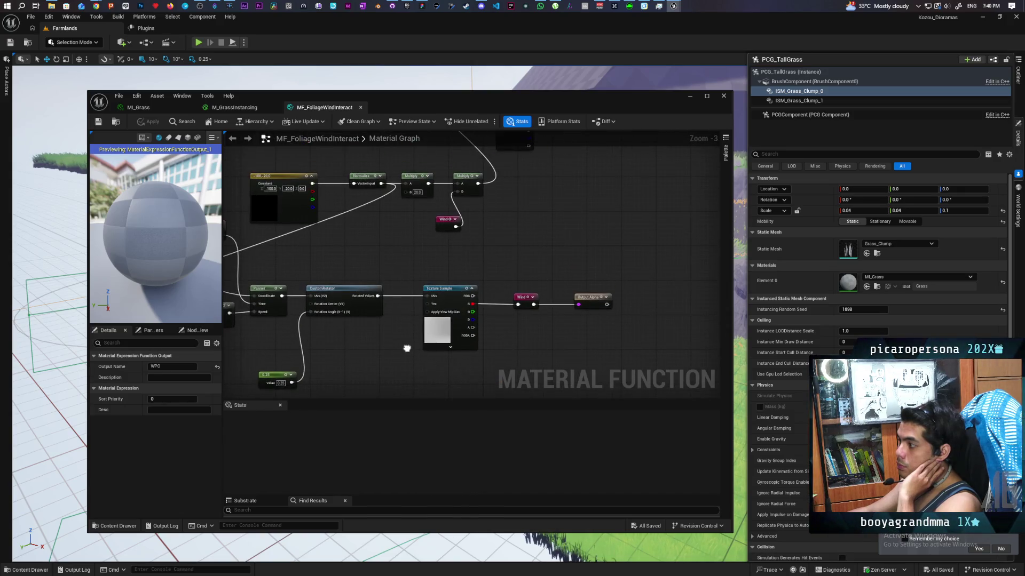
left_click_drag(400, 352, 557, 335)
scroll(557, 335, "down", 4)
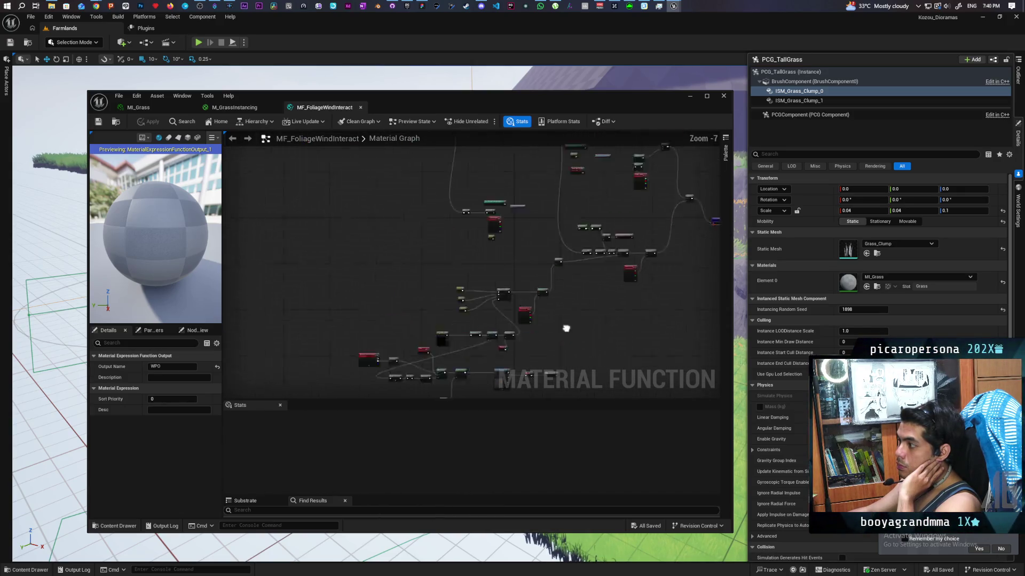
scroll(395, 241, "up", 5)
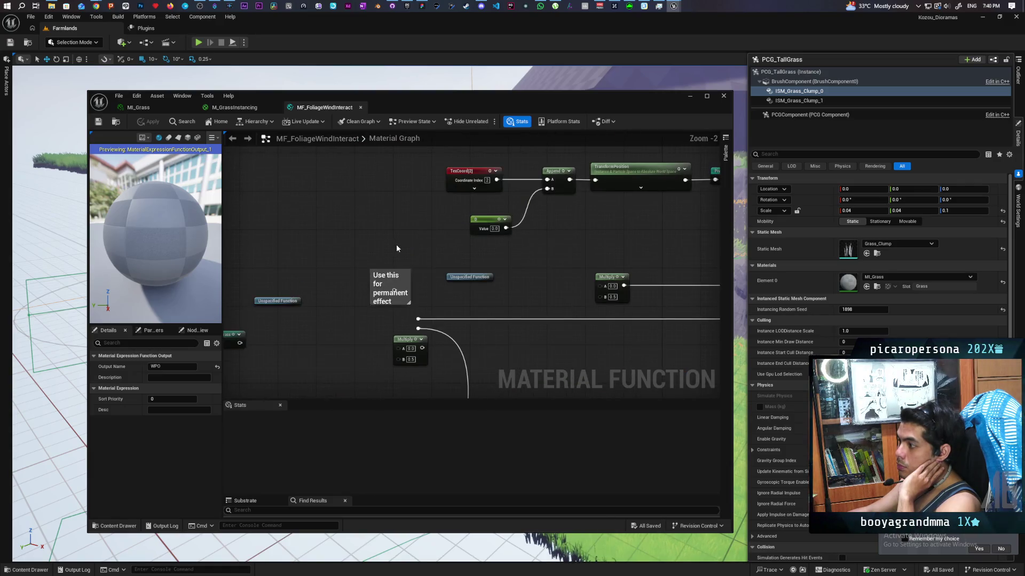
scroll(398, 245, "down", 2)
mouse_move(480, 296)
left_mouse_down()
mouse_move(364, 269)
mouse_move(212, 256)
left_mouse_up()
left_click_drag(408, 259, 409, 259)
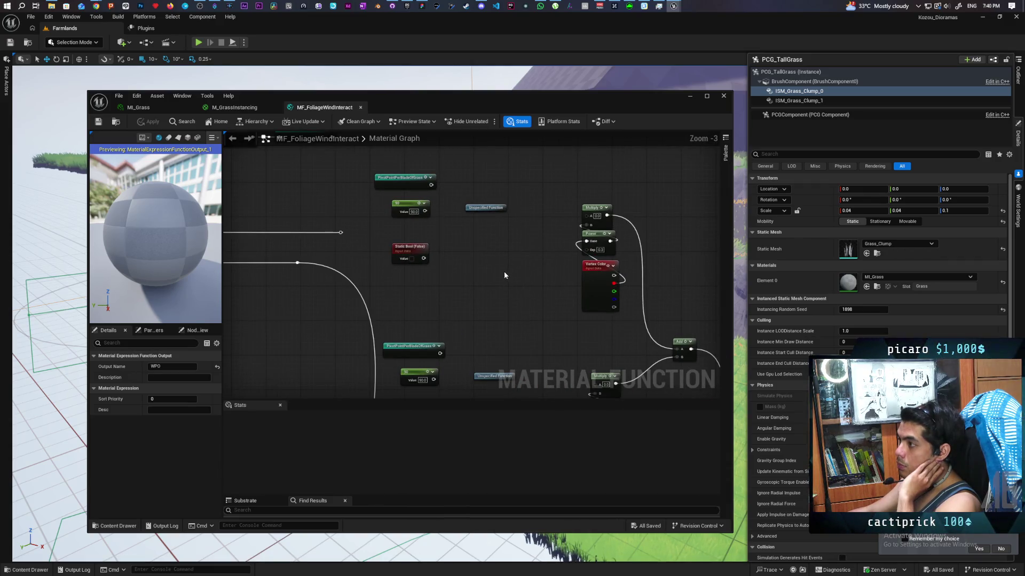
scroll(501, 265, "down", 1)
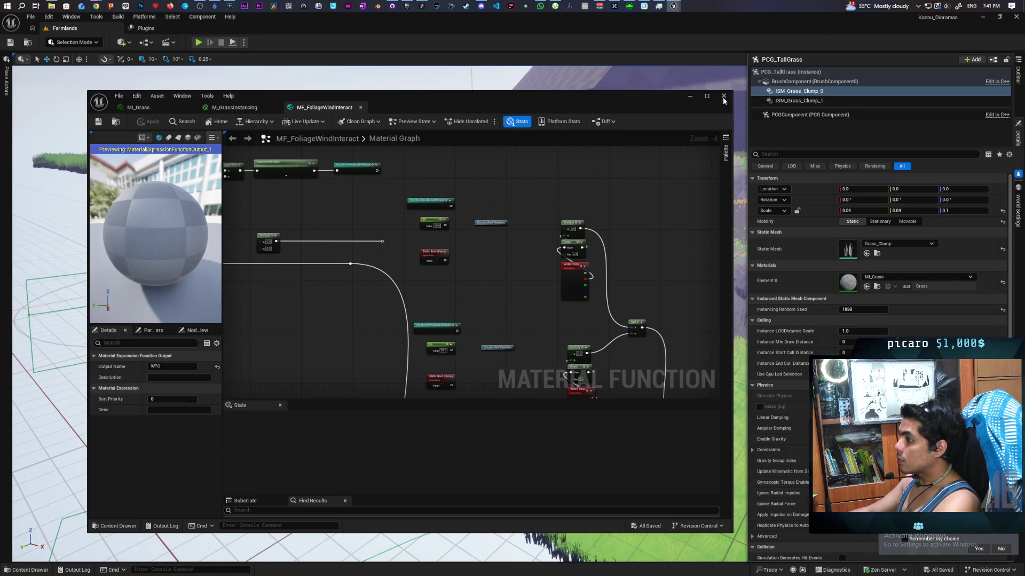
left_click(724, 97)
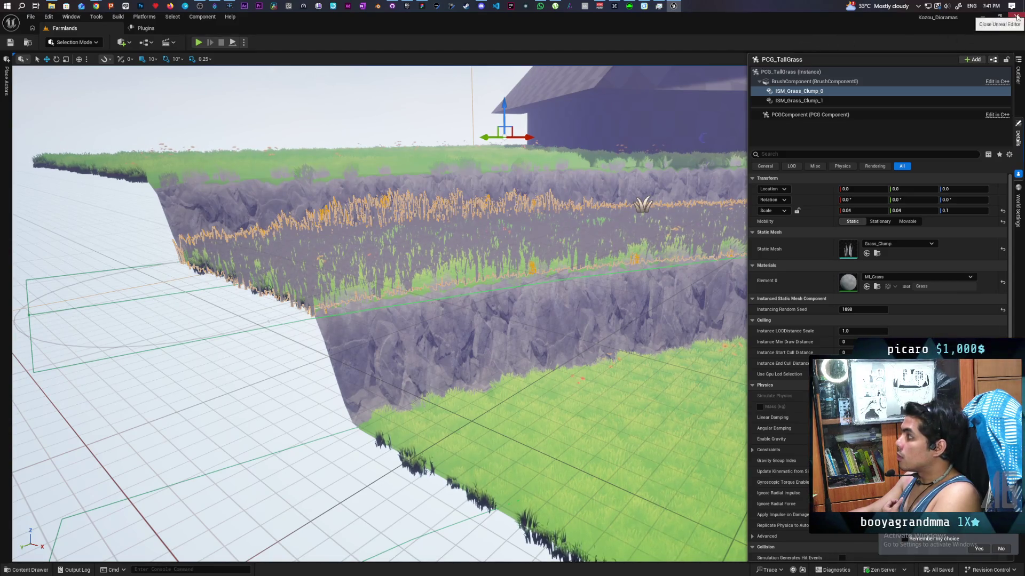
Minimise the Unreal Editor window to reveal the launcher behind it.
left_click(982, 17)
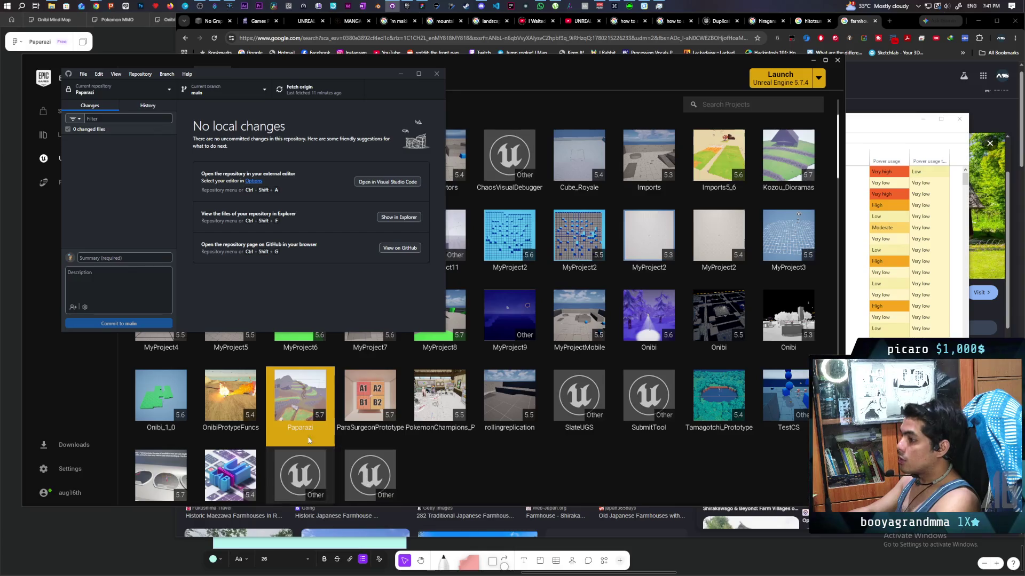
Show the Paparazi project's files in File Explorer from its Library tile.
right_click(297, 391)
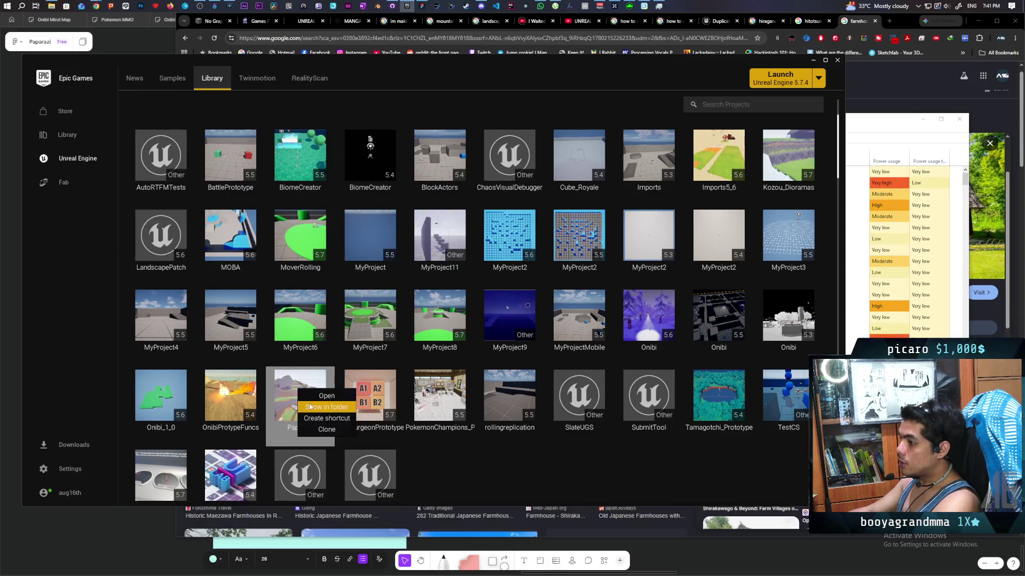
left_click(326, 408)
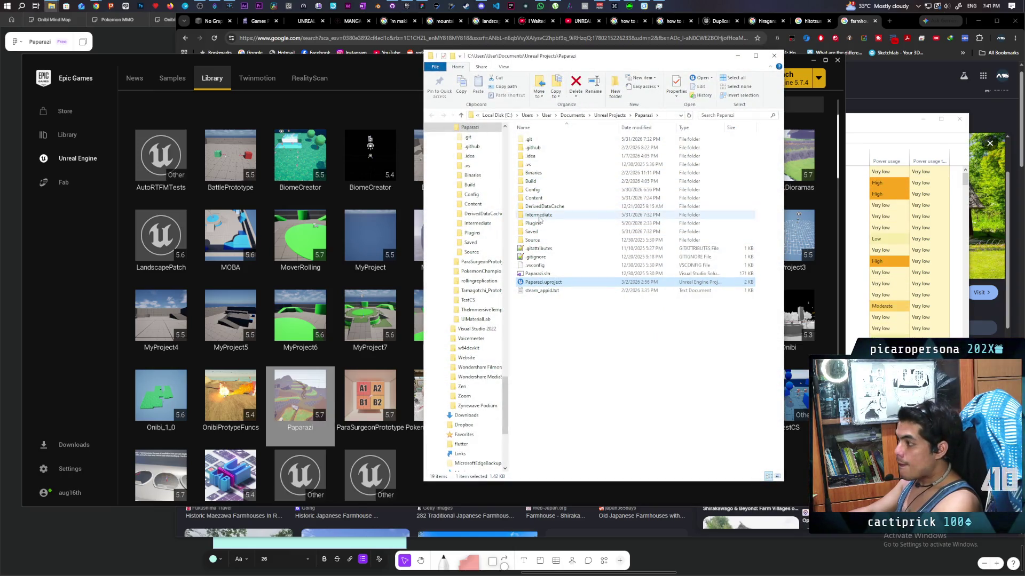
Copy the plugin folder from Paparazi\Plugins and navigate into the Kozou_Dioramas project folder.
double_click(534, 223)
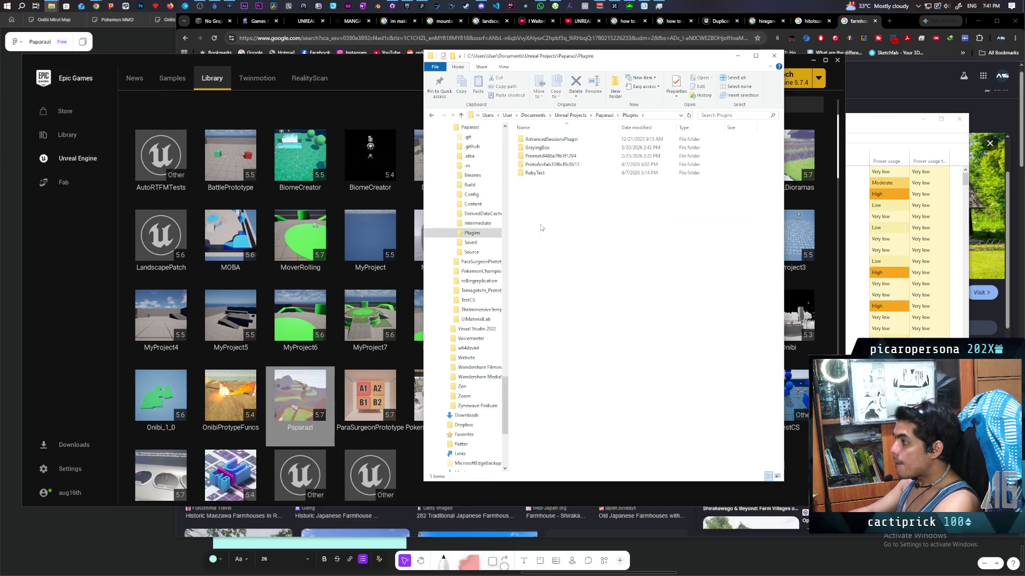
left_click(551, 158)
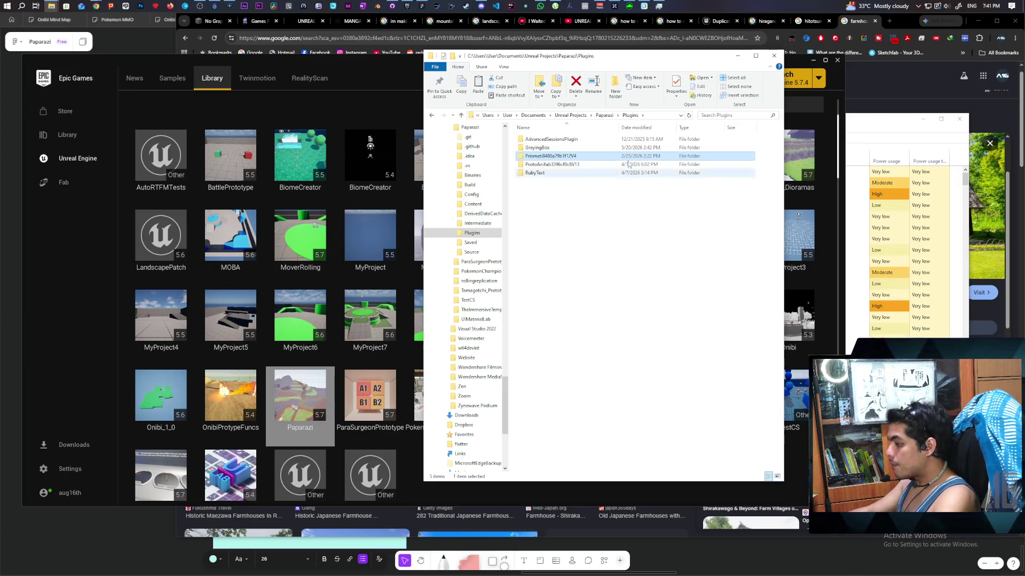
left_click(612, 116)
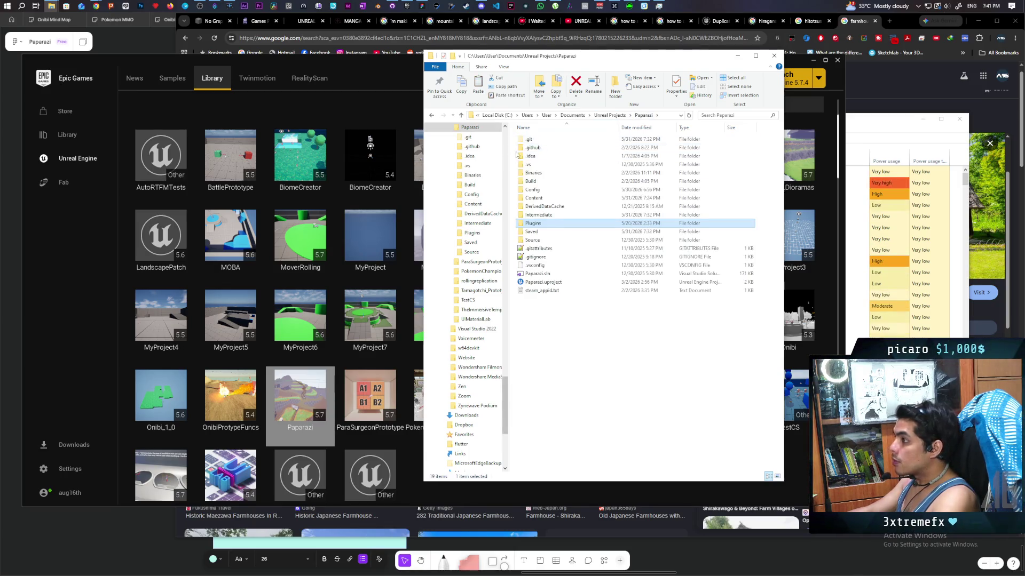
left_click(595, 116)
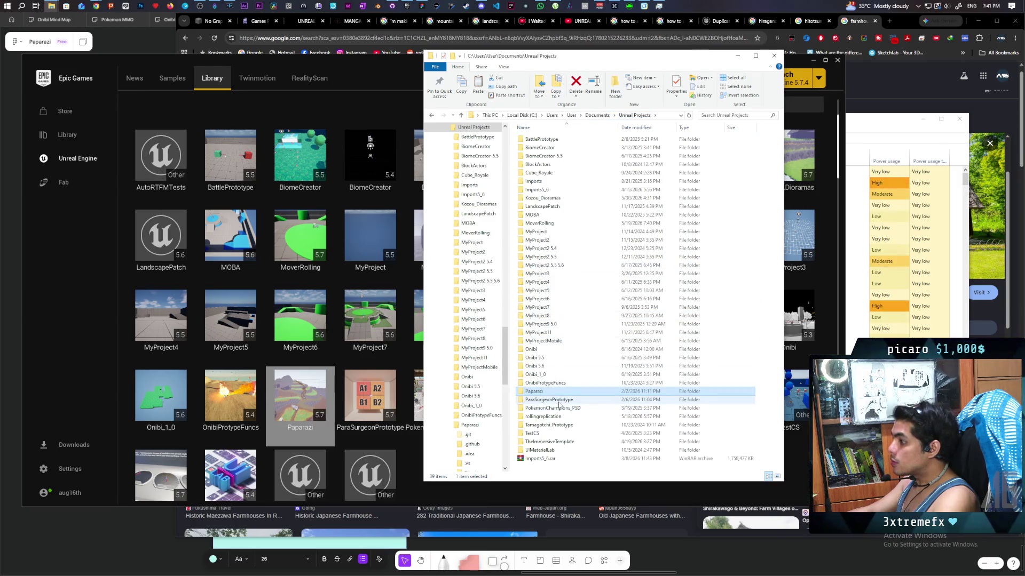
double_click(553, 199)
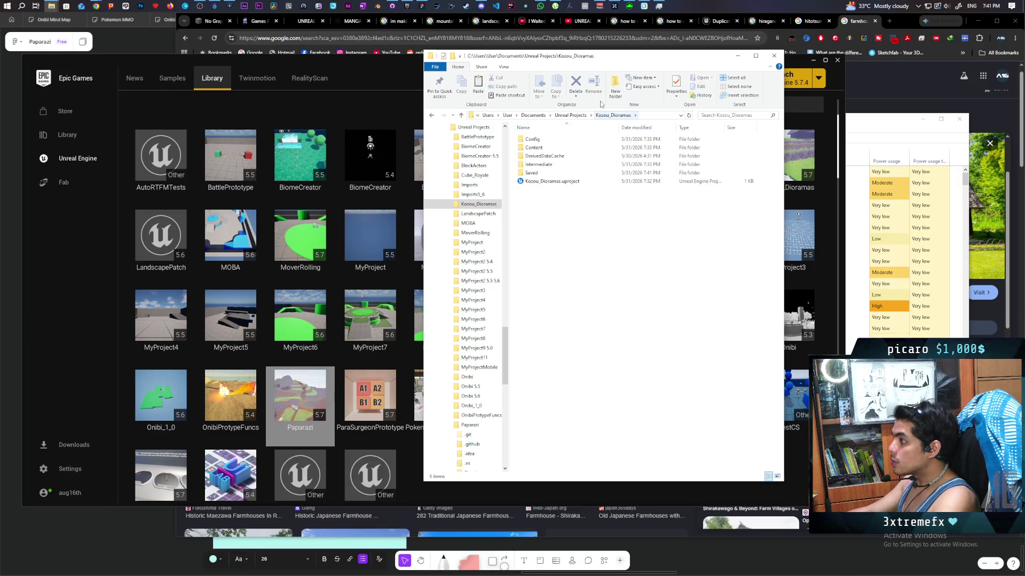
Create a Plugins folder in Kozou_Dioramas, paste the plugin into it, and launch Kozou_Dioramas.uproject.
left_click(615, 85)
type("Plugin")
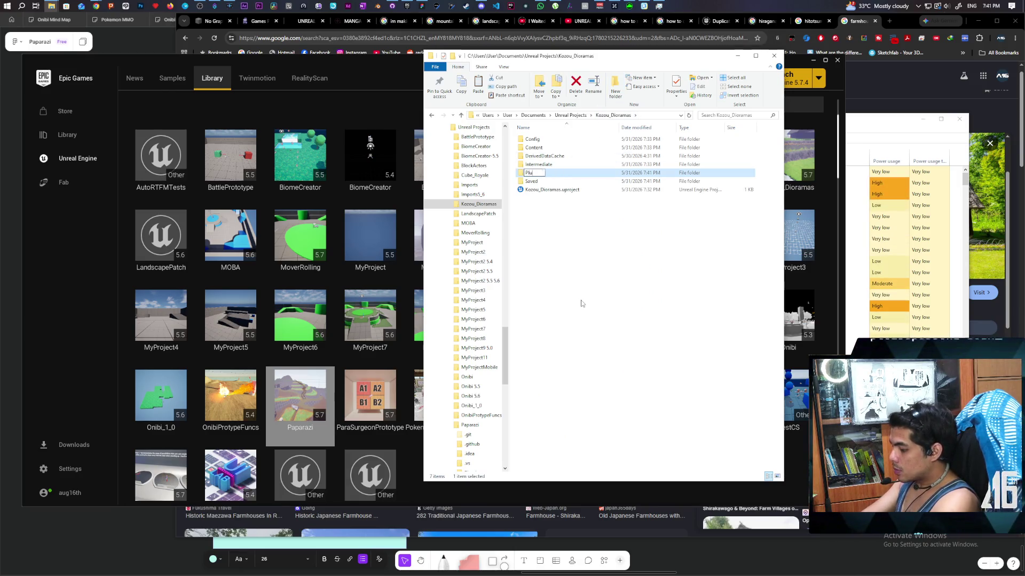
key("Return")
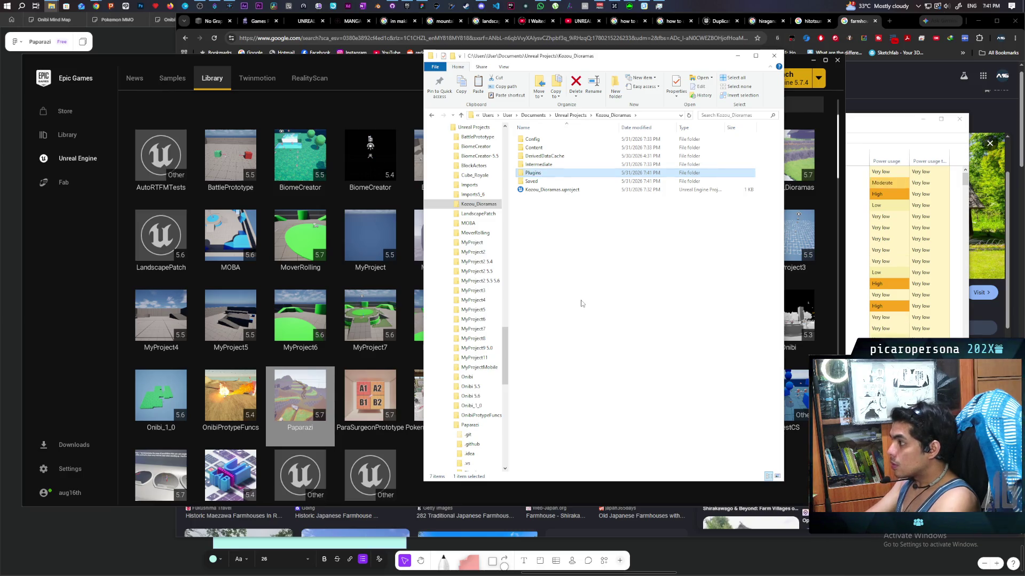
key("Return")
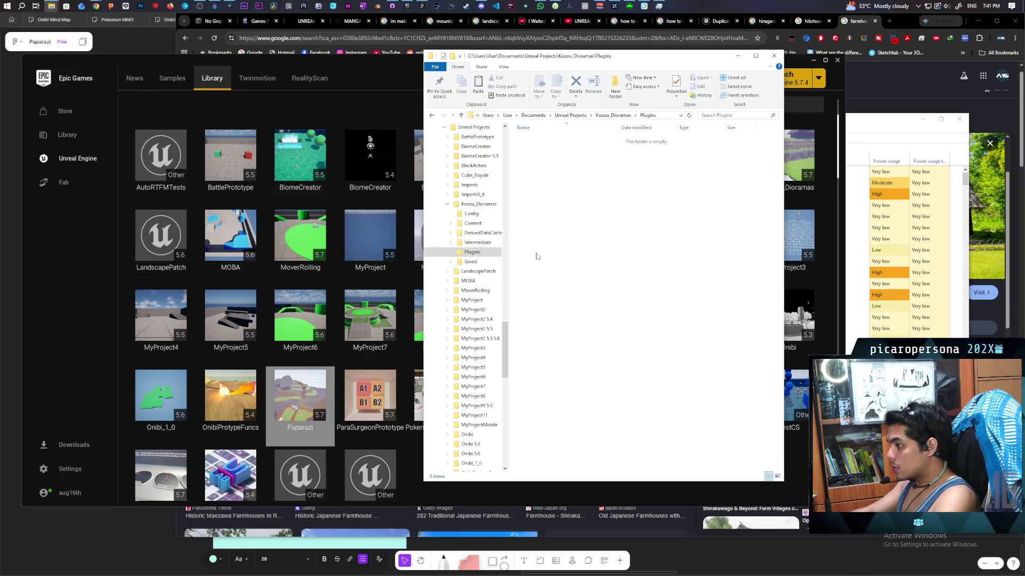
key("ctrl+v")
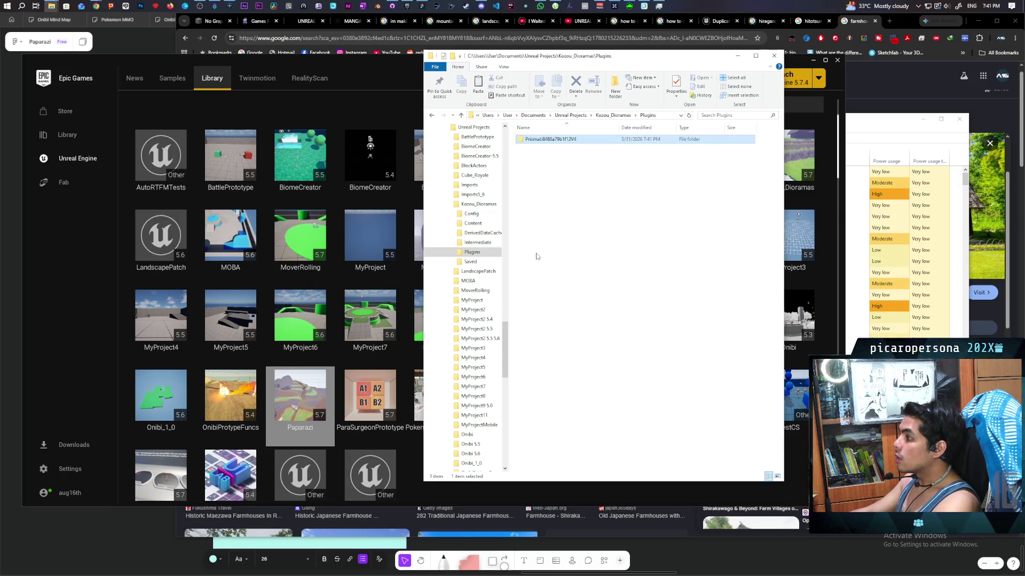
left_click(613, 248)
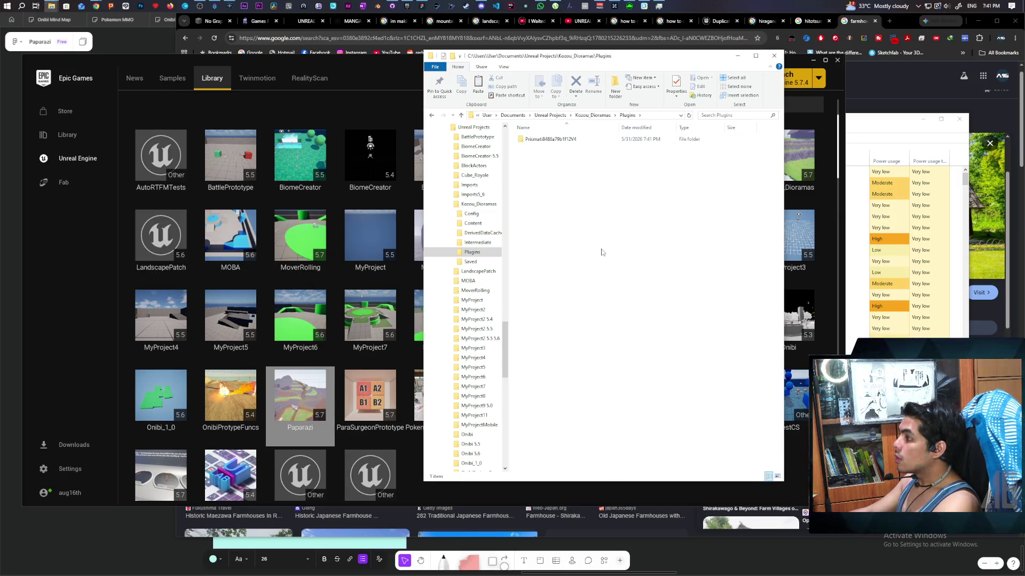
left_click(587, 118)
double_click(552, 190)
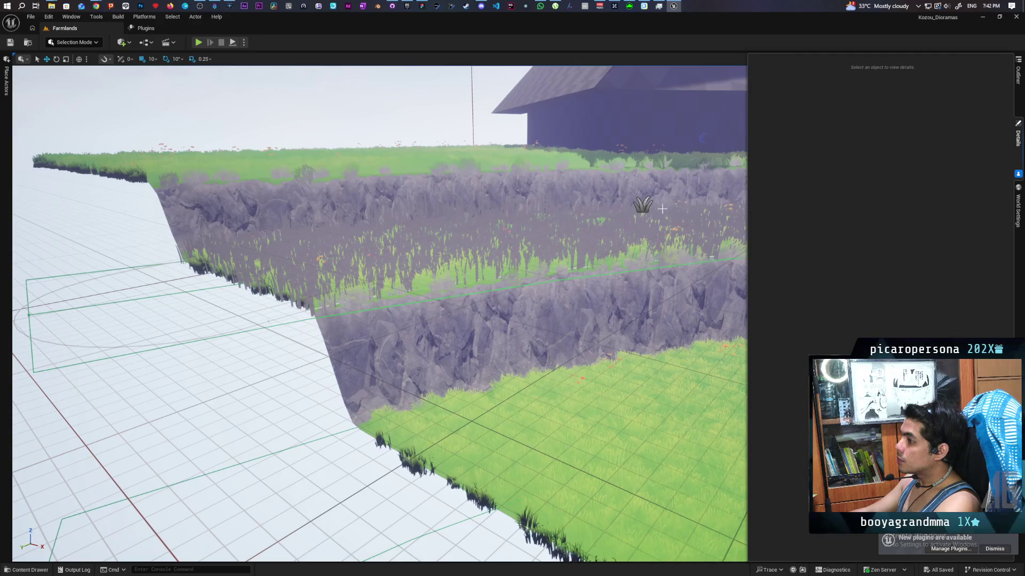
Fly over the reopened grassy cliff terrace and field, then bring up the Epic Games Launcher.
mouse_move(646, 219)
left_mouse_down()
mouse_move(640, 230)
mouse_move(643, 203)
mouse_move(652, 266)
left_mouse_up()
mouse_move(558, 333)
left_mouse_down()
mouse_move(555, 320)
mouse_move(549, 342)
mouse_move(557, 334)
left_mouse_up()
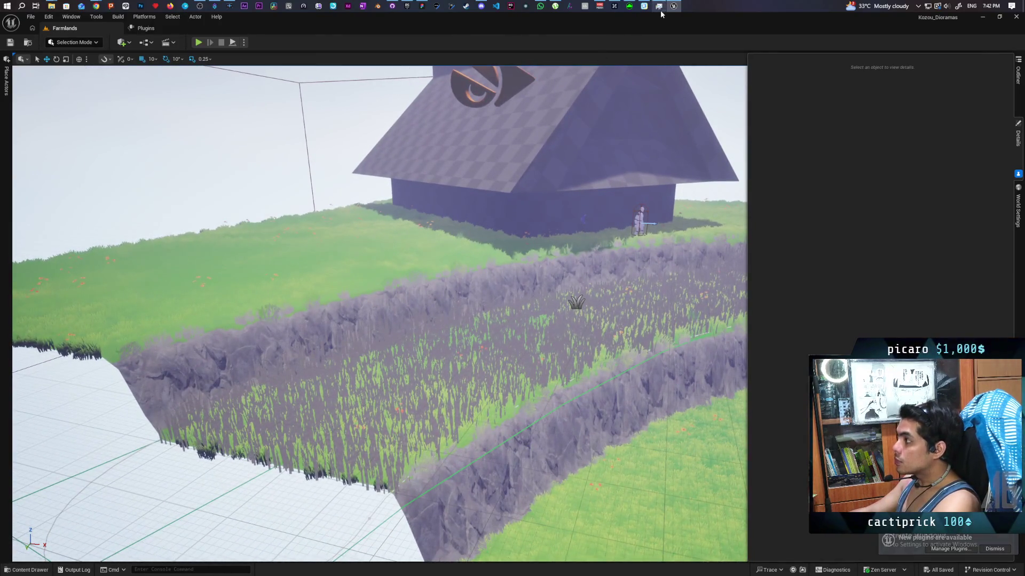
left_click(407, 6)
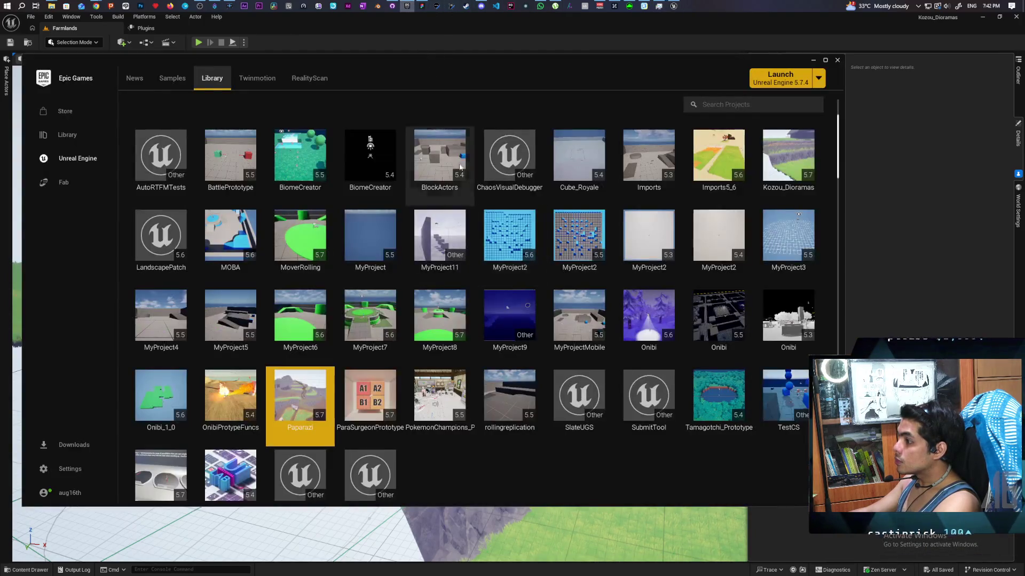
Launch the Paparazi project from its Library tile.
double_click(299, 391)
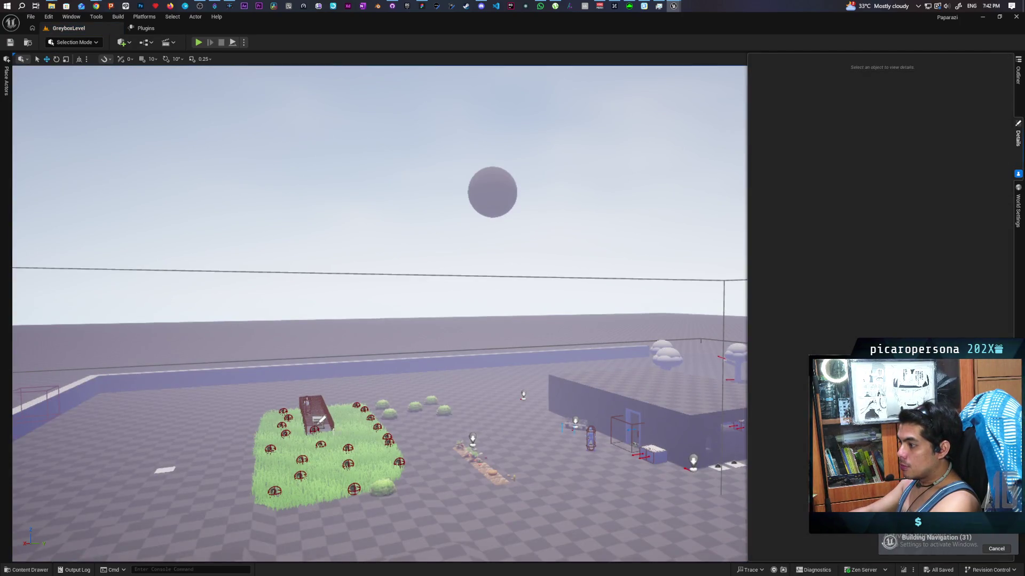
Locate MI_Grass in the Content Browser via PCG_TallGrass's ISM_Grass_Clump_2 component.
left_click(328, 459)
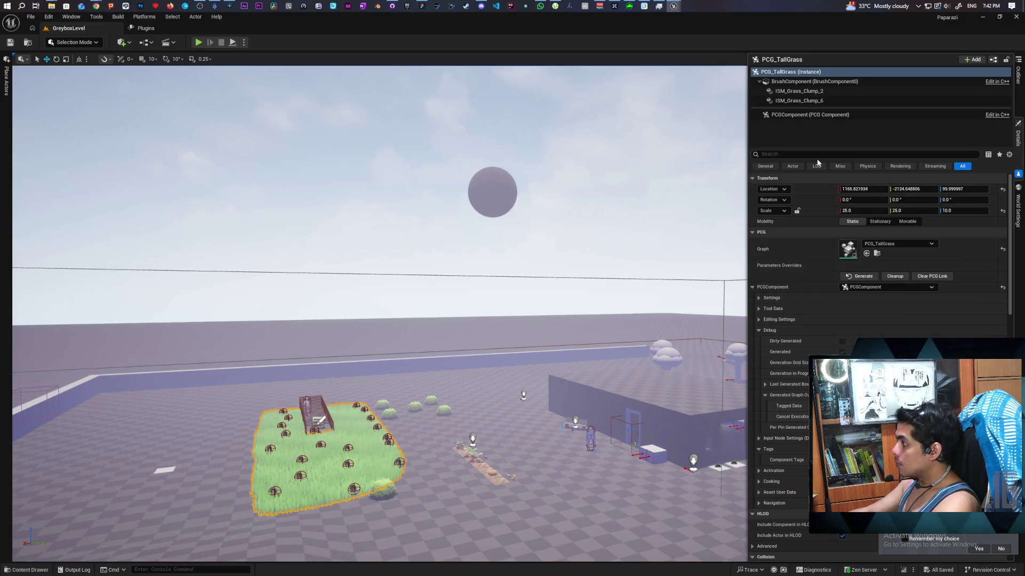
left_click(799, 91)
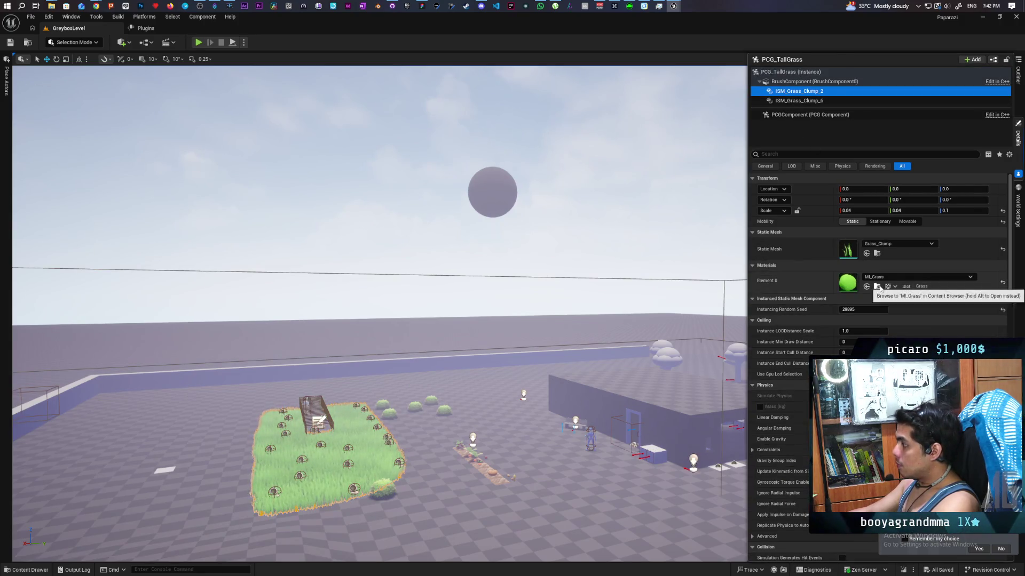
left_click(876, 286)
Migrate MI_Grass with its dependencies to Kozou_Dioramas/Content, overwriting all existing assets.
right_click(242, 424)
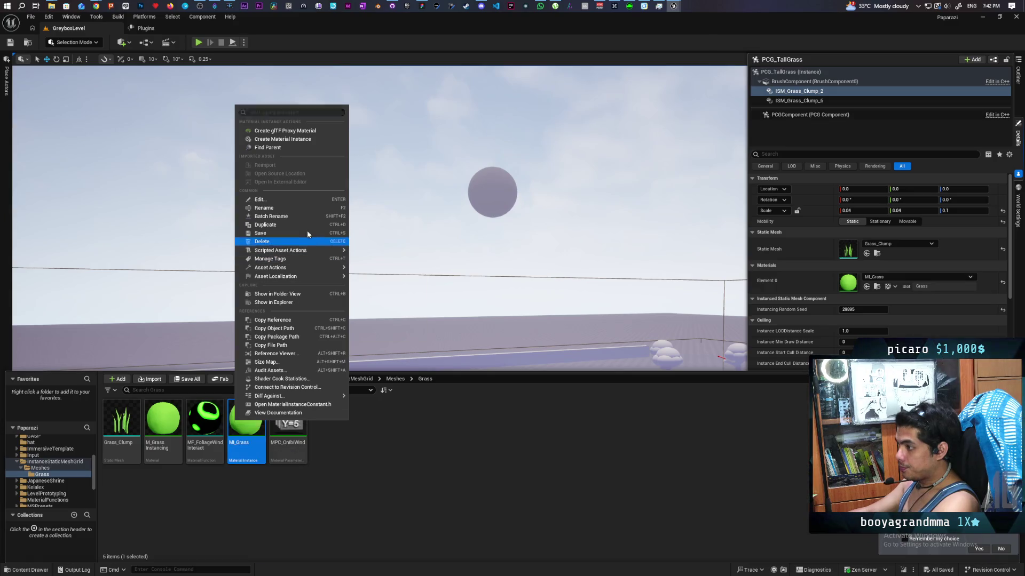
mouse_move(311, 267)
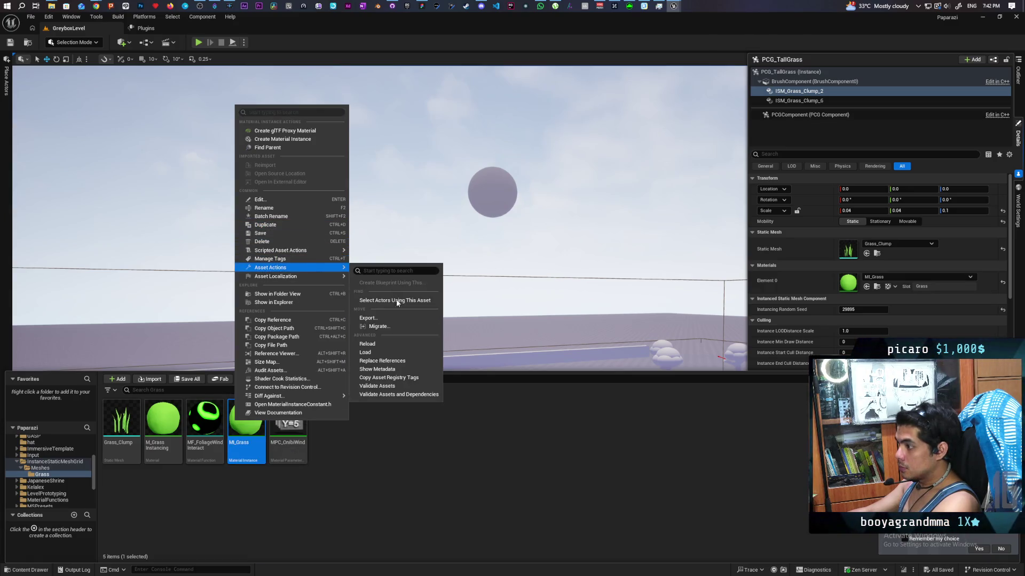
left_click(392, 324)
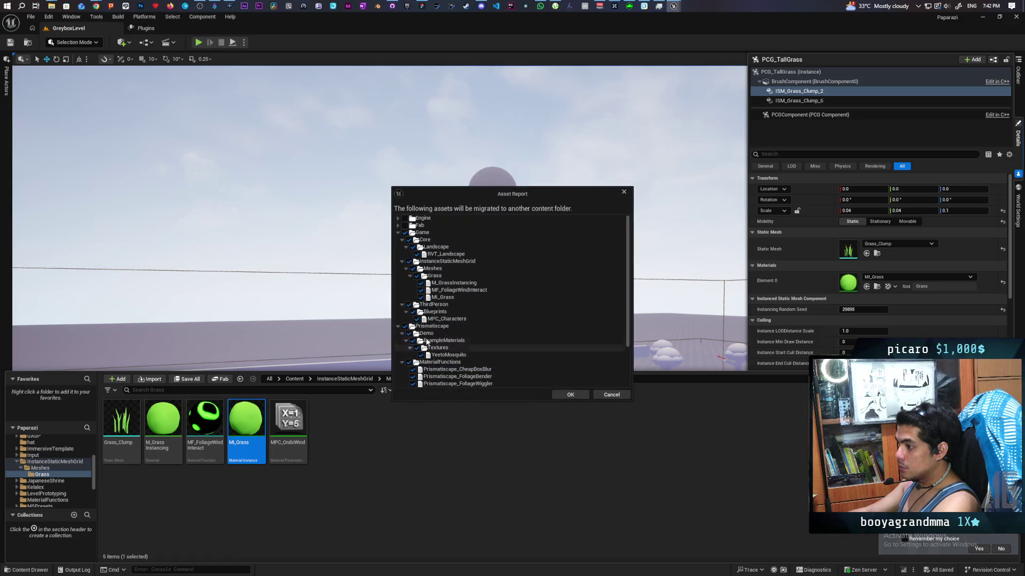
scroll(537, 362, "down", 3)
left_click(570, 395)
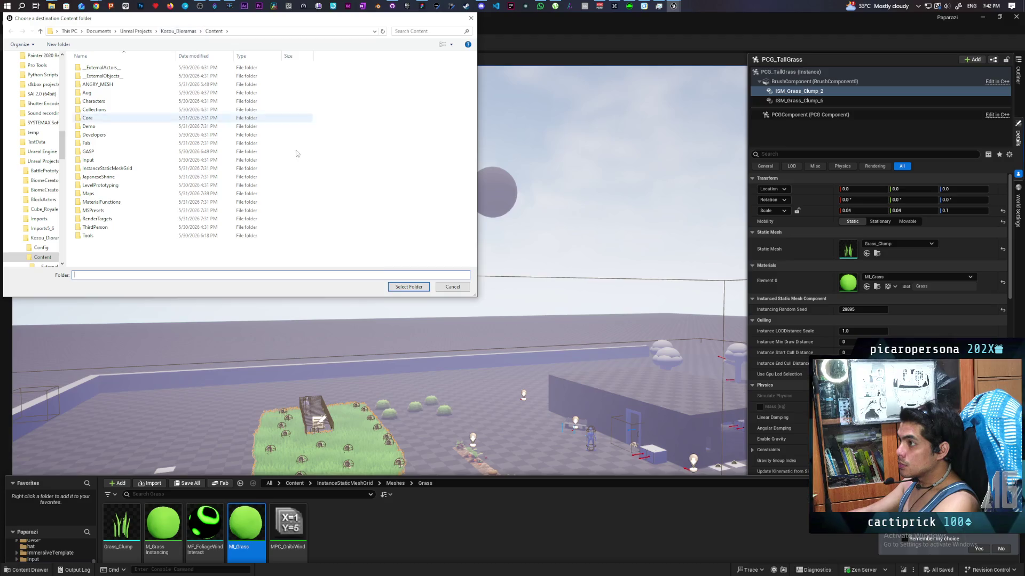
left_click(408, 287)
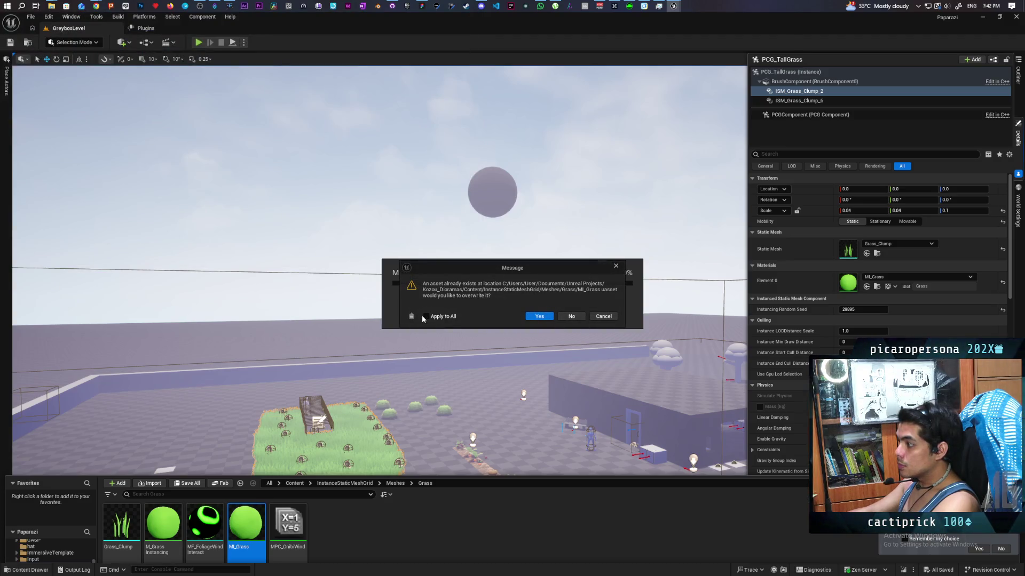
left_click(425, 317)
left_click(538, 317)
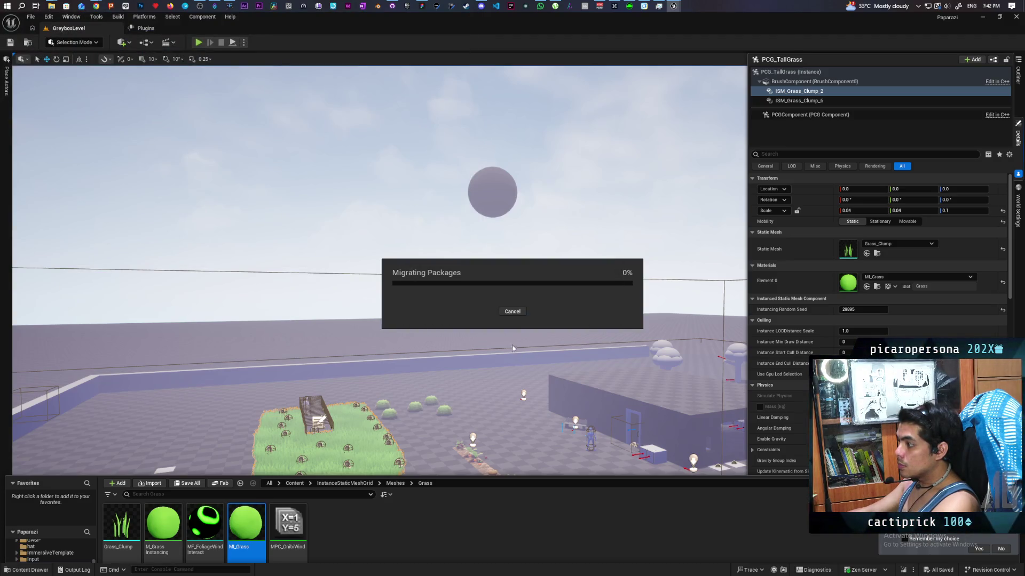